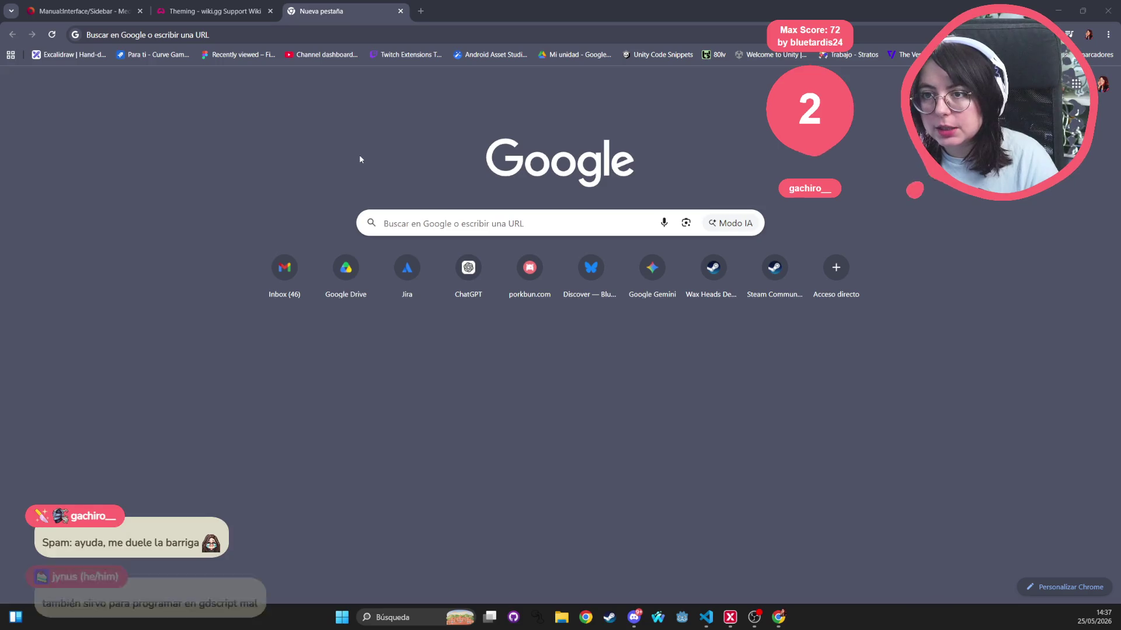
Switch from Chrome to GitHub Desktop to see the wax-heads repository's pending changes
key("alt+Tab")
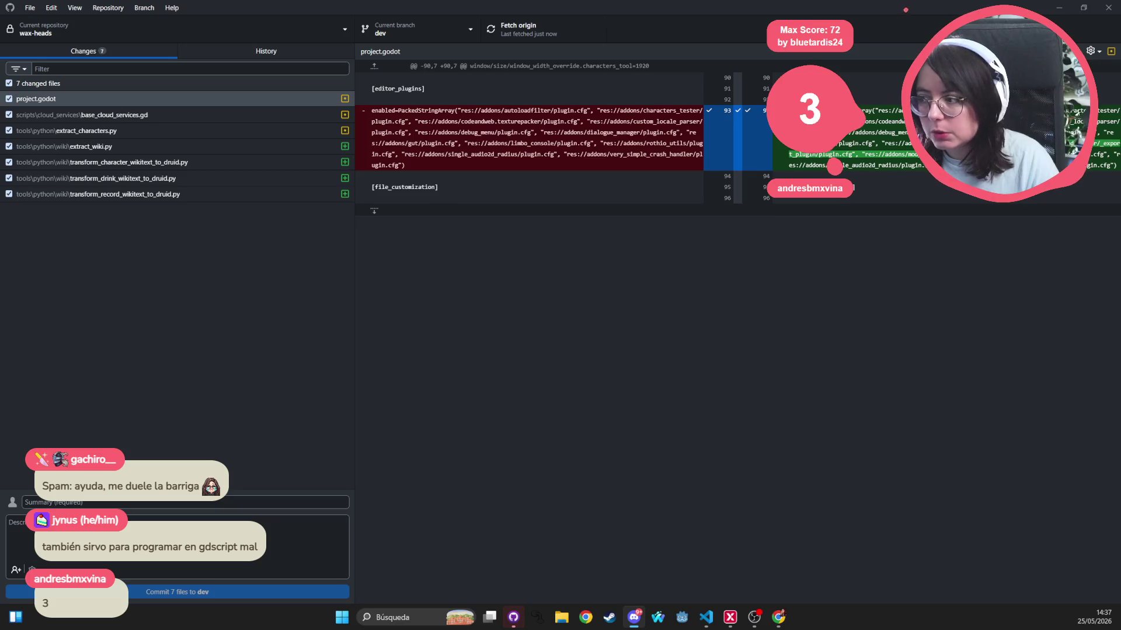
Minimize GitHub Desktop so Chrome's 20 Minutes Till Dawn Wiki page shows
left_click(1053, 14)
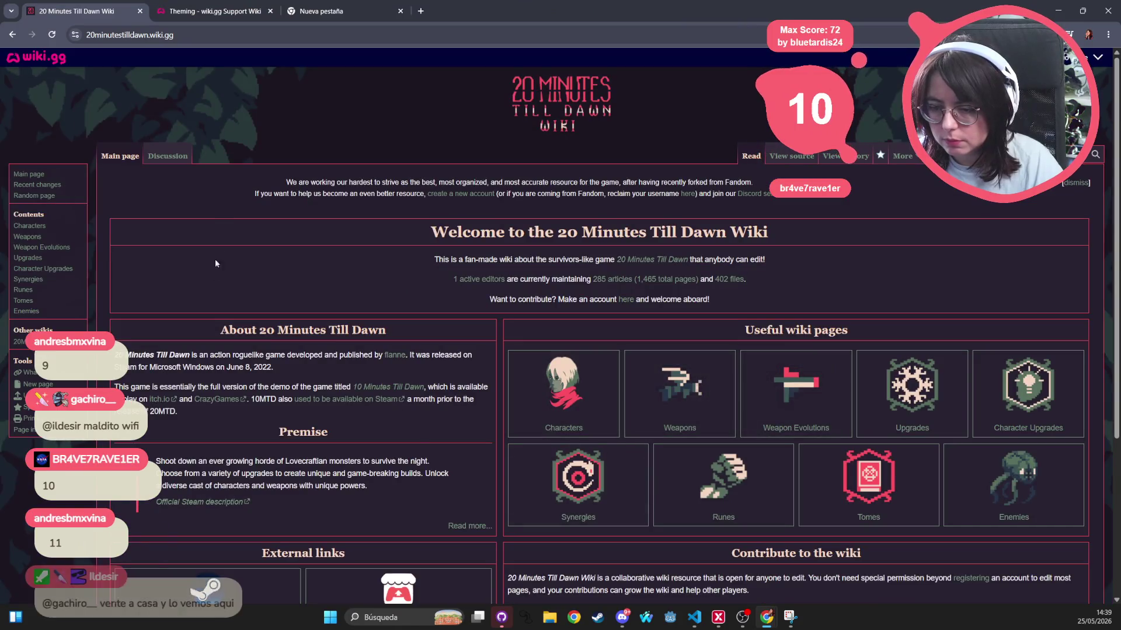
Browse the wiki.gg directory: peek at the 1000xRESIST Wiki, then visit the last page and page 87
left_click(13, 35)
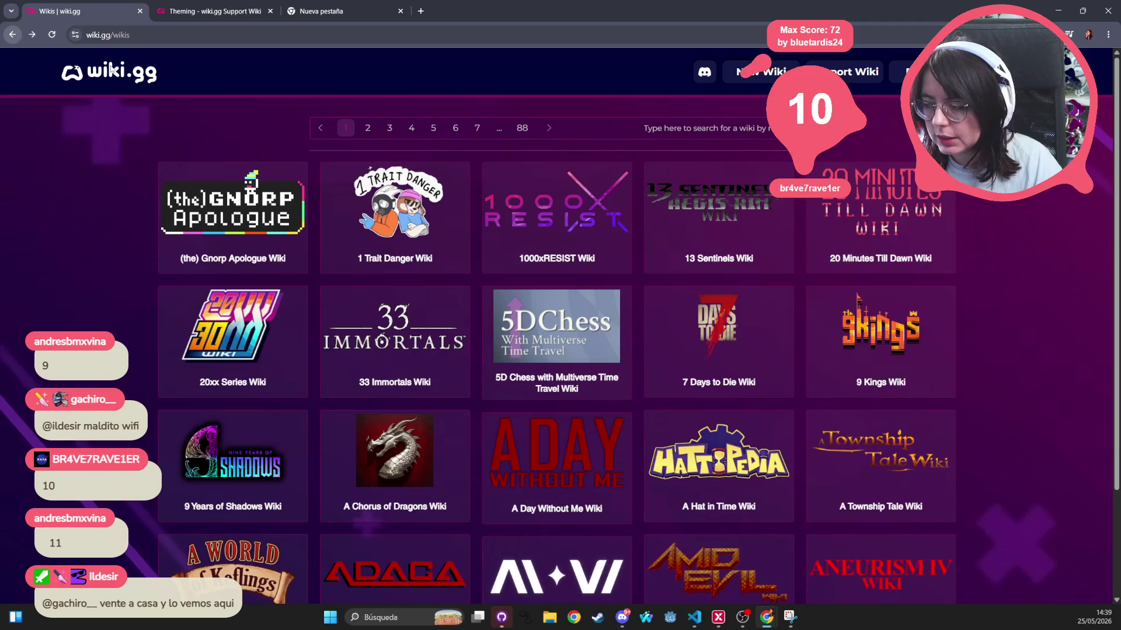
left_click(490, 207)
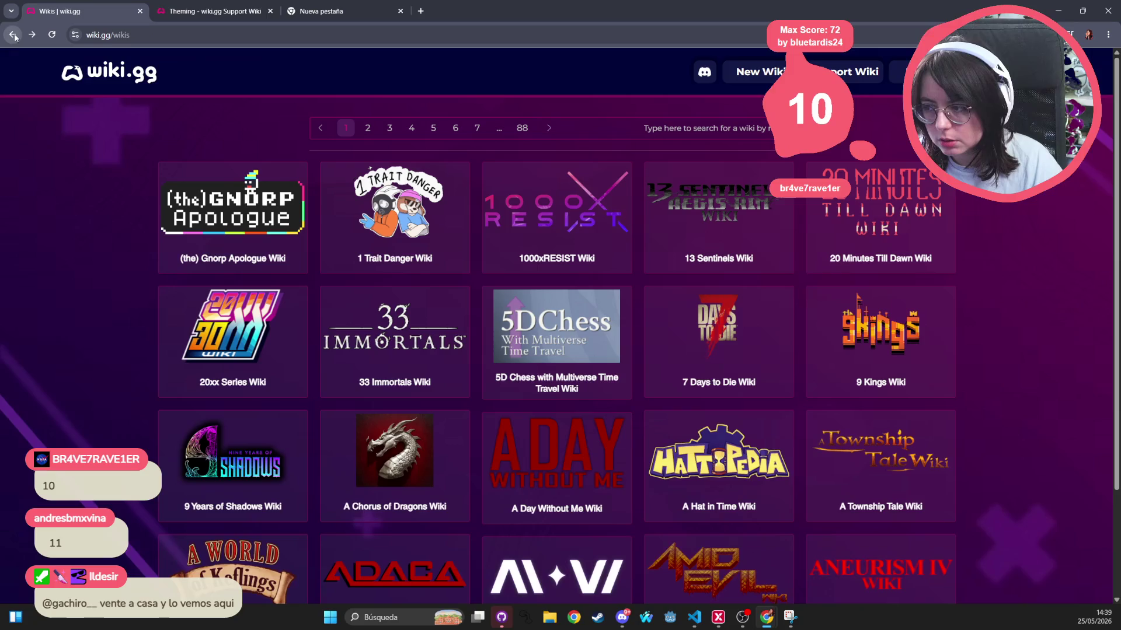
left_click(13, 35)
scroll(668, 531, "down", 3)
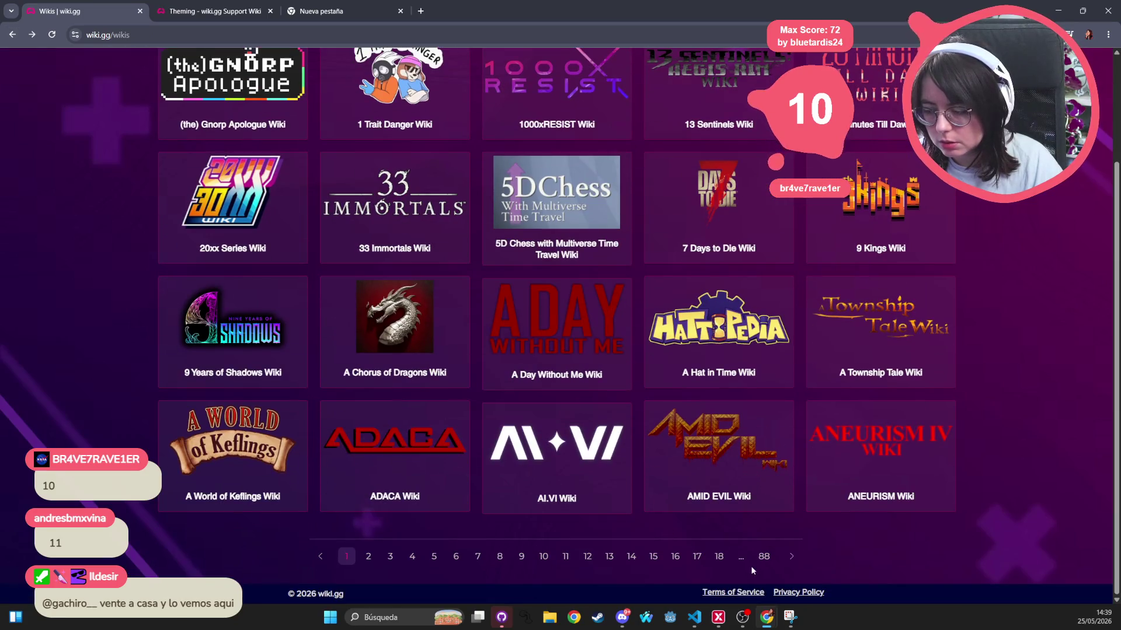
left_click(764, 557)
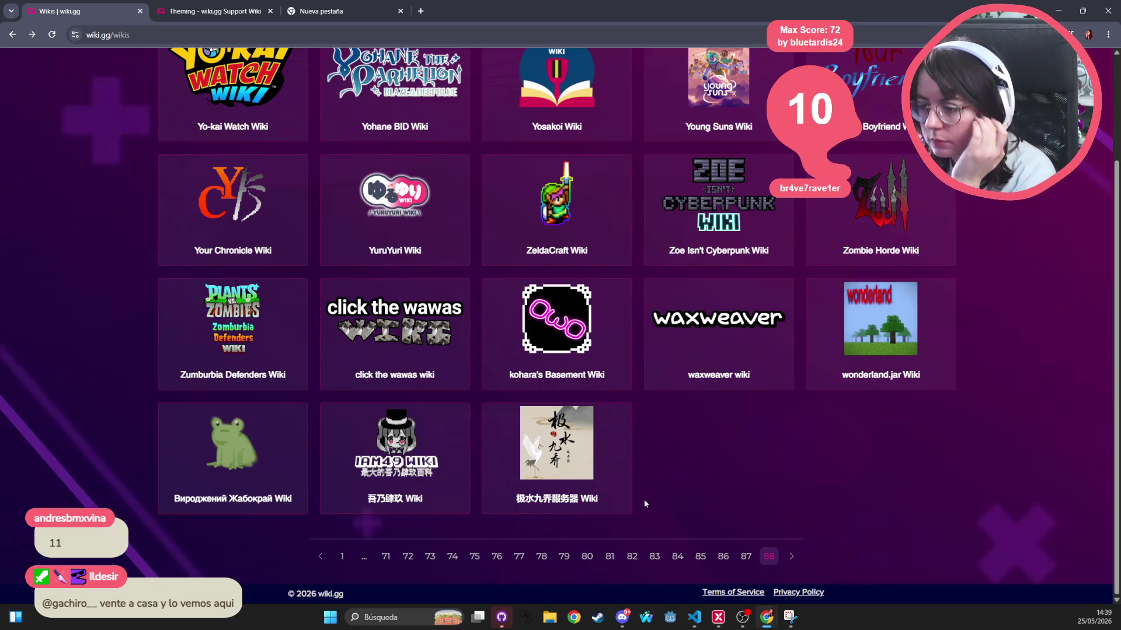
left_click(746, 555)
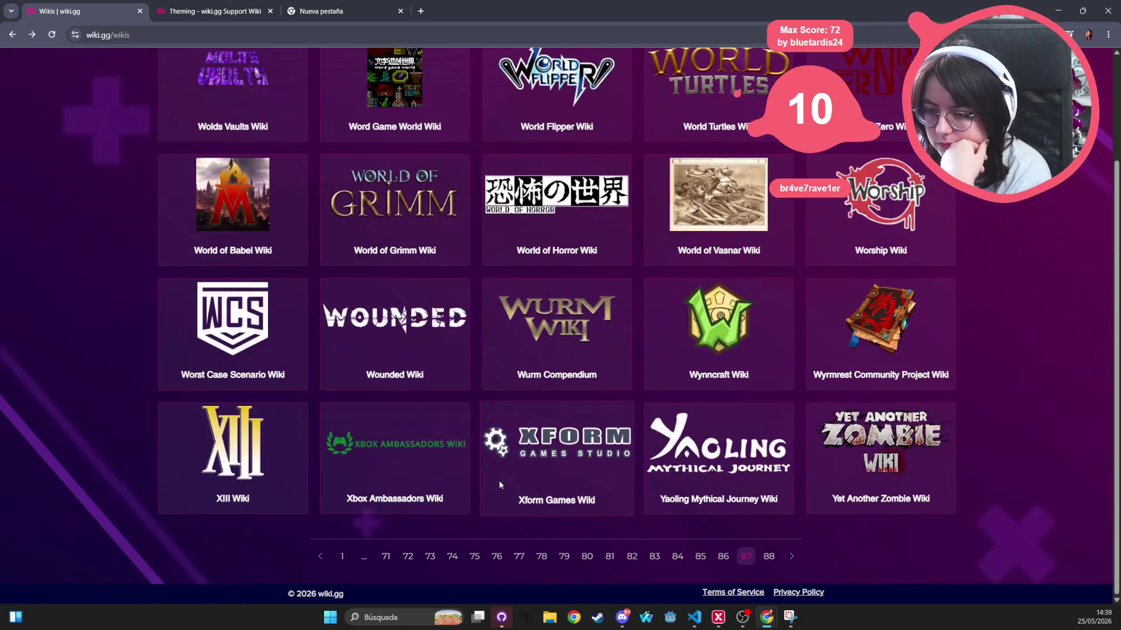
scroll(499, 484, "up", 3)
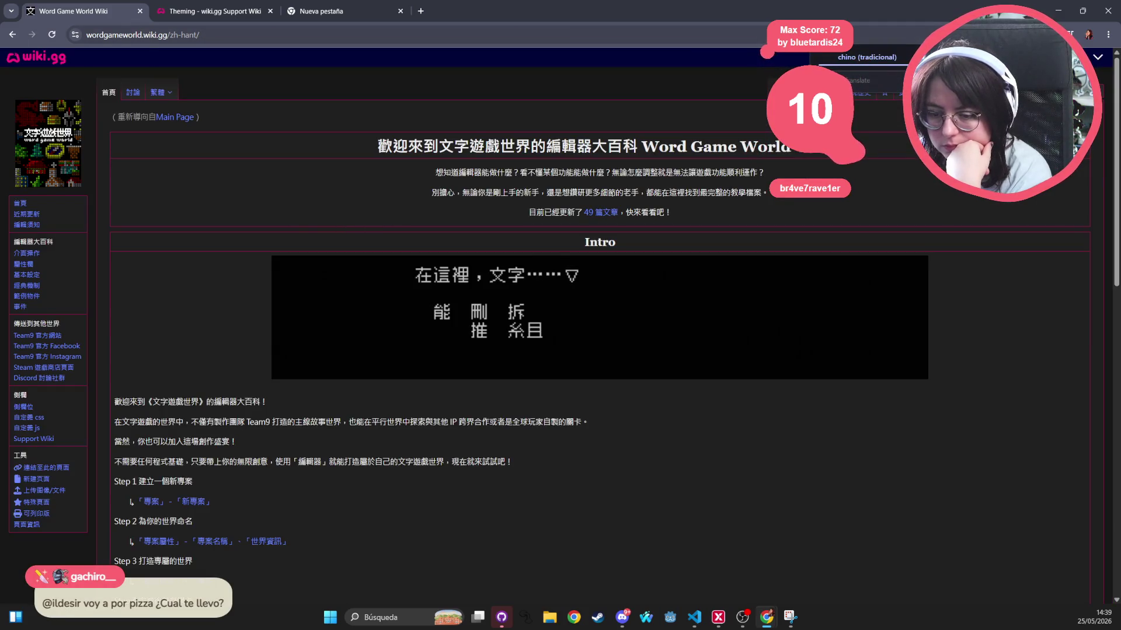
Check the VTuber Summit Wiki on page 83, then open The Garden Path Wiki from page 76
left_click(13, 35)
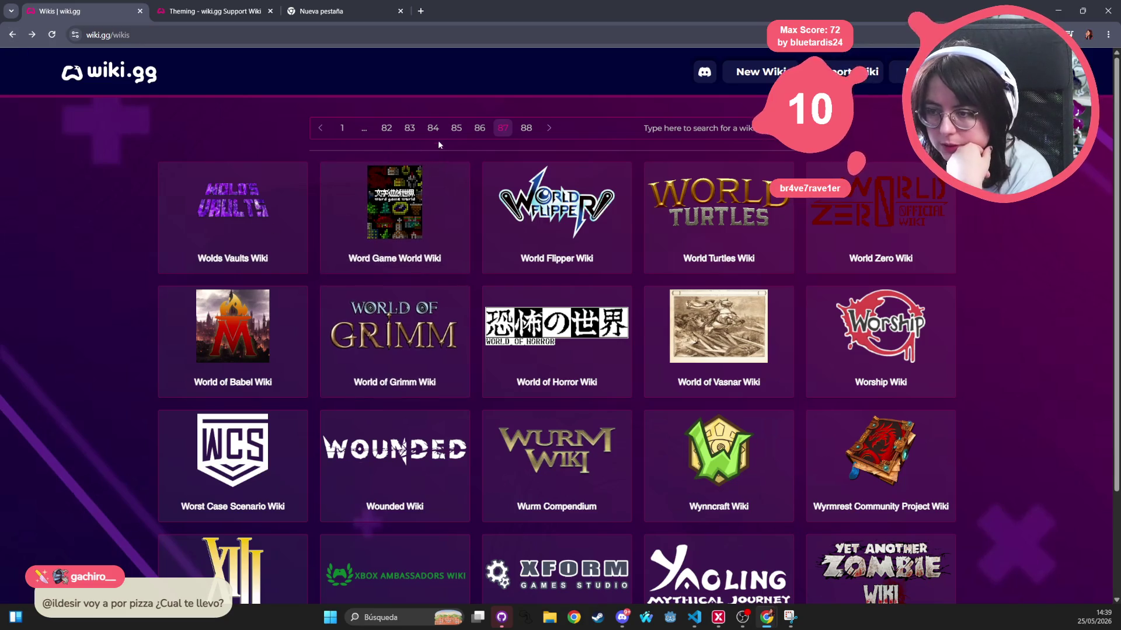
left_click(410, 128)
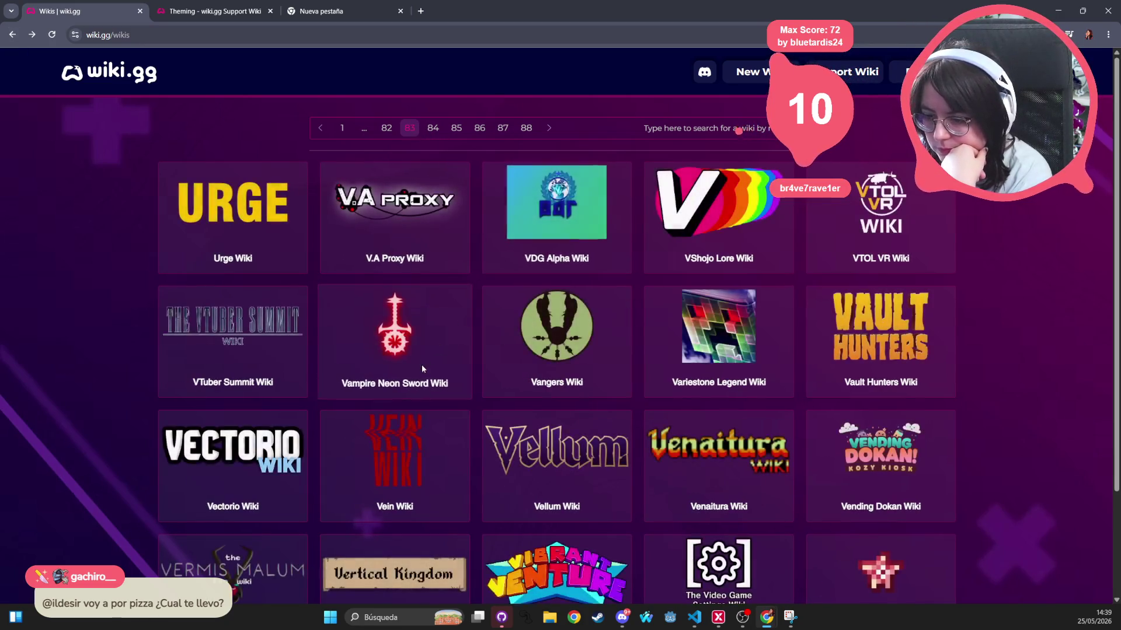
left_click(250, 358)
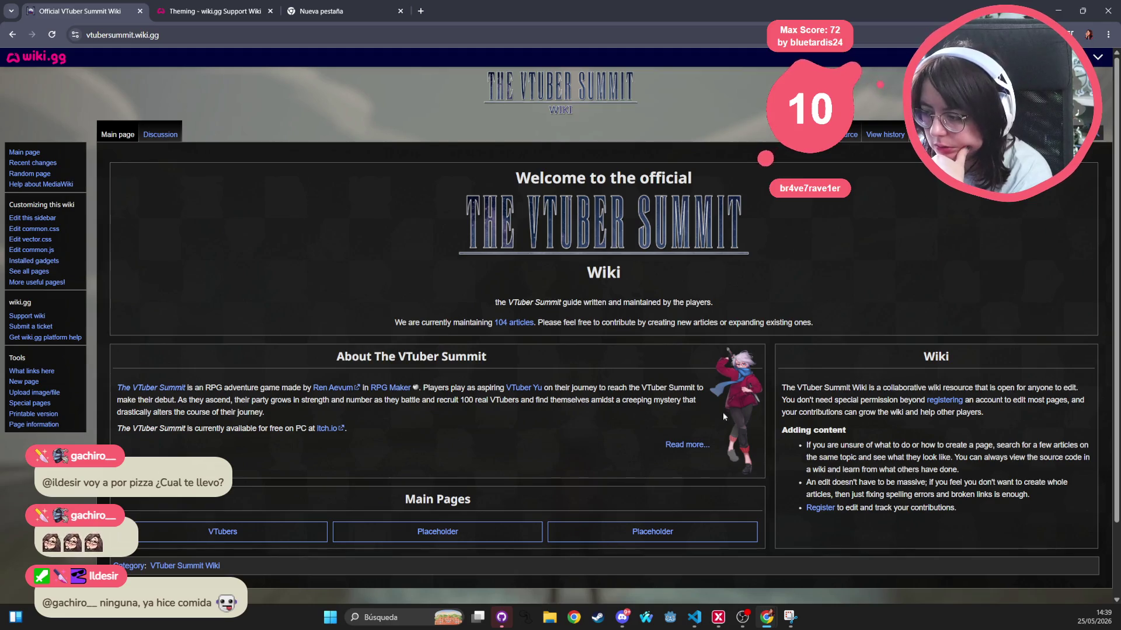
key("alt+Left")
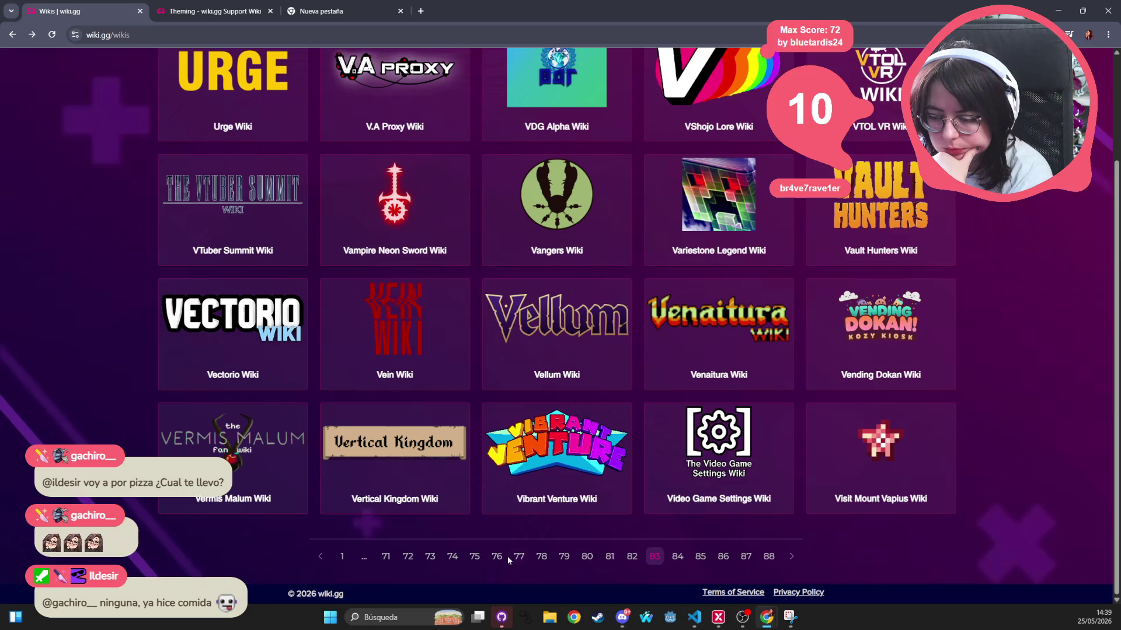
left_click(497, 556)
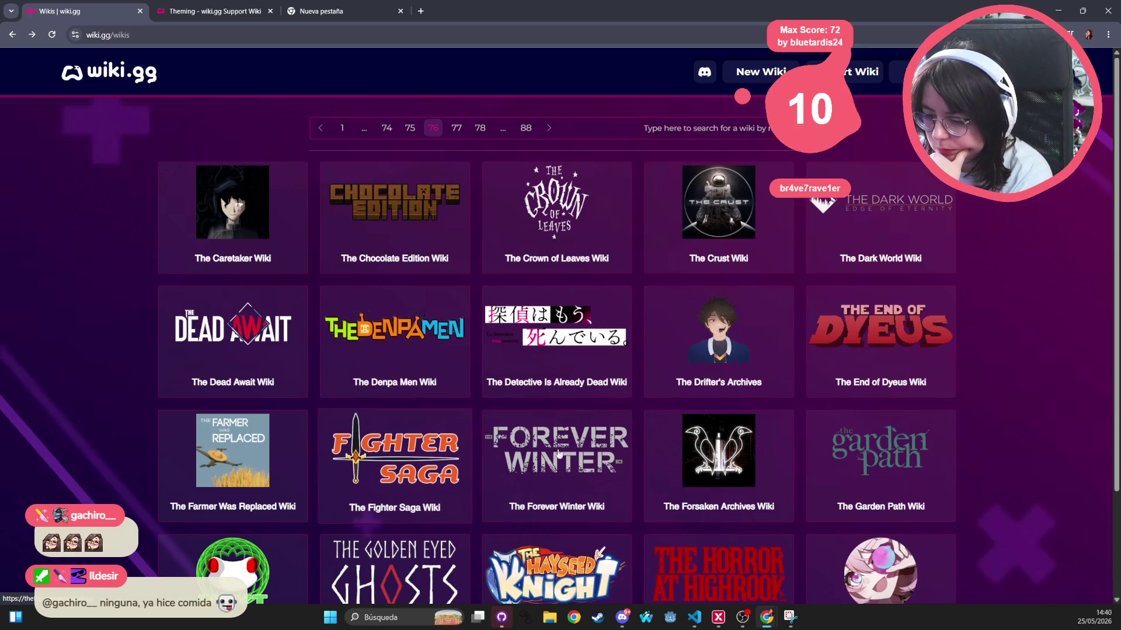
left_click(879, 453)
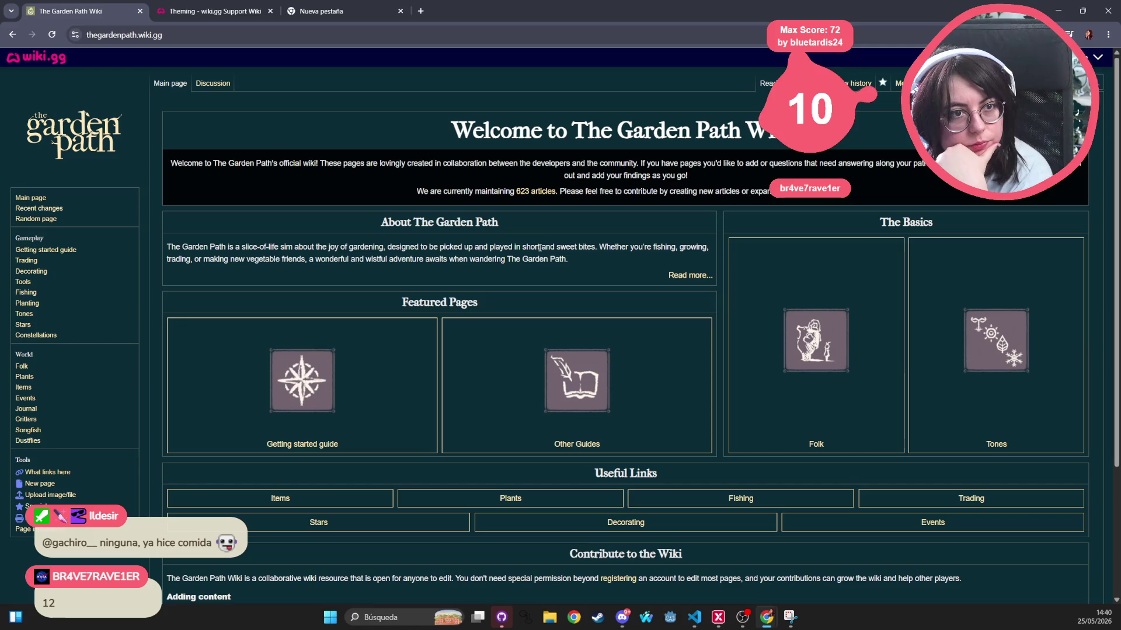
Scroll down and back up through The Garden Path Wiki main page
scroll(547, 377, "down", 3)
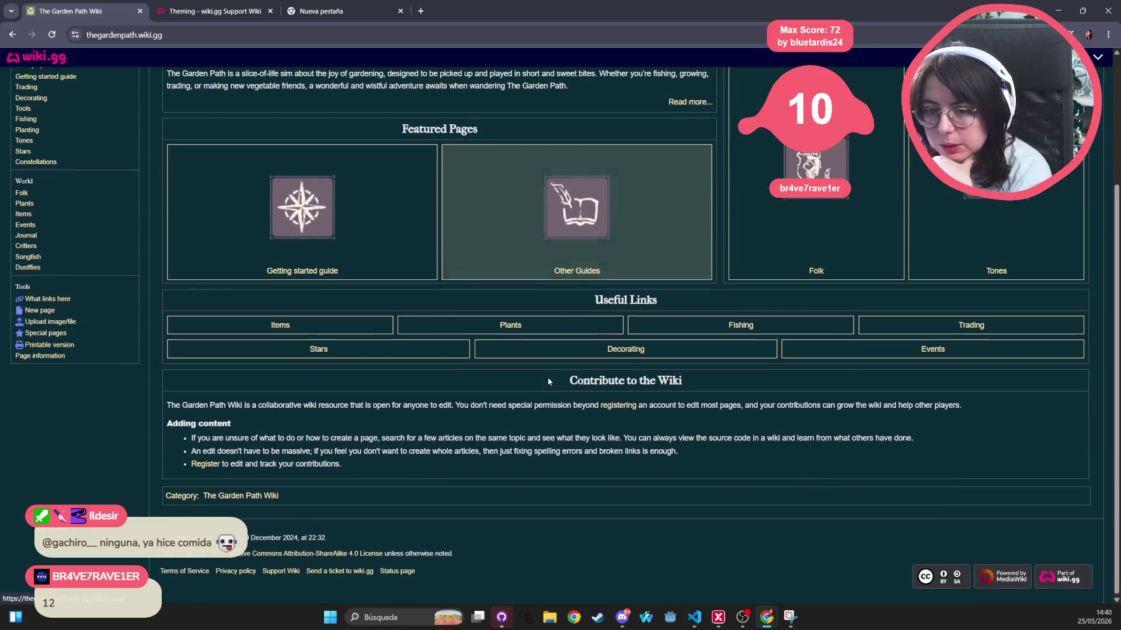
scroll(416, 426, "up", 3)
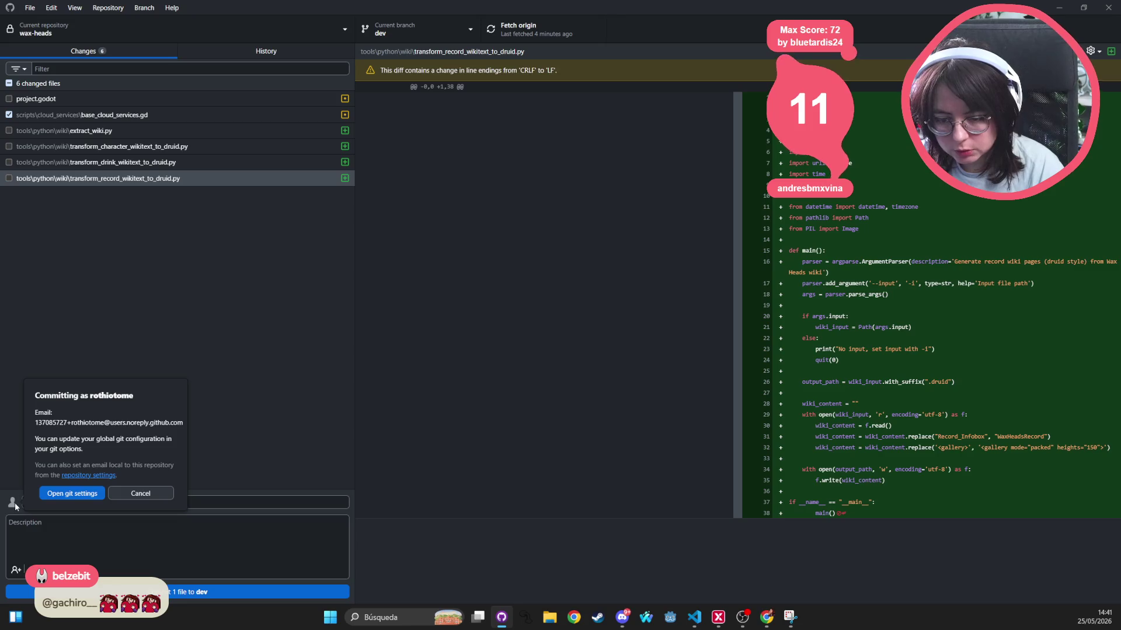
Commit base_cloud_services.gd to dev with the achievement 30000-from-50000 summary and push to origin
left_click(227, 432)
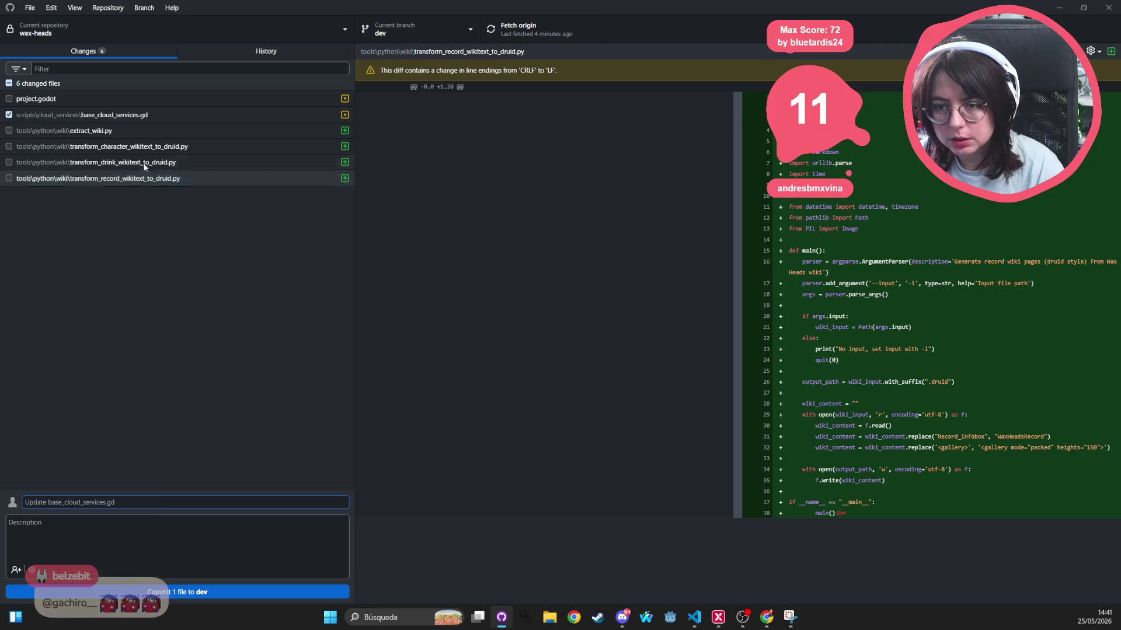
left_click(117, 115)
left_click(144, 504)
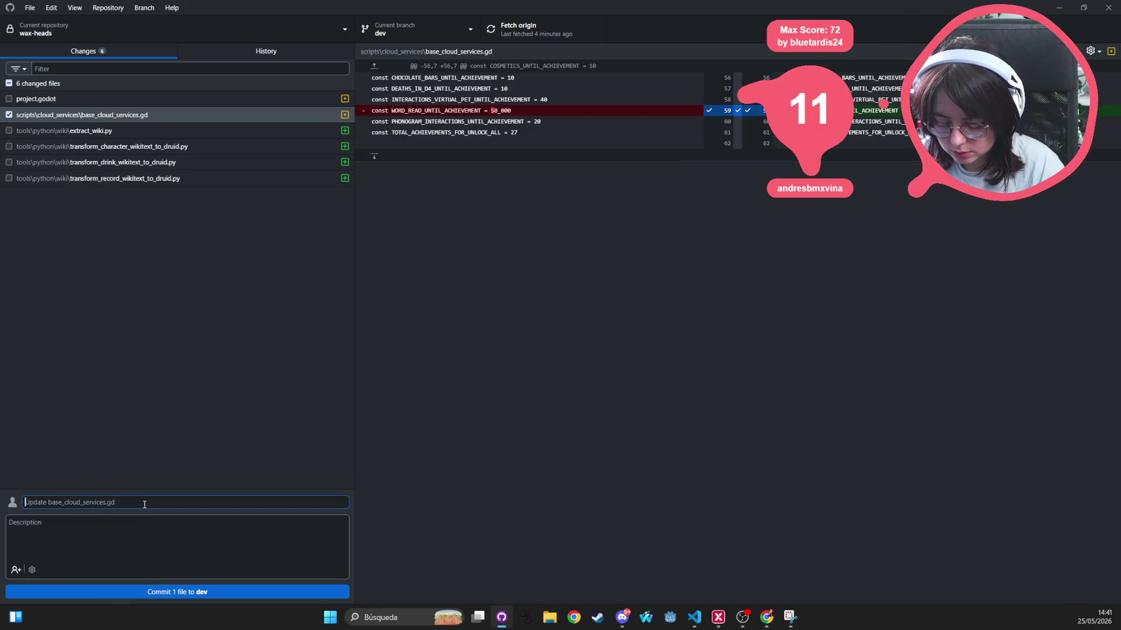
type("modified word re")
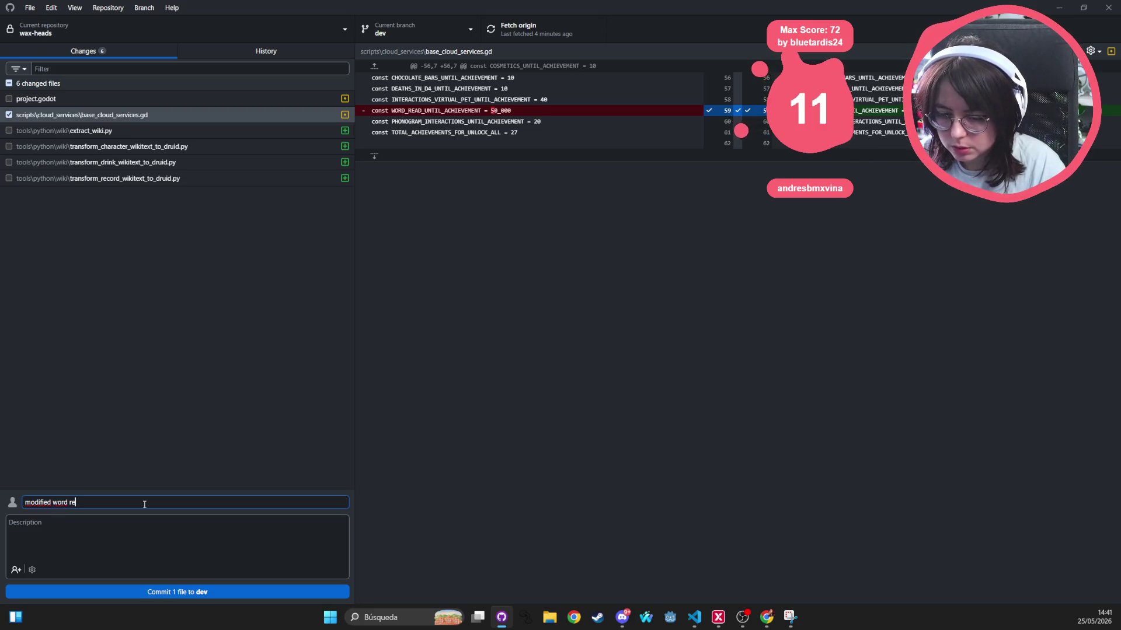
type("ad until achievement to 30000 instead of 50000")
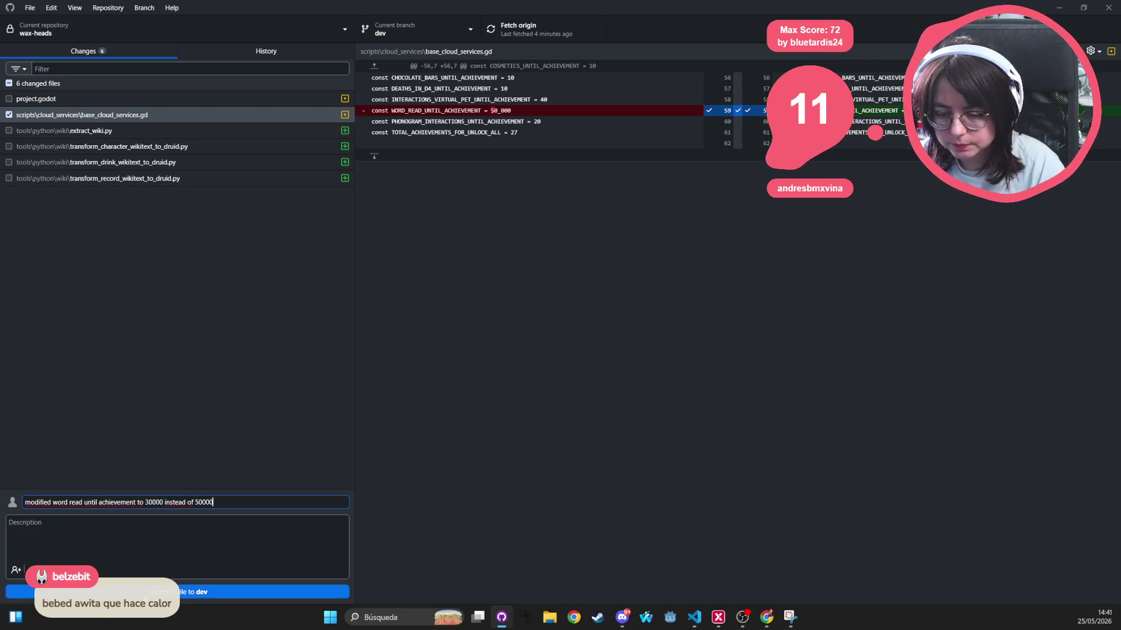
key("ctrl+Return")
left_click(497, 36)
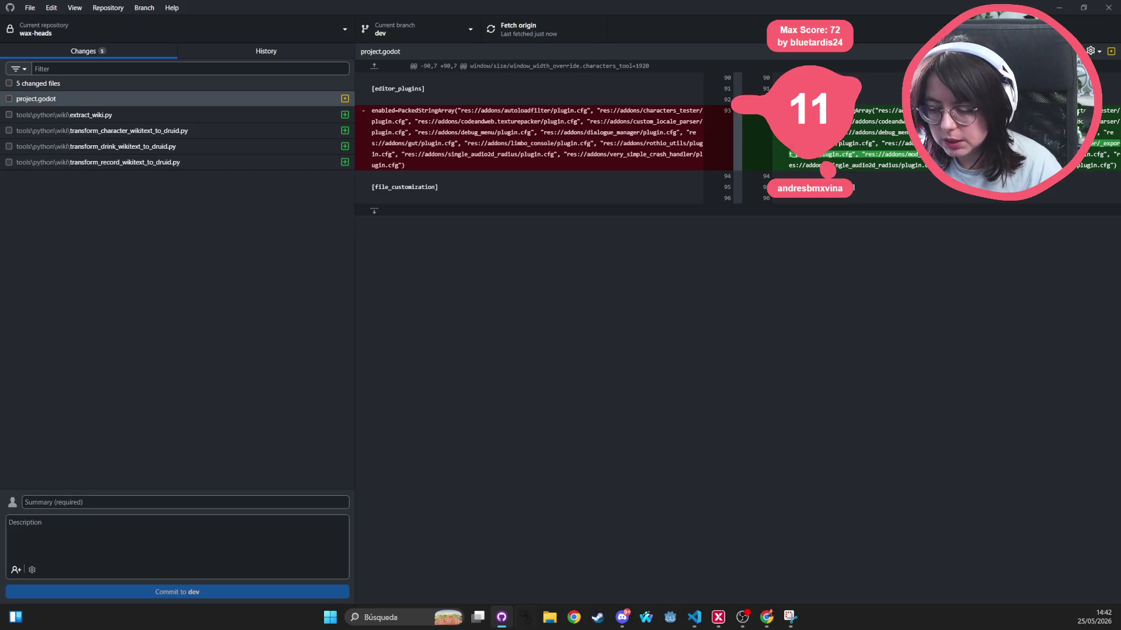
Open File Explorer, enter mods-unpacked, and select the Patattie-BaseExampleMod folder
left_click(549, 617)
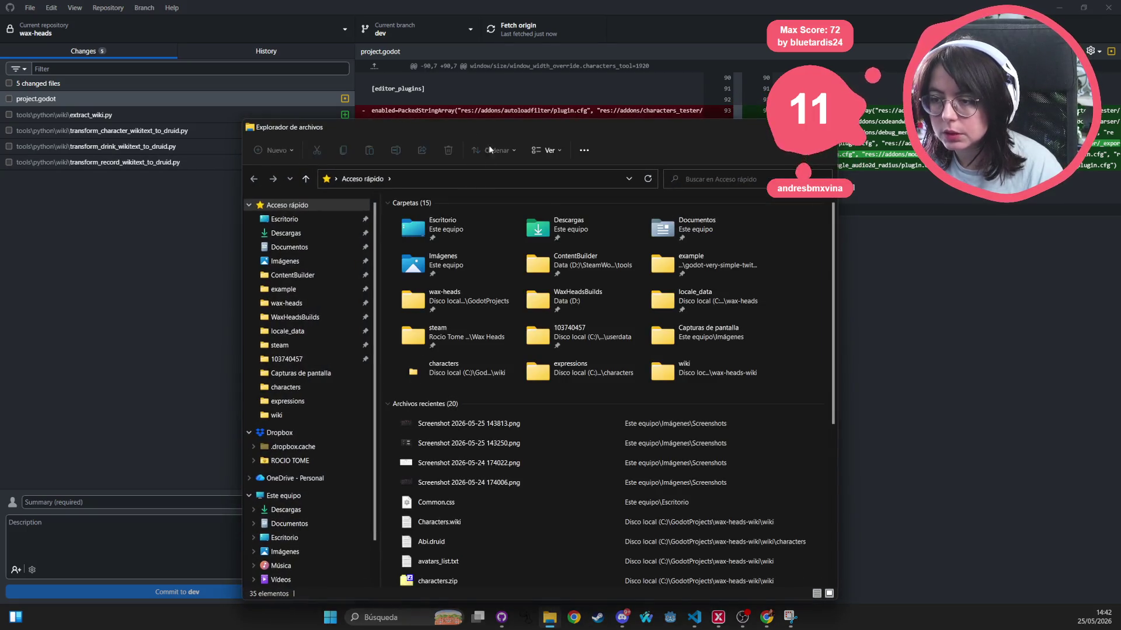
mouse_move(489, 129)
left_mouse_down()
mouse_move(489, 0)
mouse_move(488, 66)
left_mouse_up()
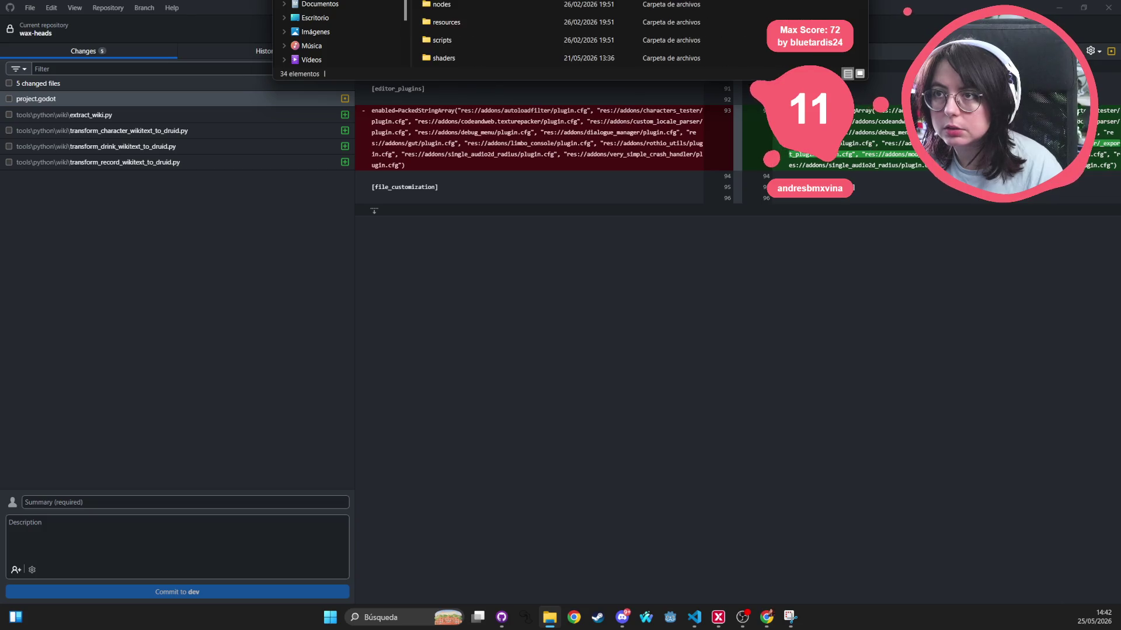
mouse_move(489, 3)
left_mouse_down()
mouse_move(436, 6)
mouse_move(361, 67)
left_mouse_up()
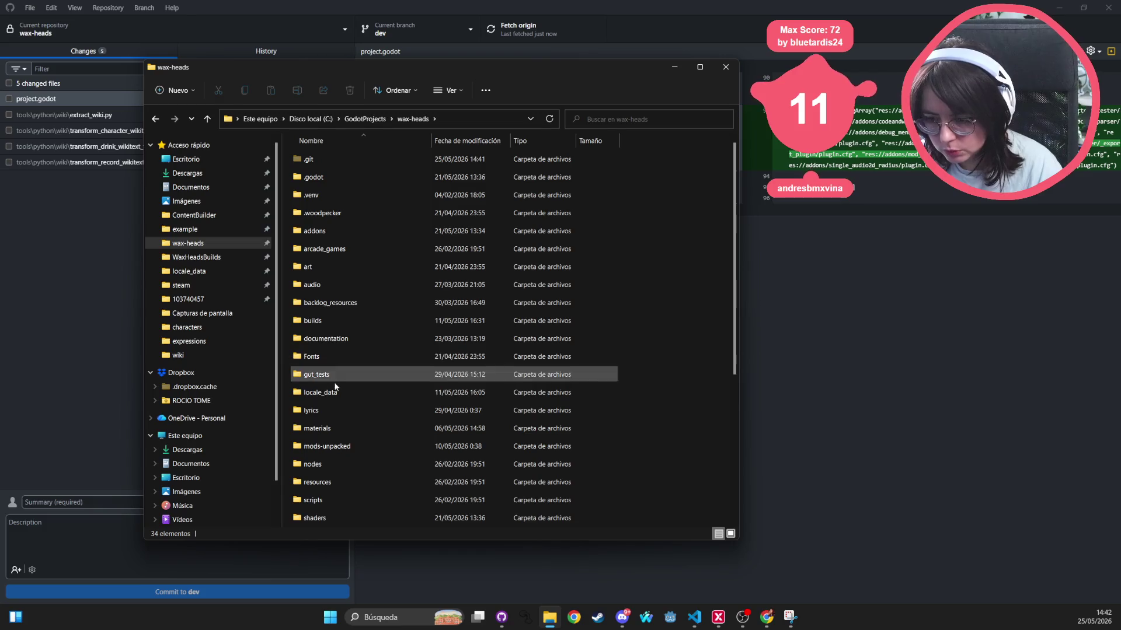
double_click(339, 446)
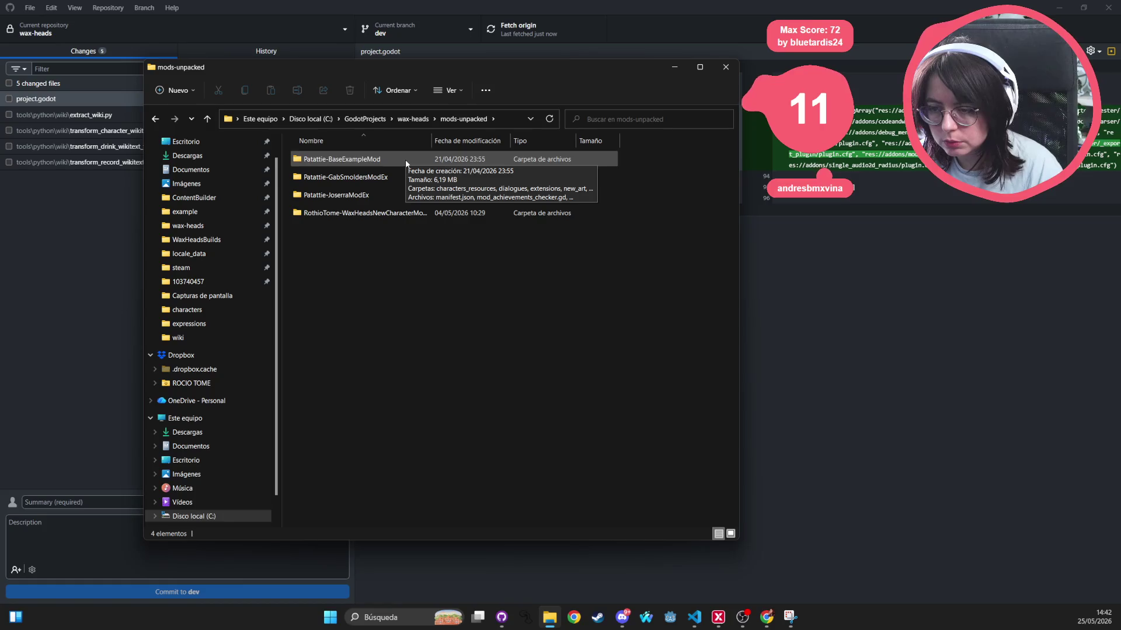
left_click(386, 215)
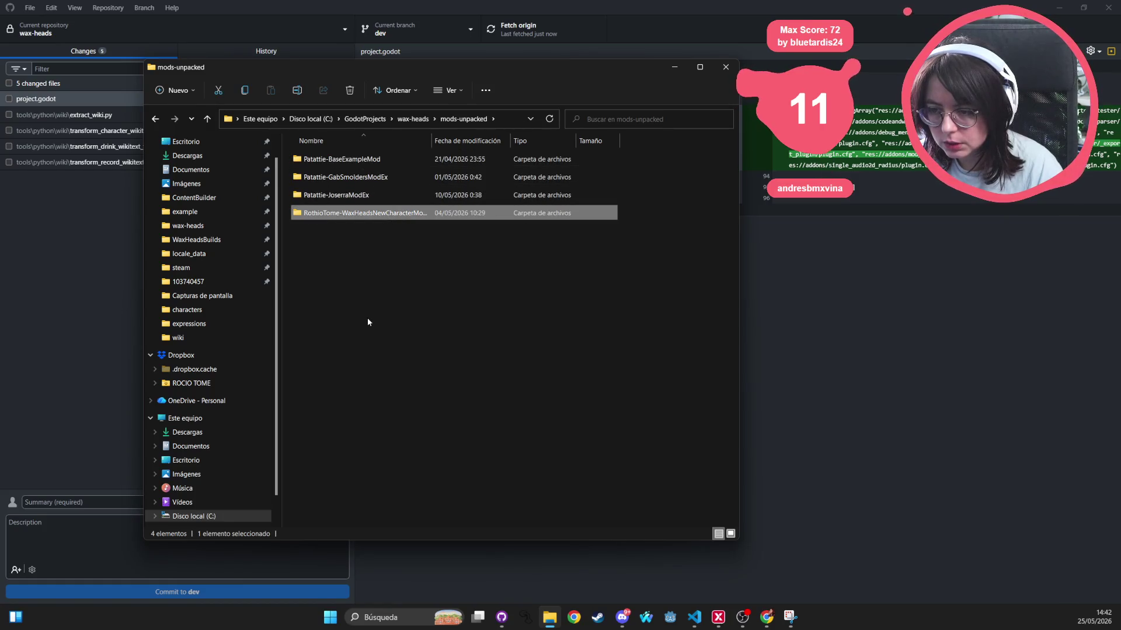
left_click(401, 159)
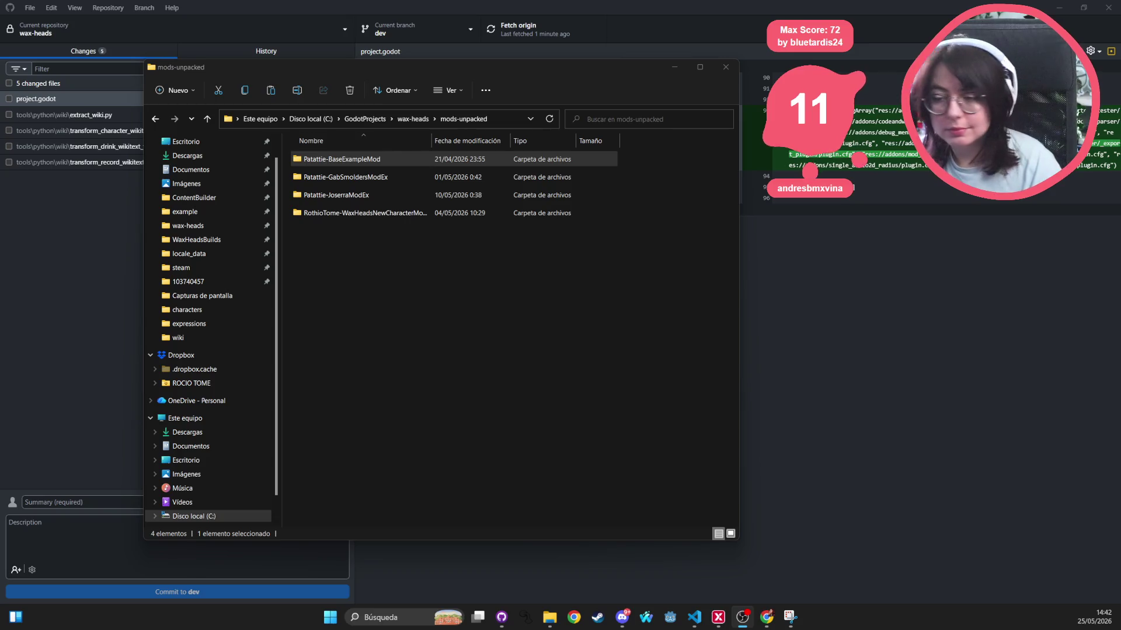
left_click(391, 155)
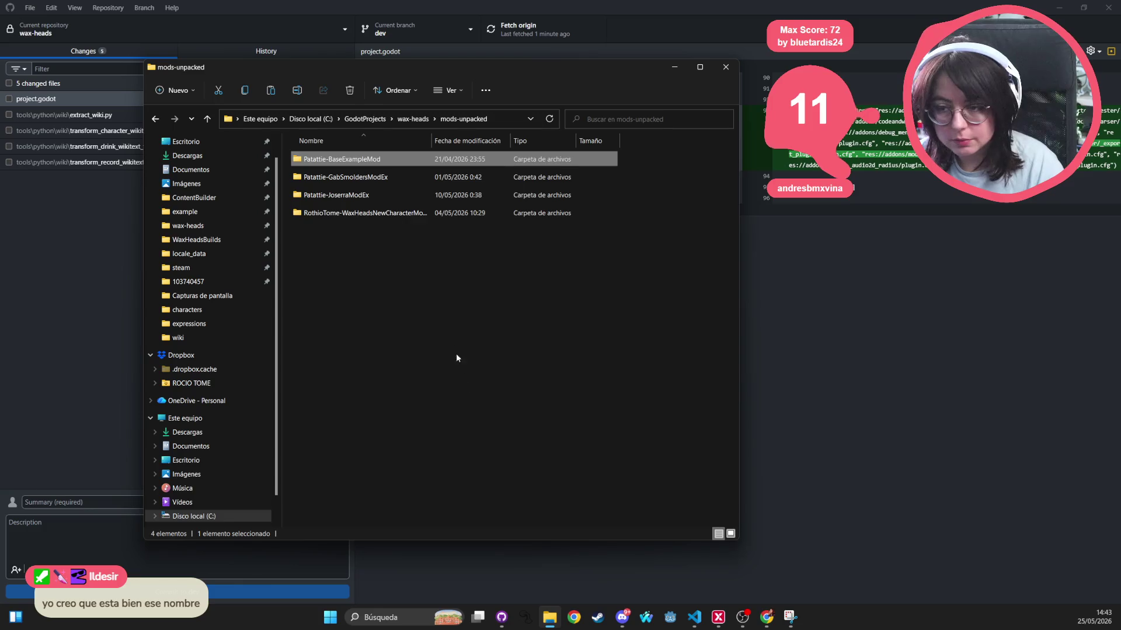
mouse_move(343, 164)
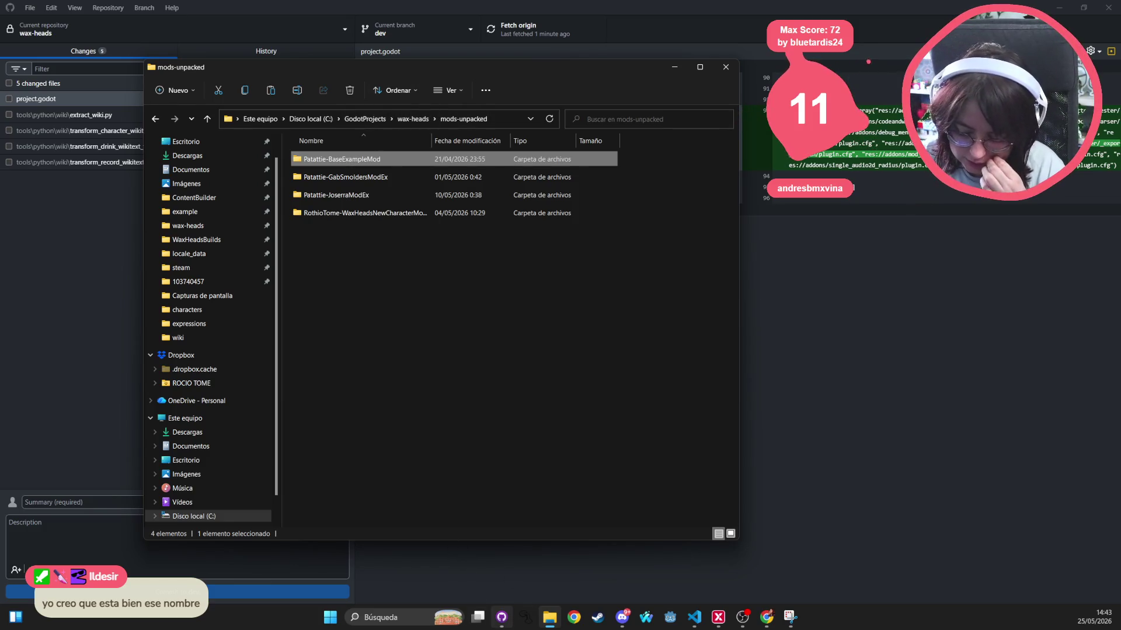
Briefly check GitHub Desktop, then bring the mods-unpacked Explorer window back into place
mouse_move(501, 616)
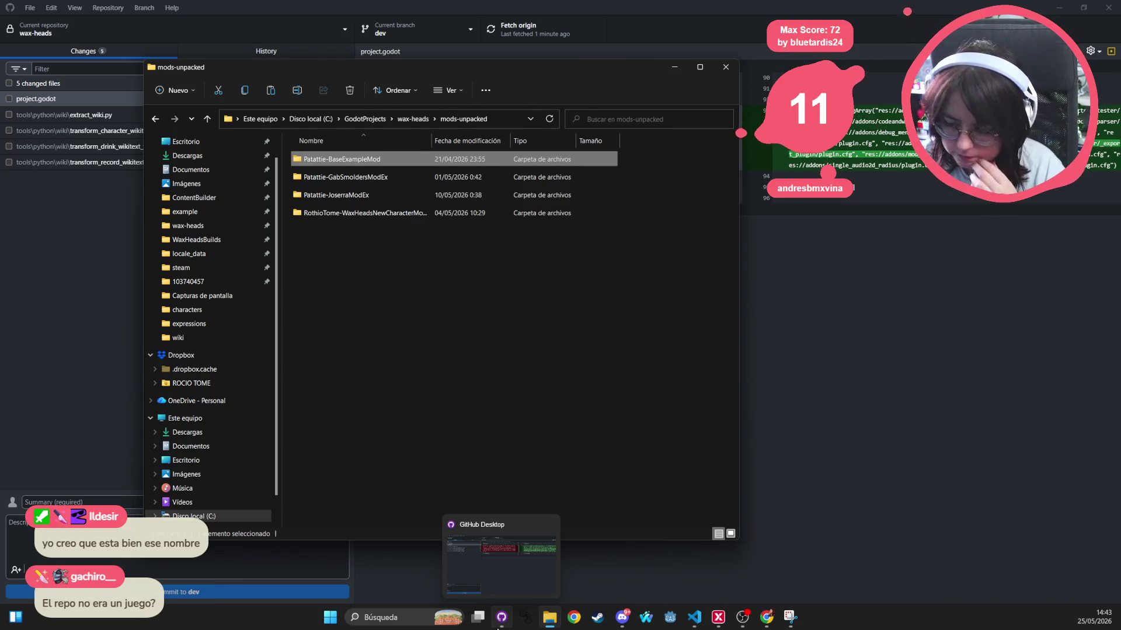
left_click(499, 622)
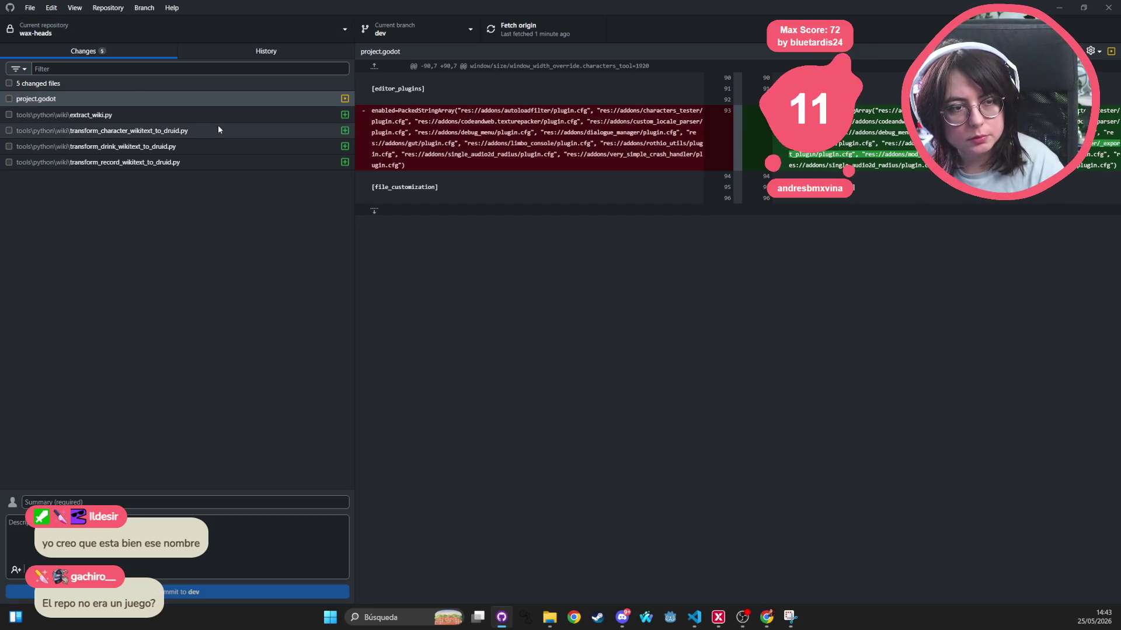
left_click(549, 618)
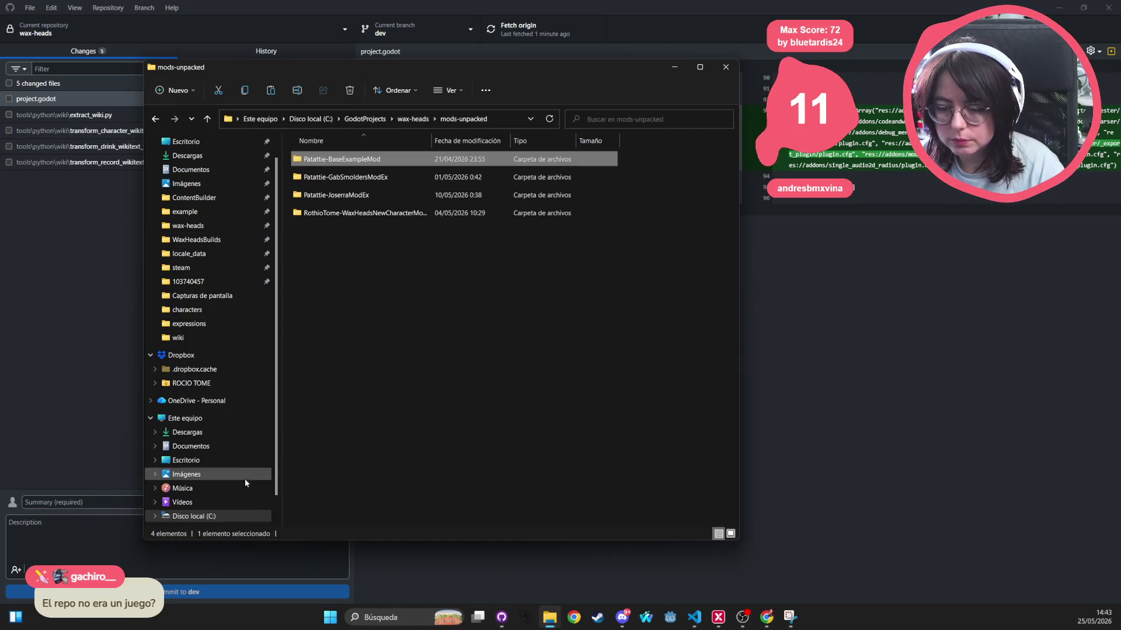
left_click_drag(362, 75, 368, 24)
scroll(227, 417, "down", 1)
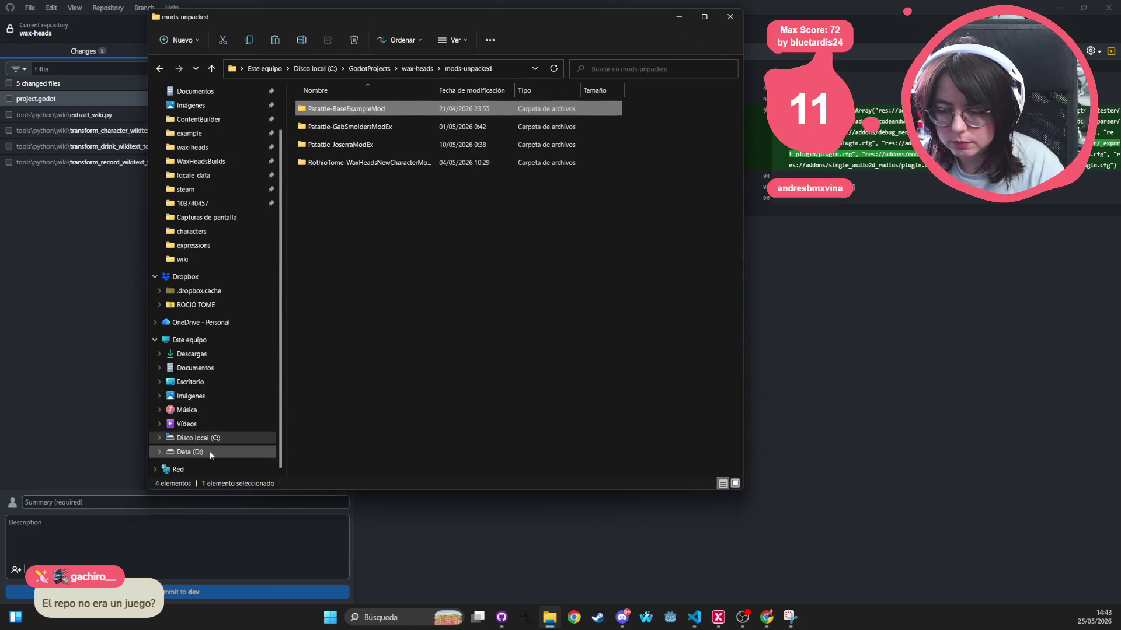
Navigate to Data (D:) > GodotProjects and pick out the wax-heads folder
left_click(209, 451)
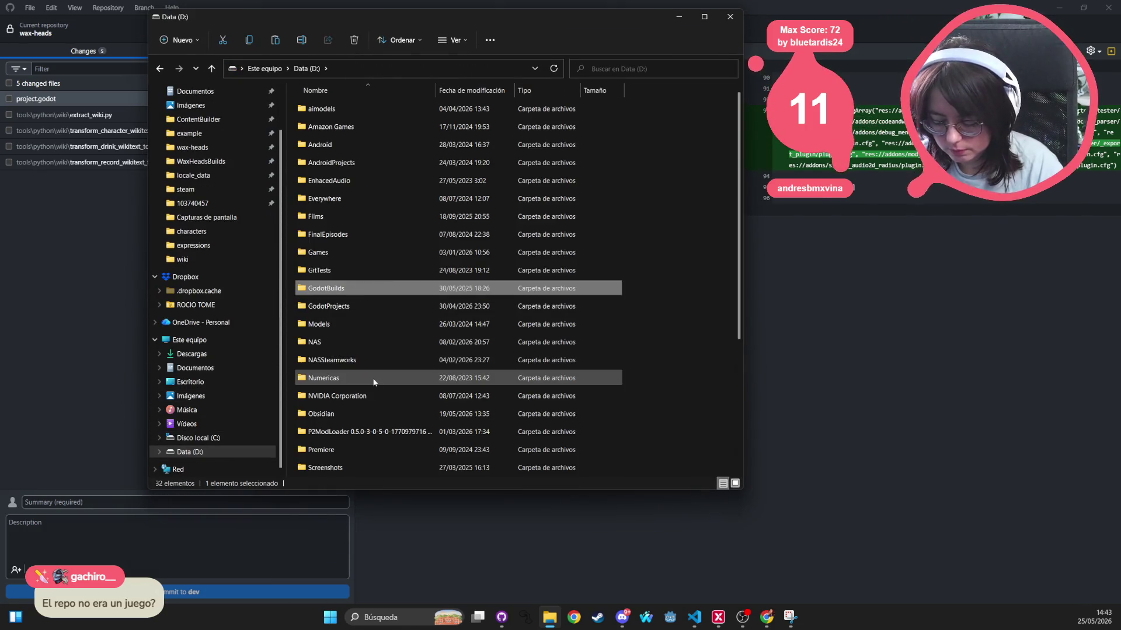
type("pr")
key("p")
key("p")
key("p")
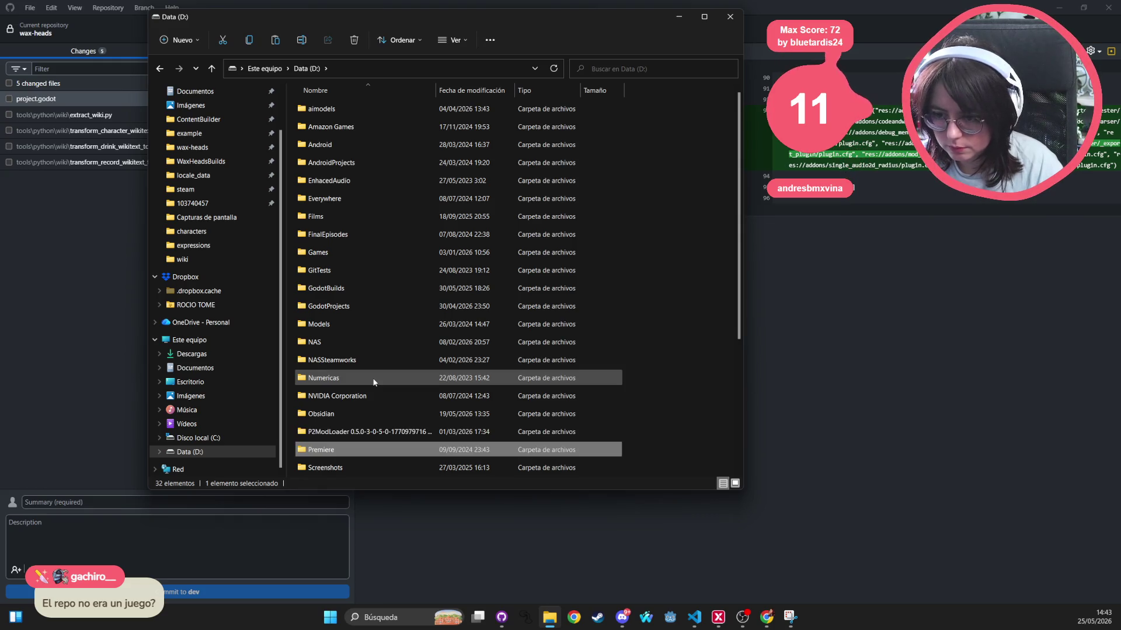
double_click(375, 306)
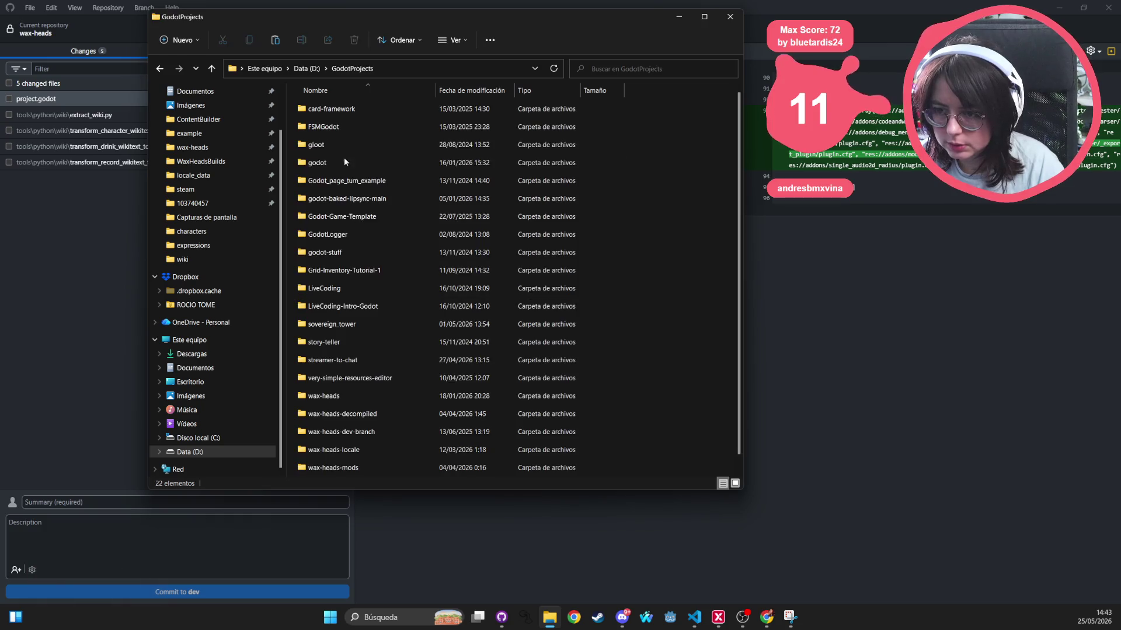
left_click(345, 397)
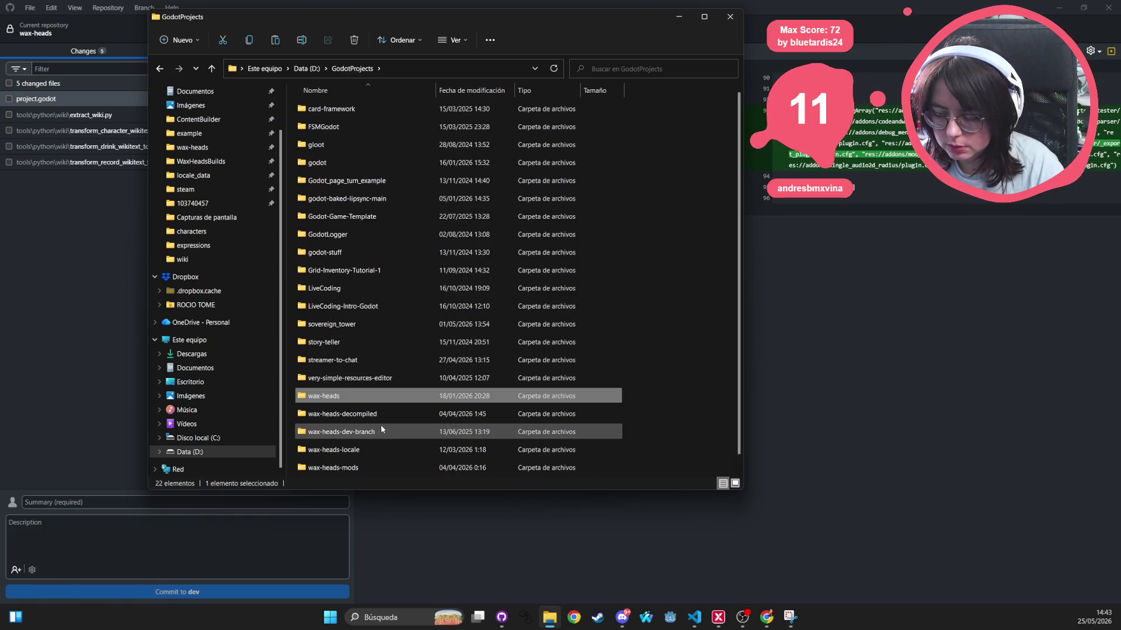
scroll(390, 442, "down", 1)
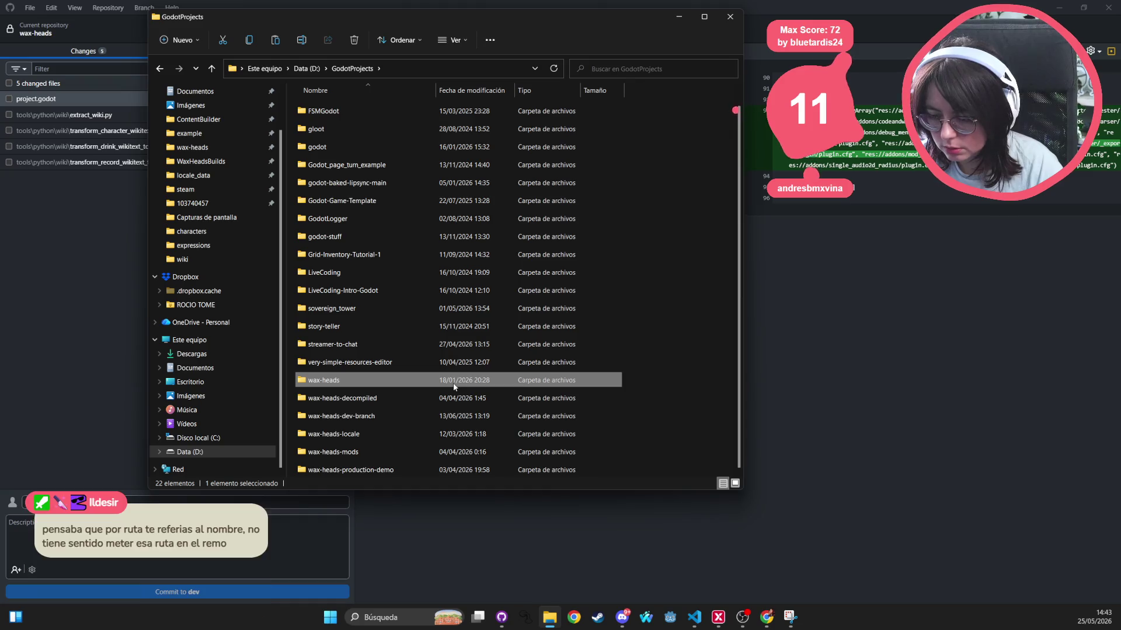
Open the wax-heads folder and select everything inside it
double_click(371, 383)
left_click(335, 111)
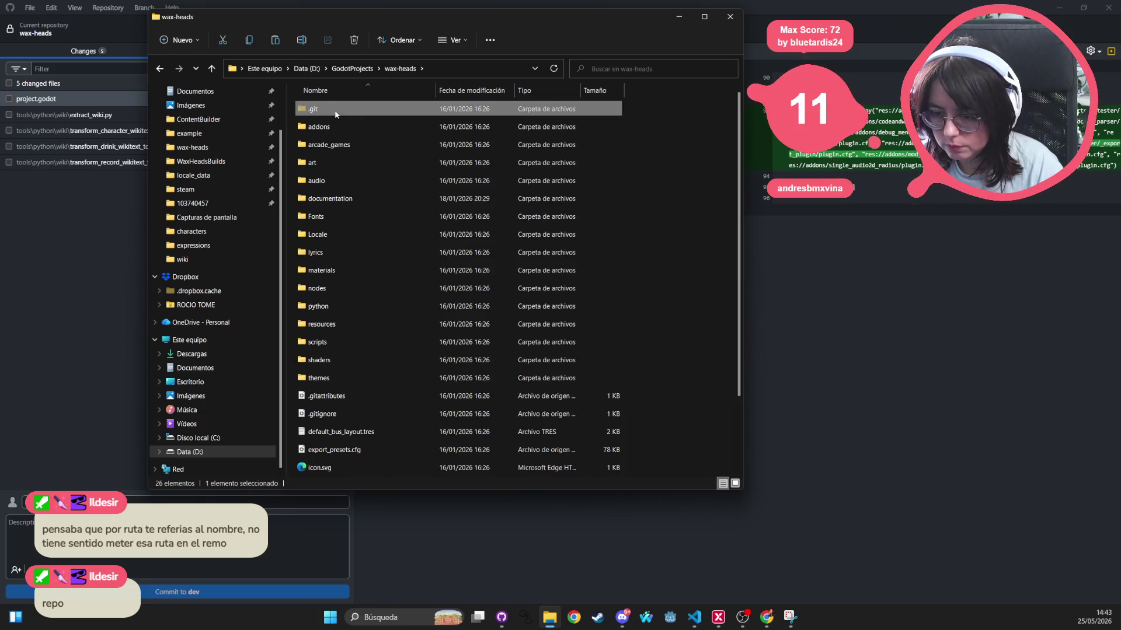
scroll(384, 356, "down", 2)
scroll(384, 353, "up", 2)
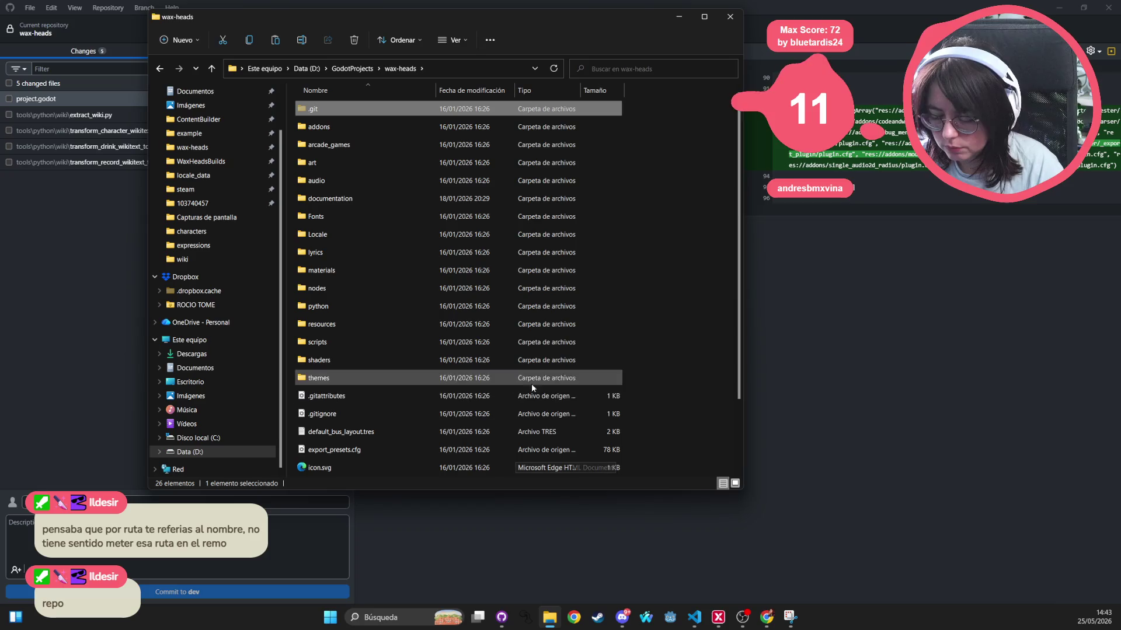
scroll(373, 318, "down", 2)
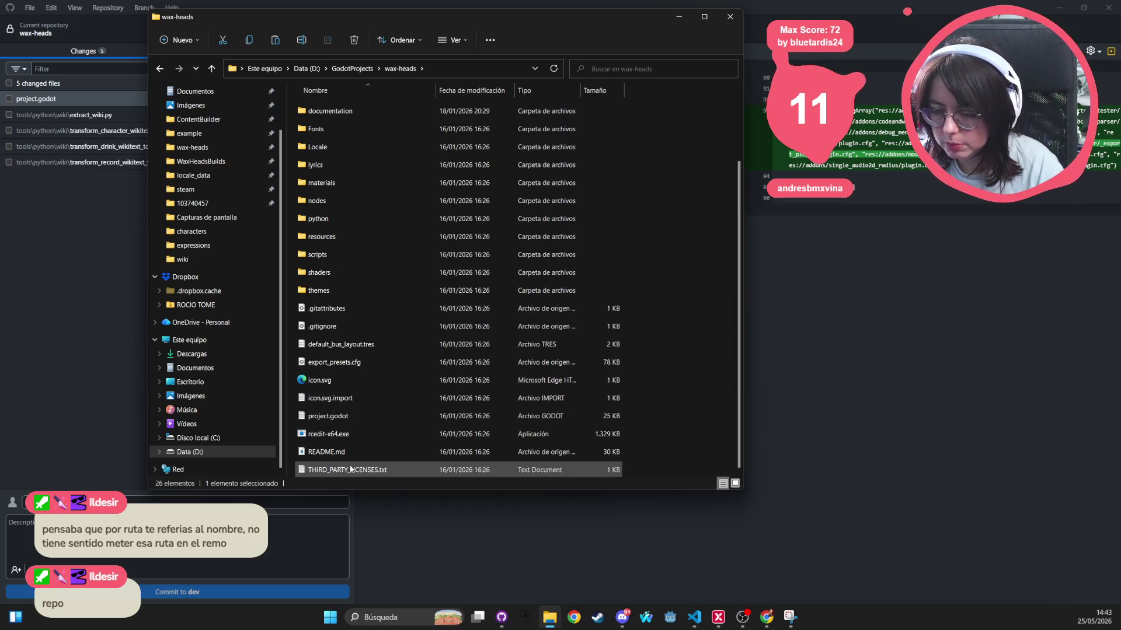
key("ctrl+a")
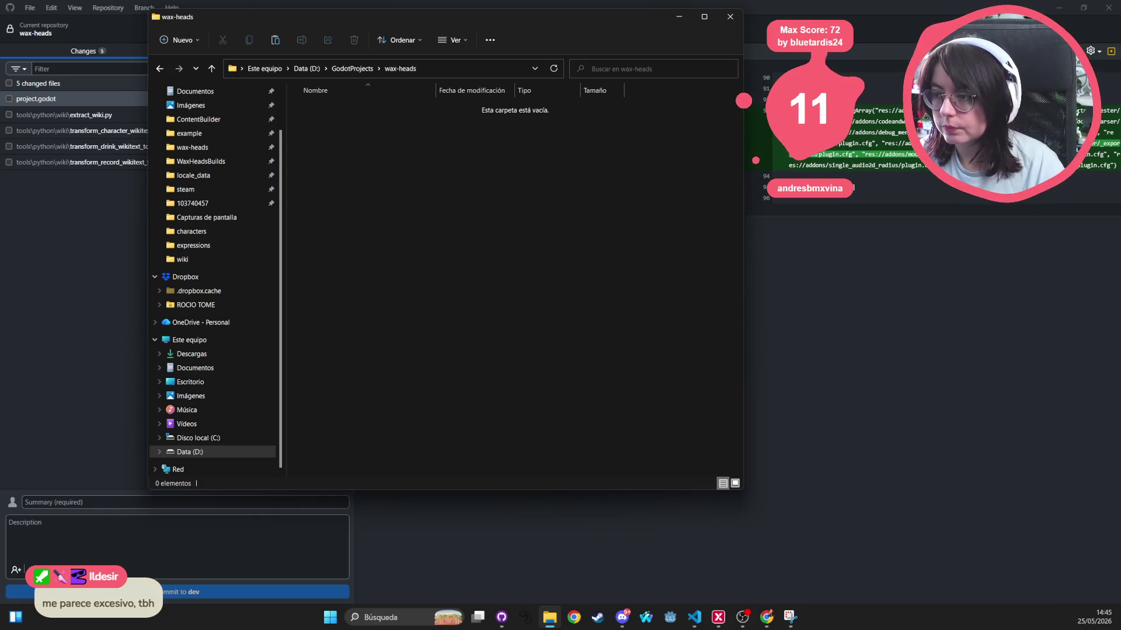
Switch to a new Google Chrome tab over File Explorer
left_click(846, 72)
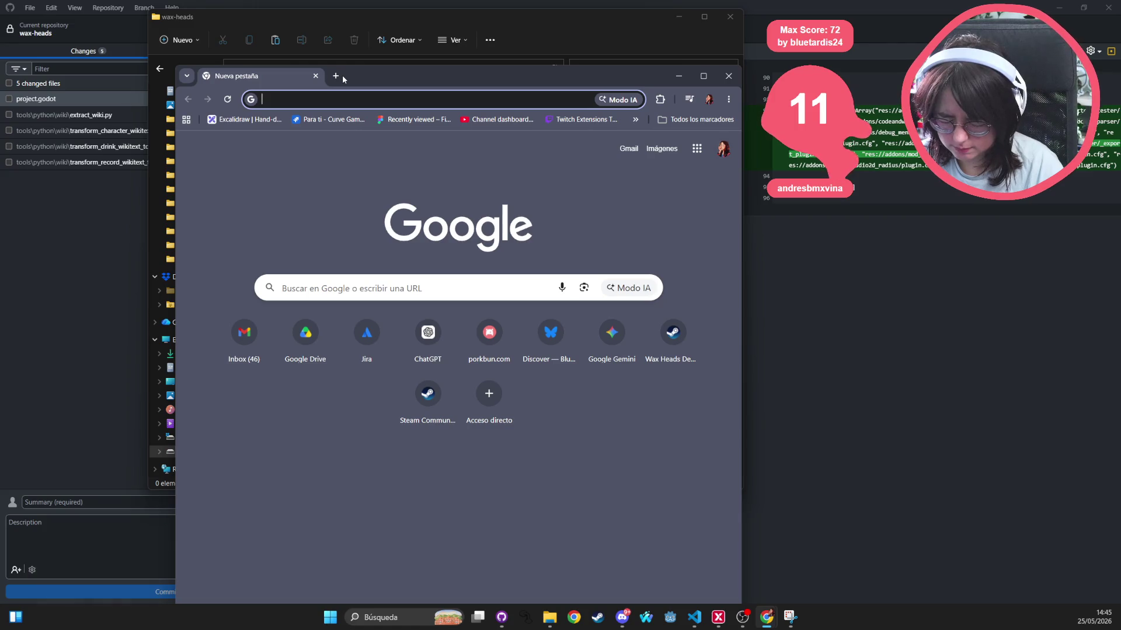
Search 'dome keeper mods', open the Fandom Modding page, and follow its GitHub Docs wiki link
type("dome keeper mo")
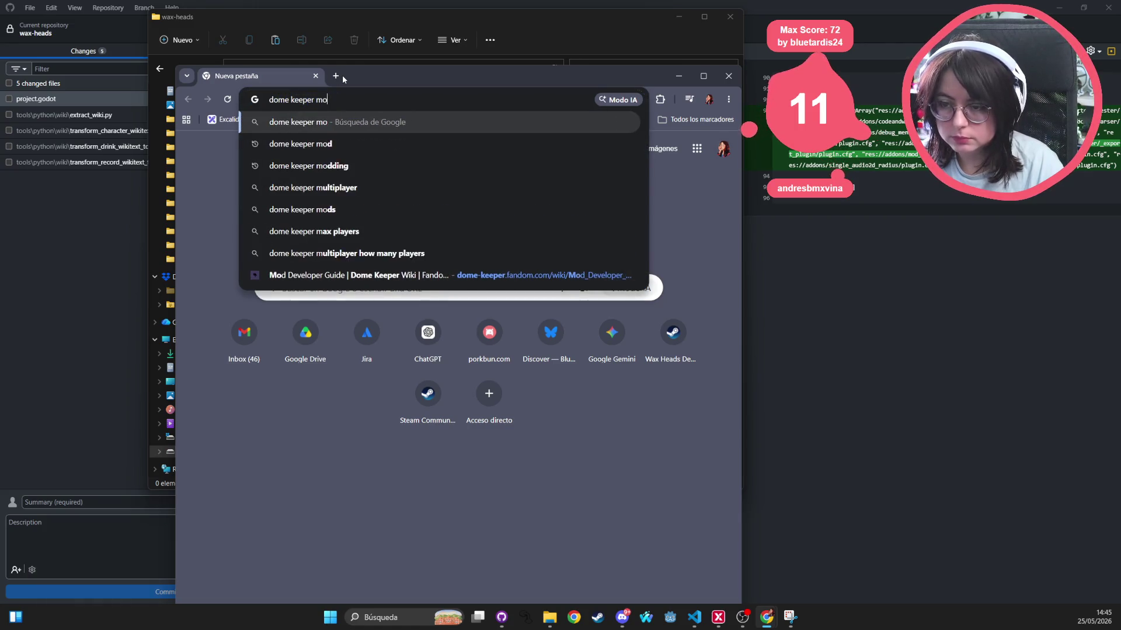
type("ds")
key("Return")
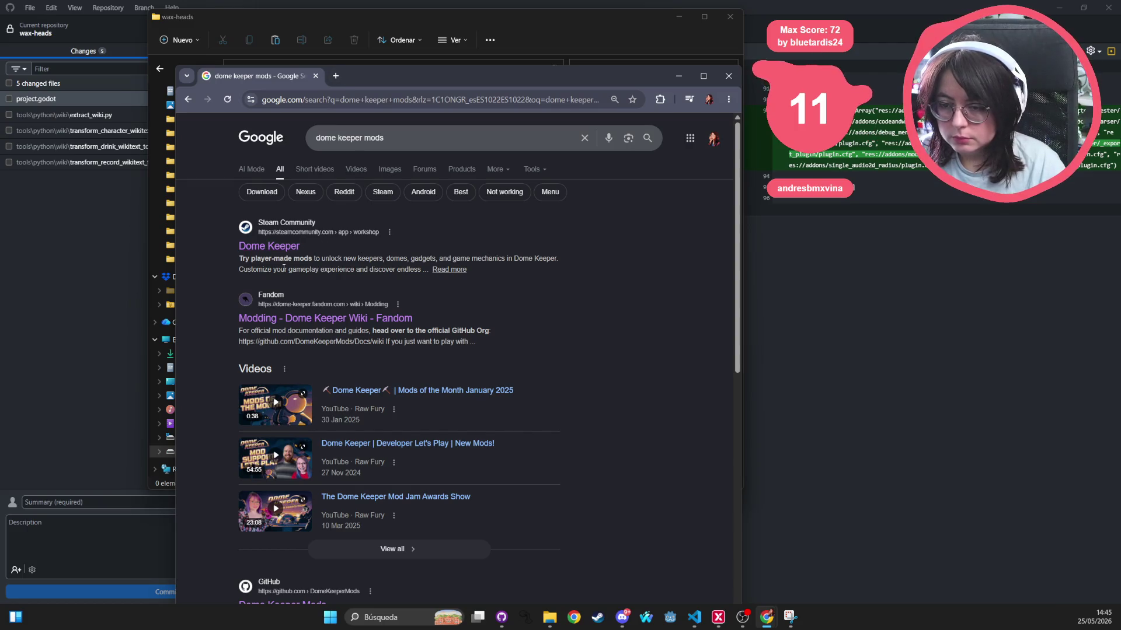
left_click(351, 318)
double_click(628, 82)
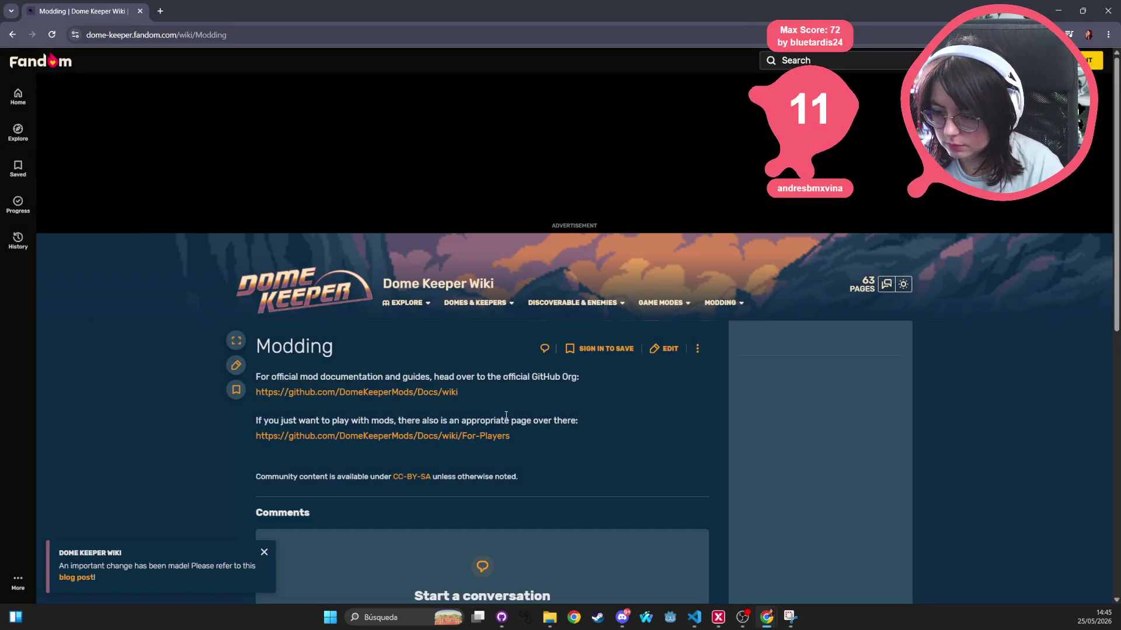
scroll(537, 377, "down", 6)
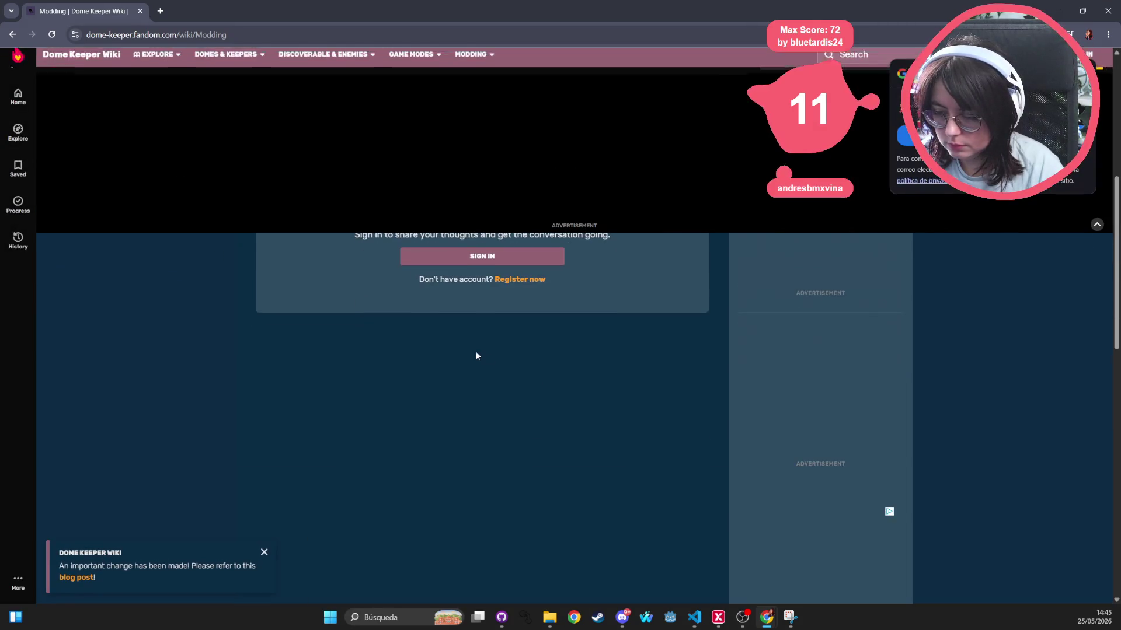
scroll(476, 355, "up", 6)
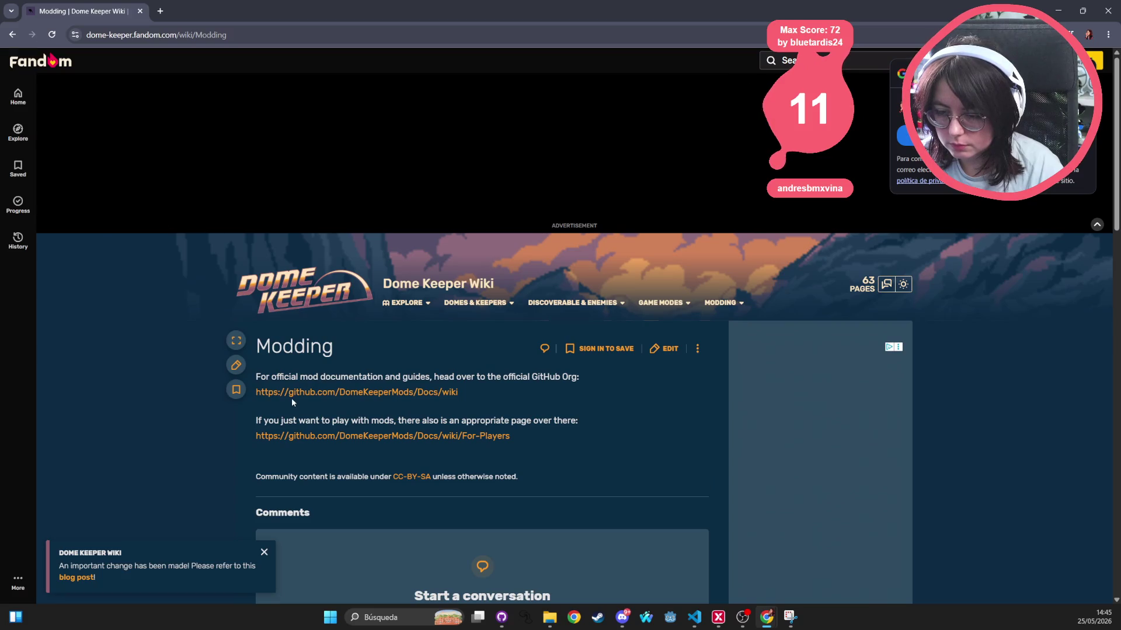
left_click(394, 392)
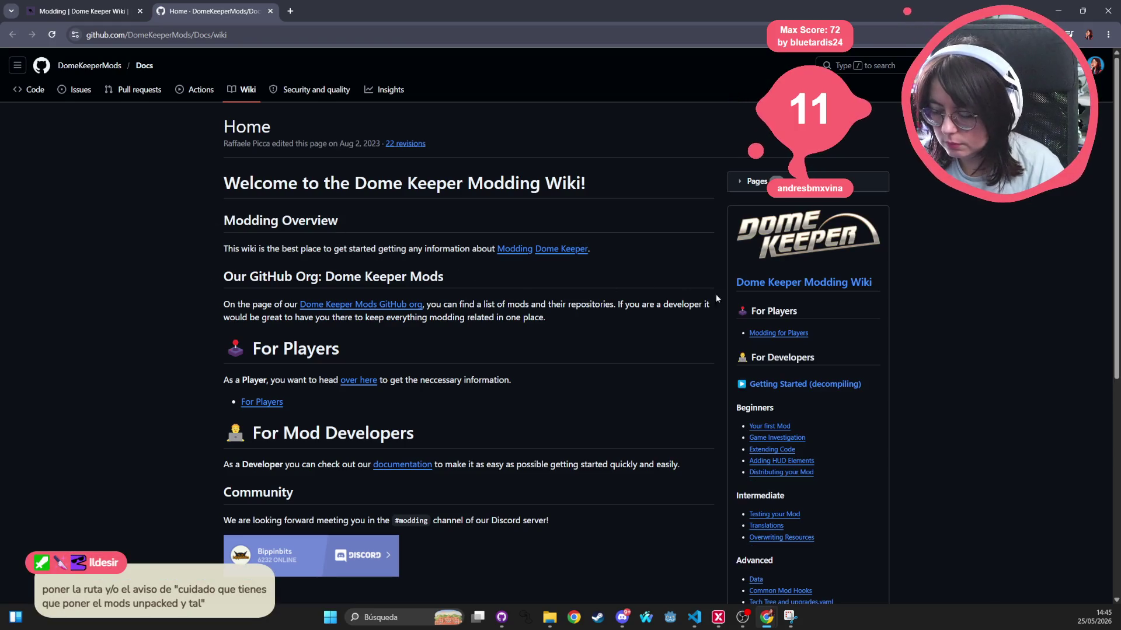
Go via Modding for Players to the DomeKeeperMods repositories and open Docs-ExampleMod-DrillbertSleepIndicator
scroll(790, 340, "down", 1)
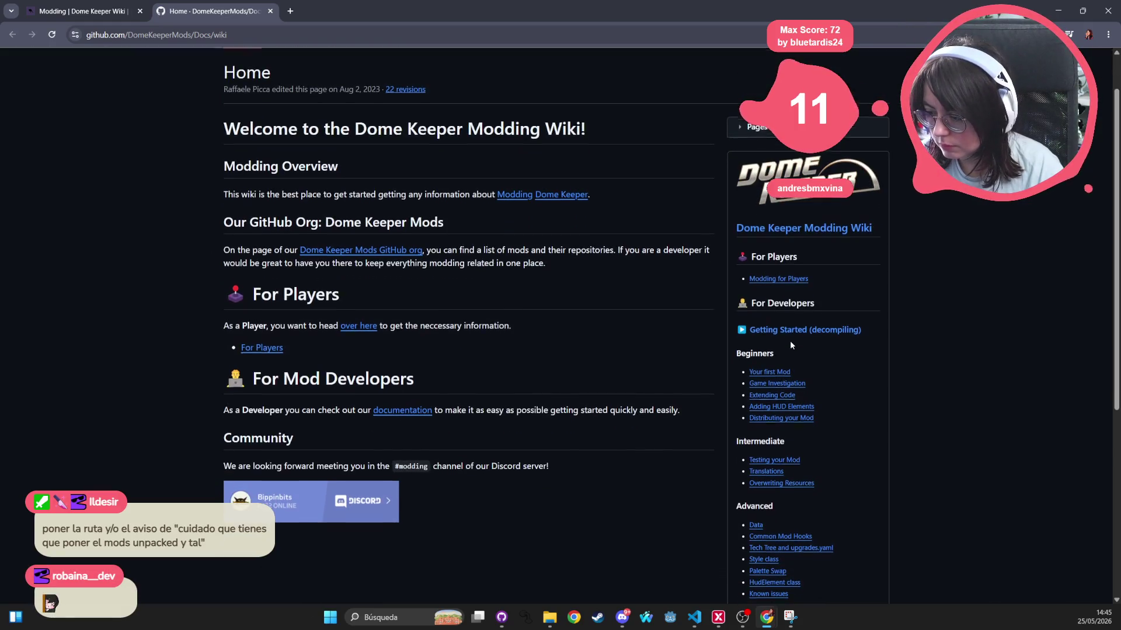
left_click(791, 279)
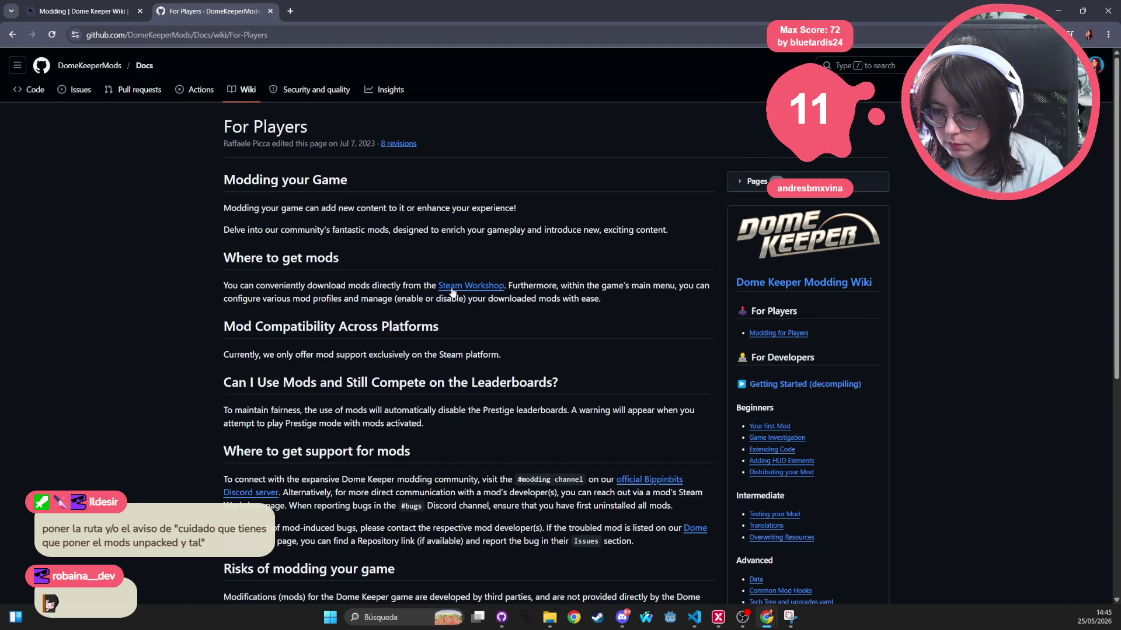
scroll(561, 350, "down", 1)
scroll(670, 412, "down", 1)
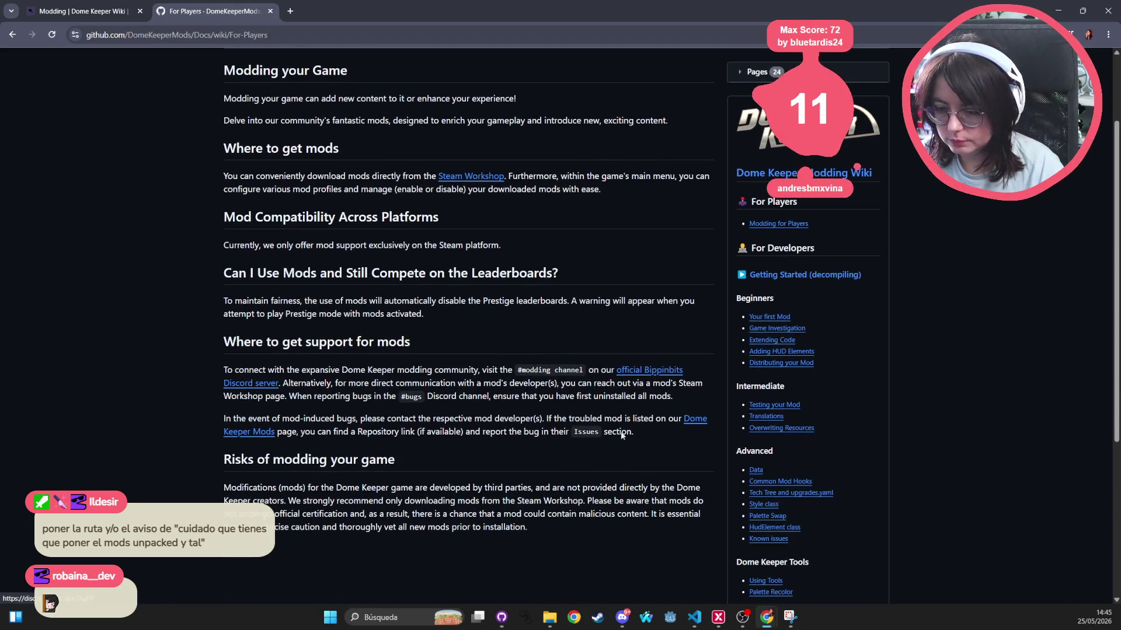
left_click(270, 433)
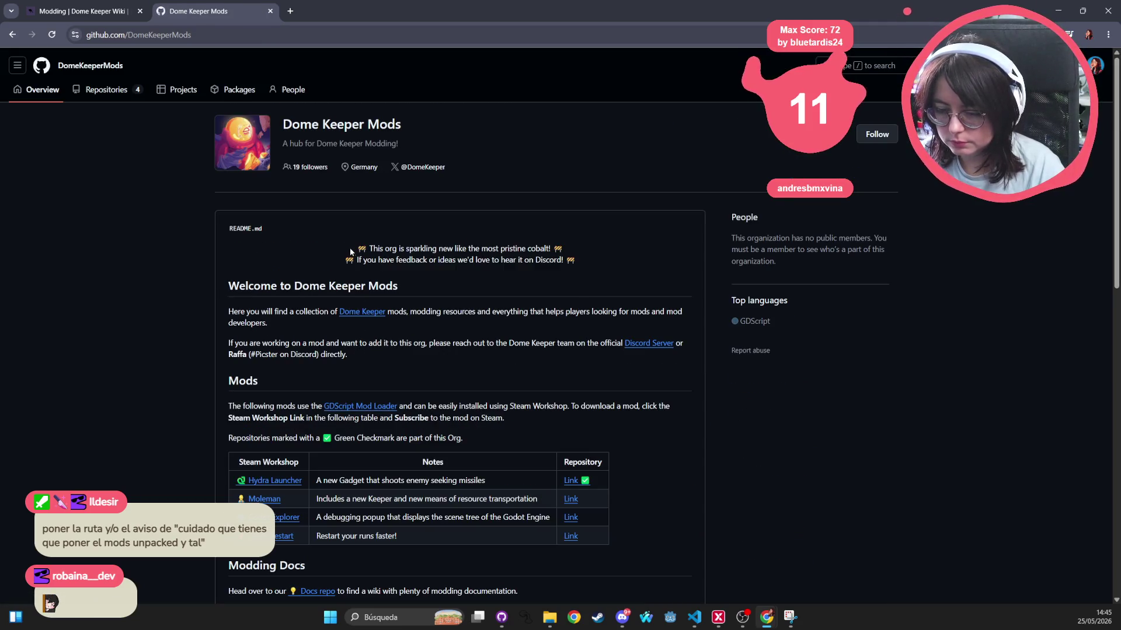
left_click(115, 90)
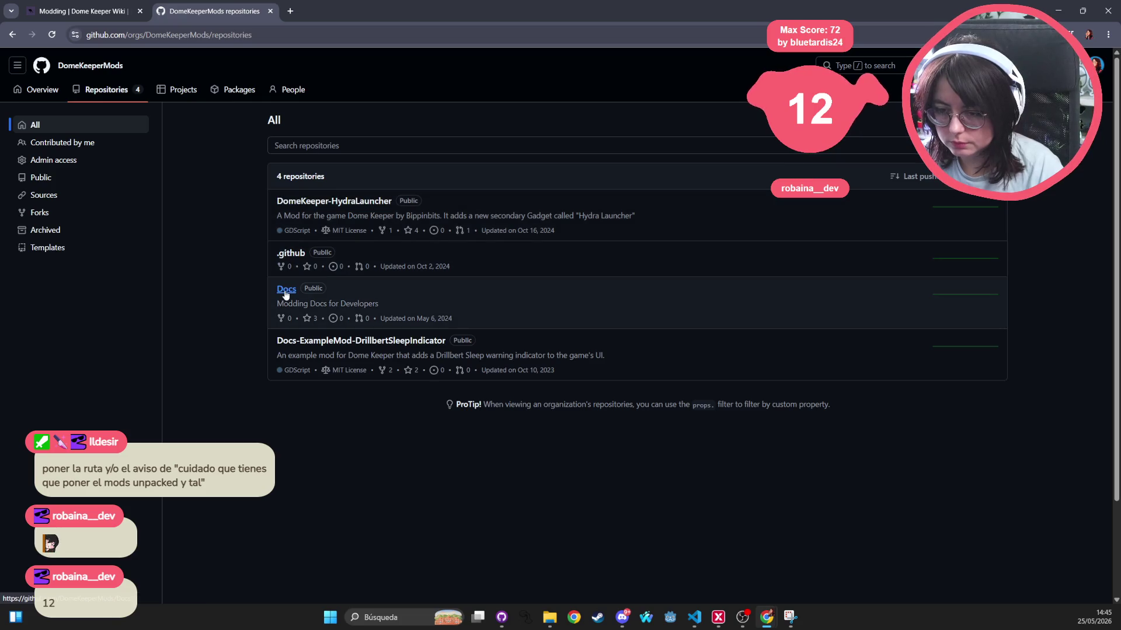
left_click(353, 341)
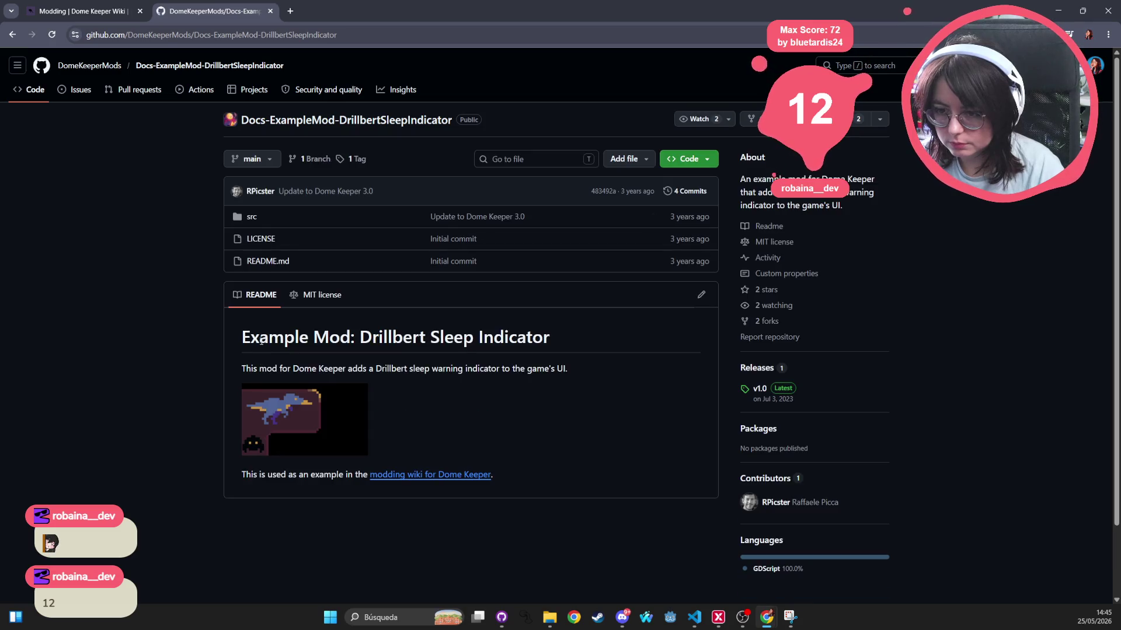
Open the repository's src folder and select the mods-unpacked/Raffa-DrillbertSleepIndicator path text
left_click(250, 218)
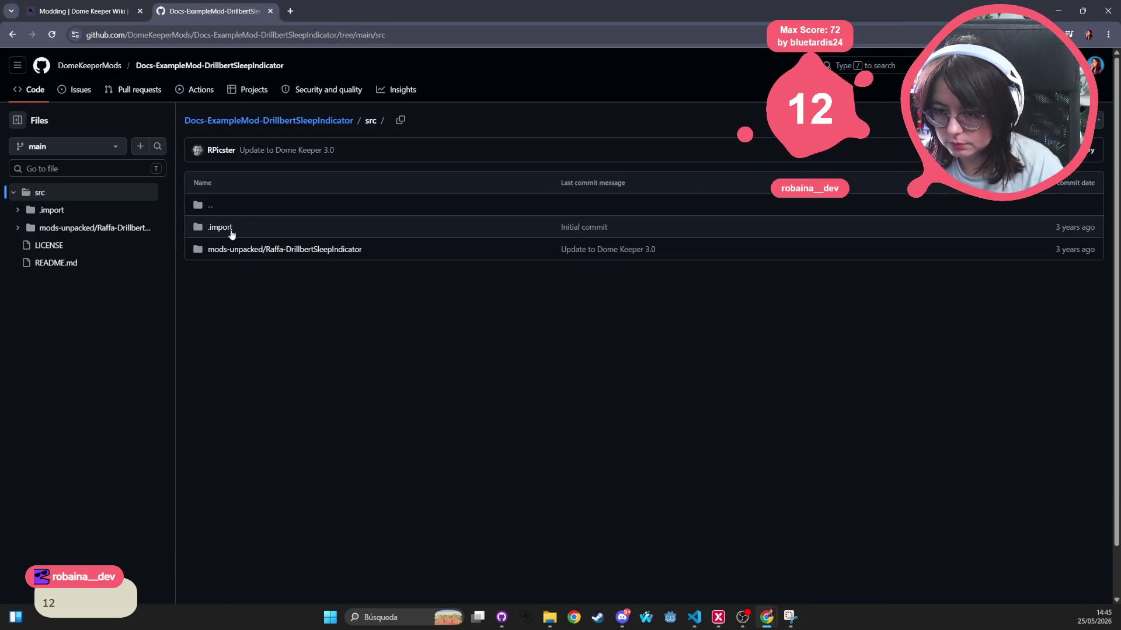
left_click_drag(424, 255, 202, 250)
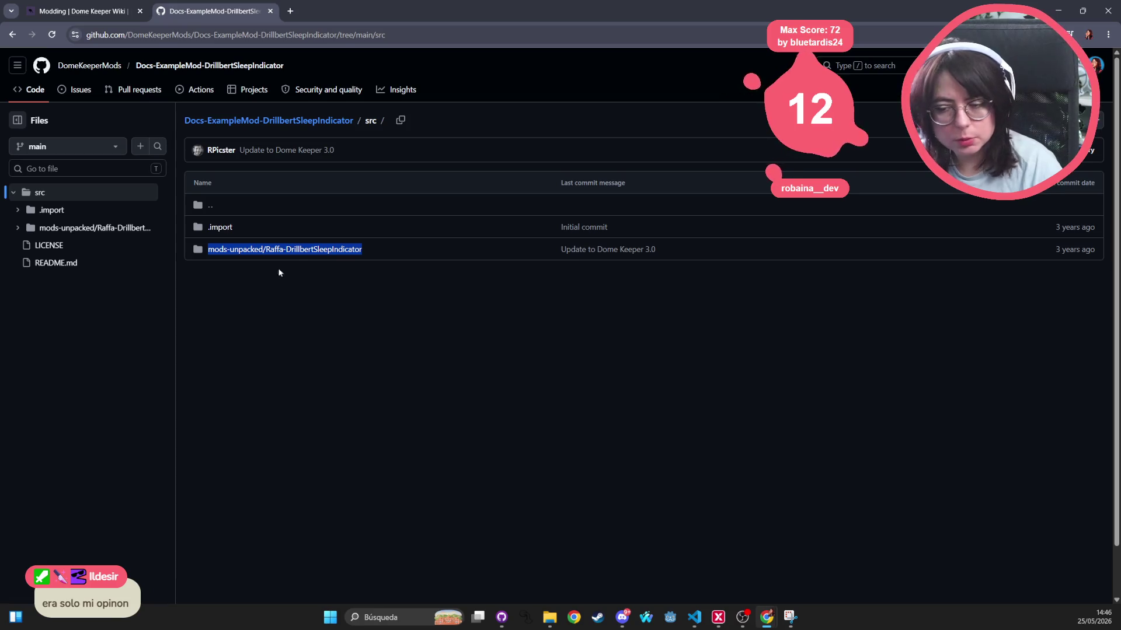
left_click(384, 257)
left_click_drag(383, 258, 206, 251)
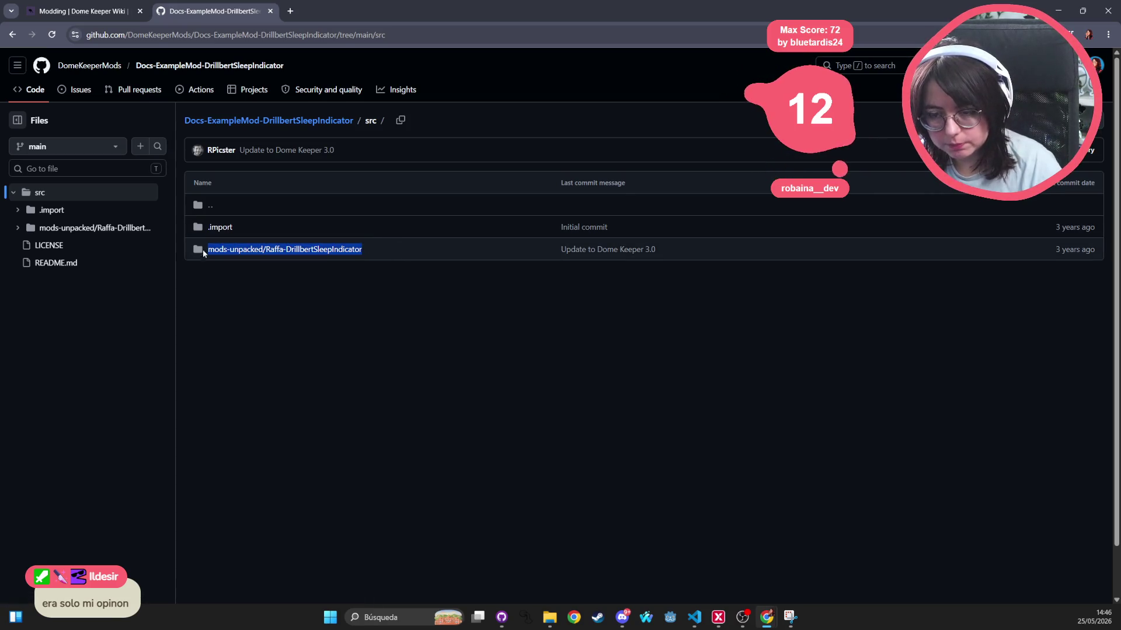
left_click(397, 243)
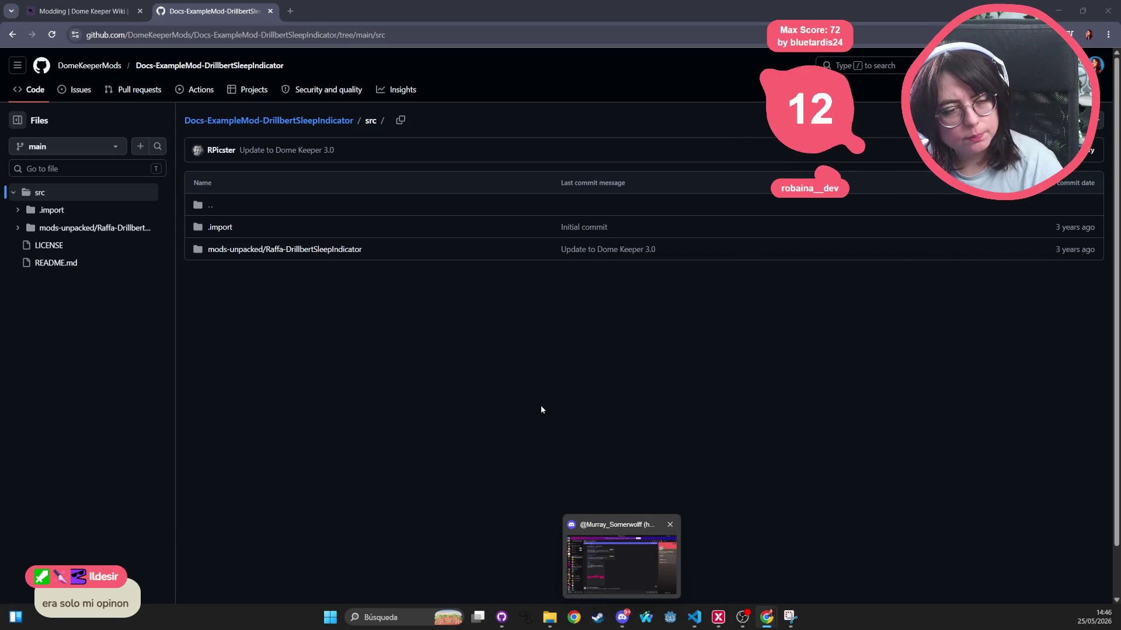
Reselect the Raffa-DrillbertSleepIndicator path, then bring back the empty local wax-heads folder
triple_click(732, 541)
left_click(788, 490)
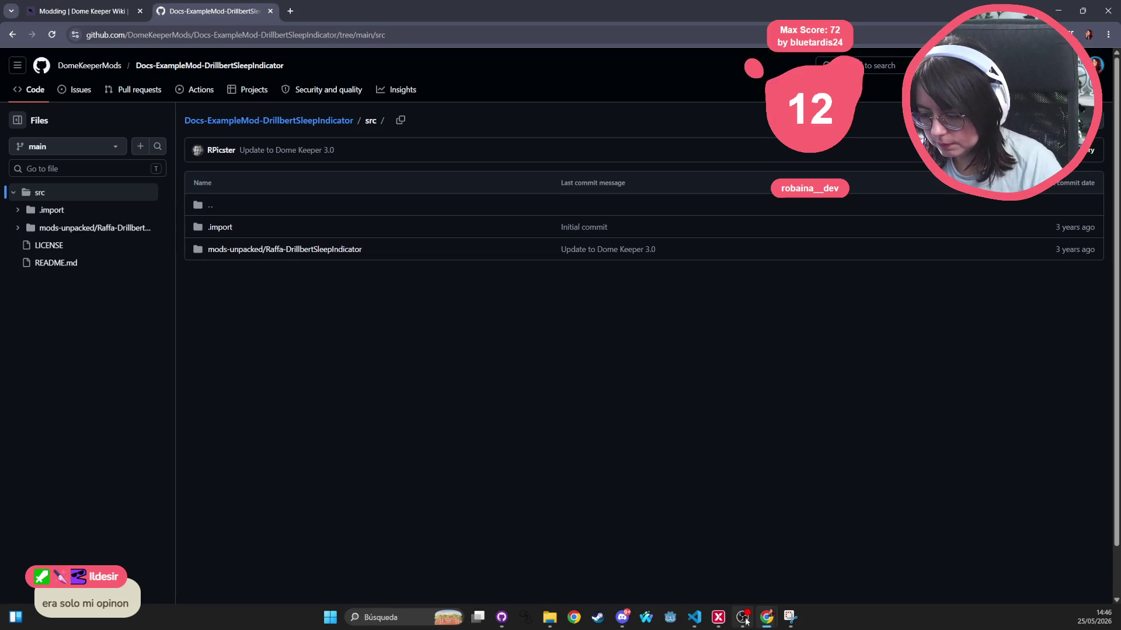
mouse_move(694, 618)
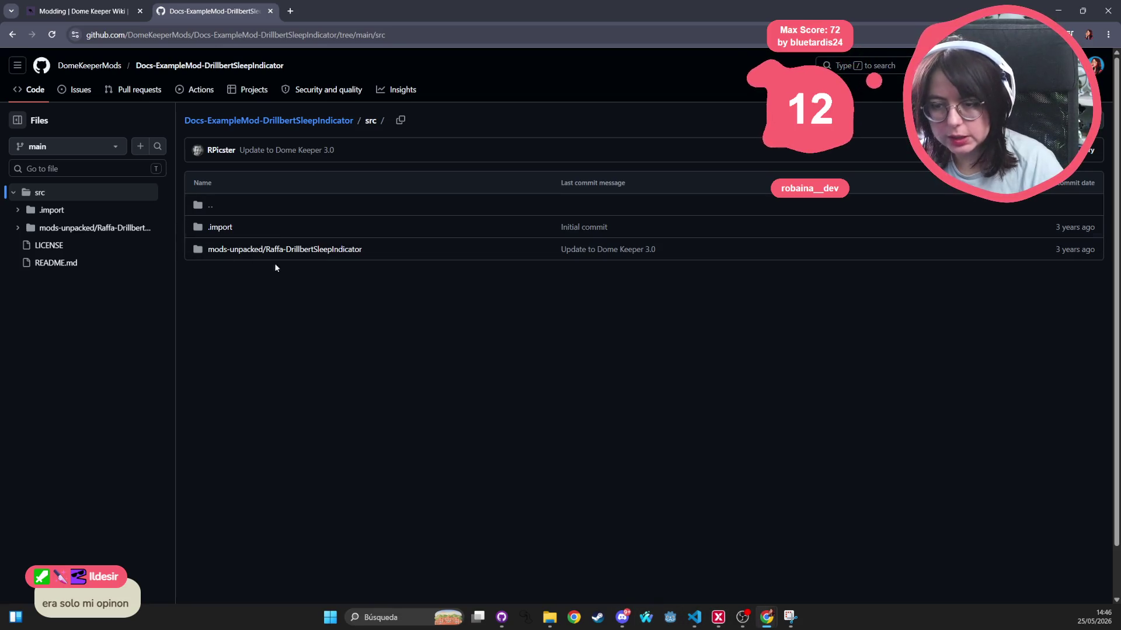
left_click_drag(217, 252, 363, 251)
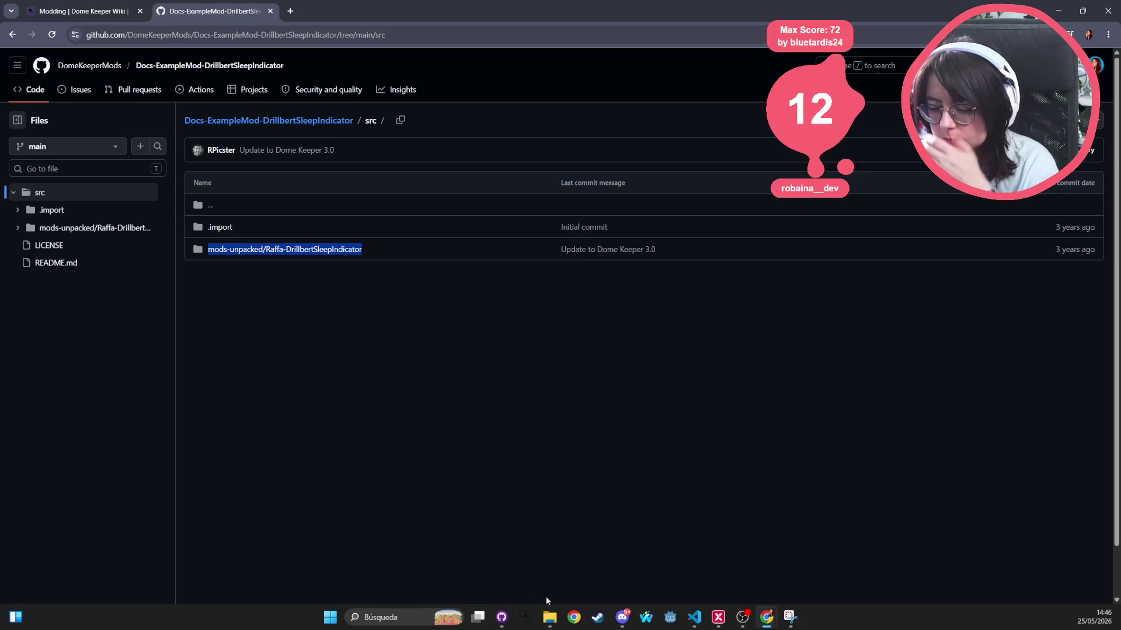
left_click(550, 621)
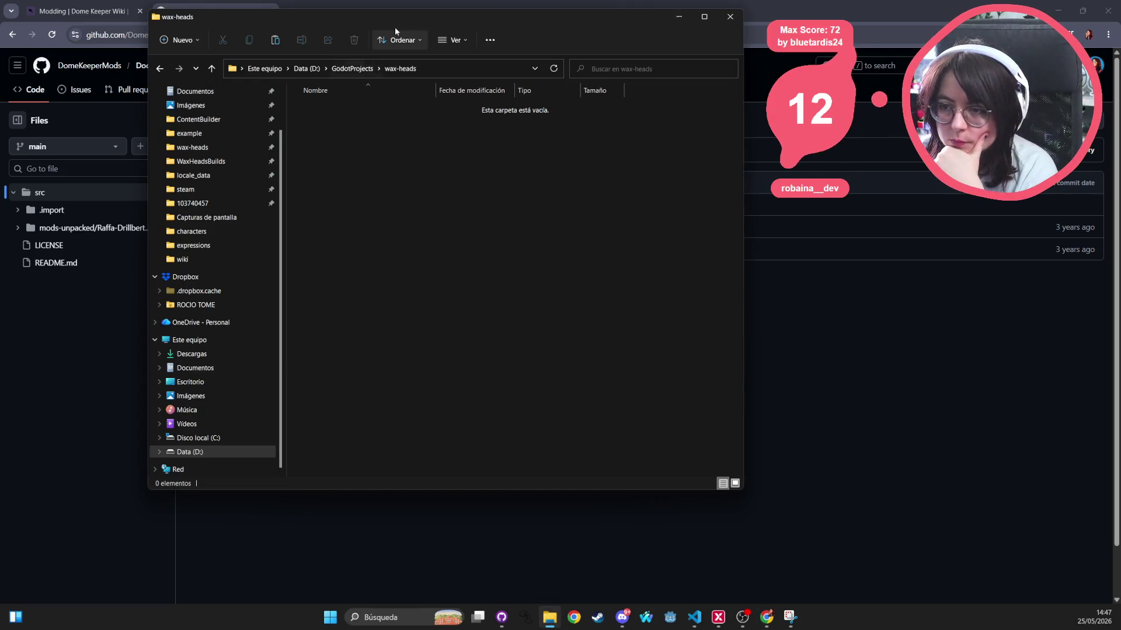
Create a new folder named mods-unpacked inside wax-heads and open it
left_click_drag(395, 27, 588, 118)
right_click(622, 273)
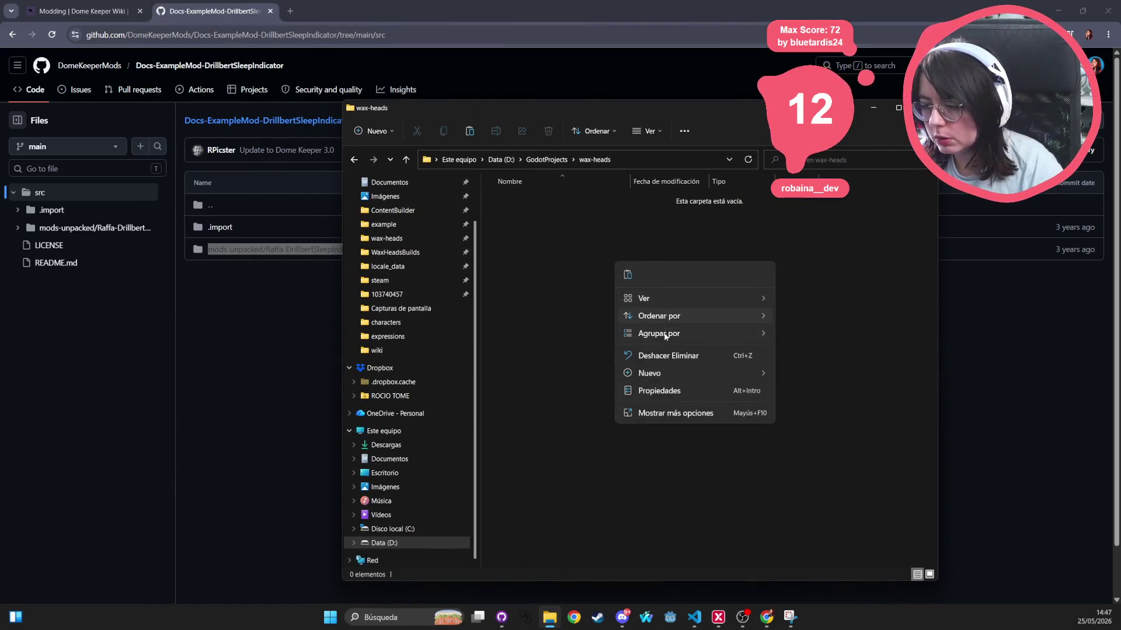
mouse_move(653, 374)
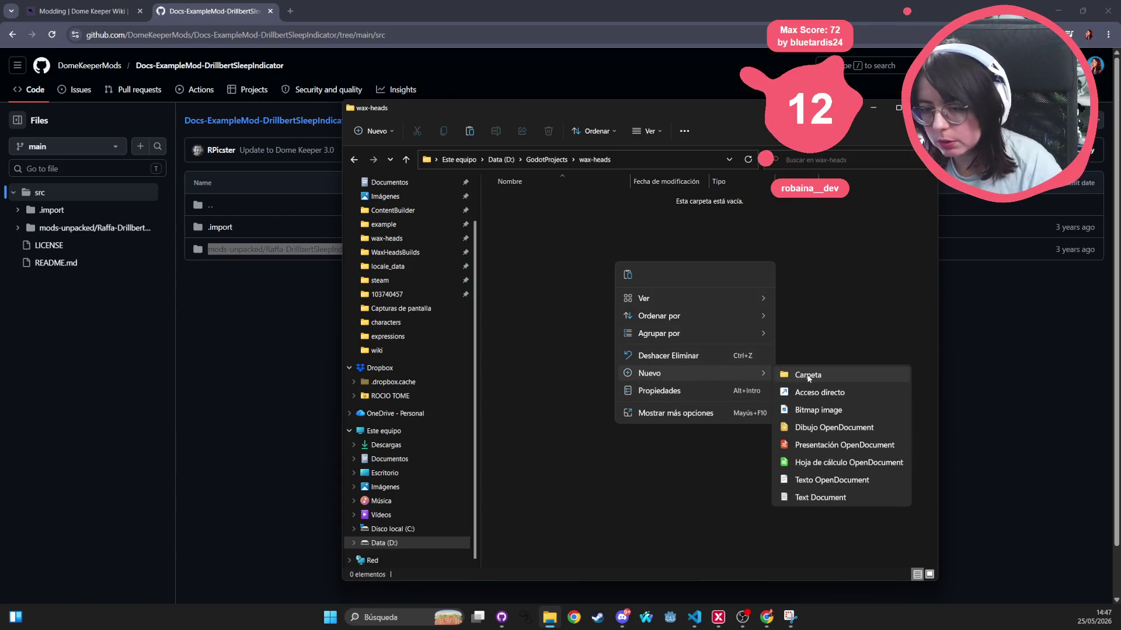
left_click(808, 377)
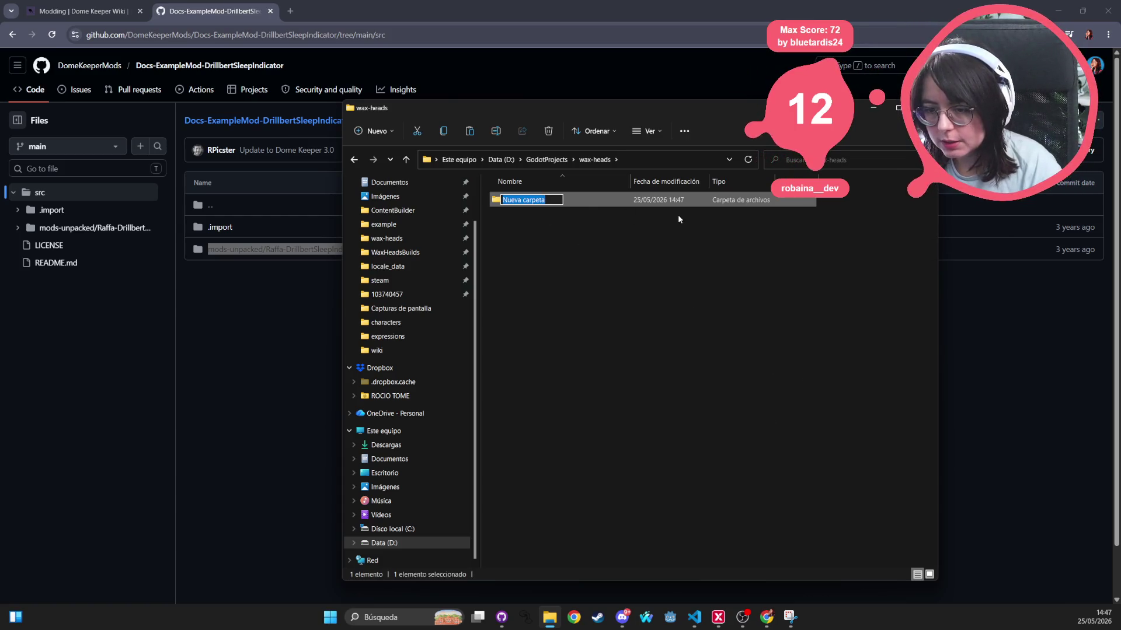
type("mods-")
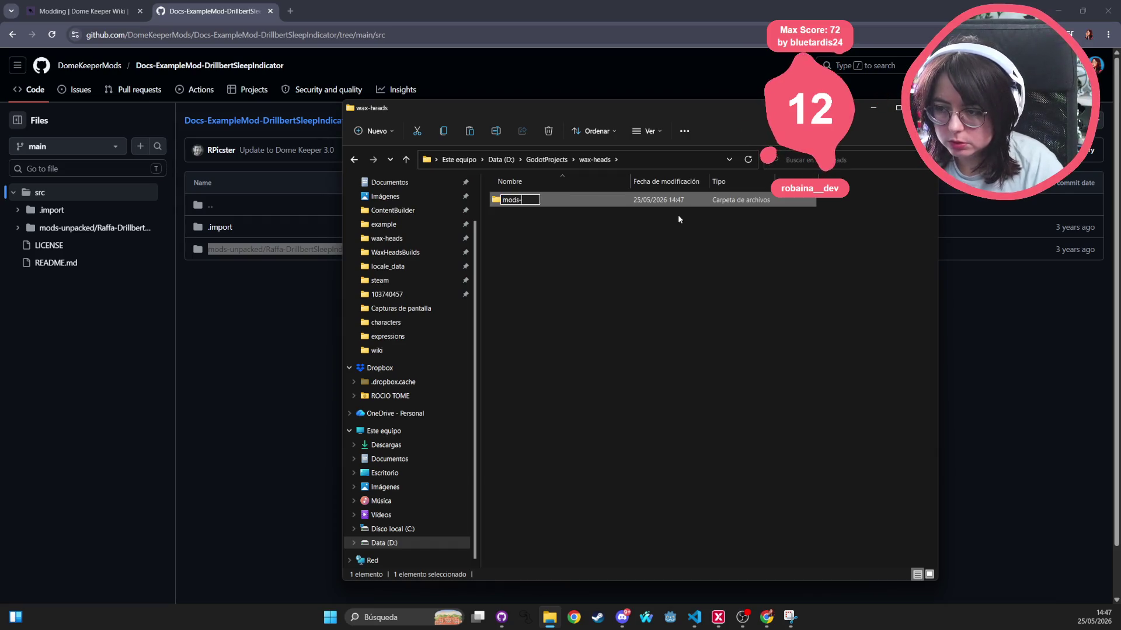
type("unpacked")
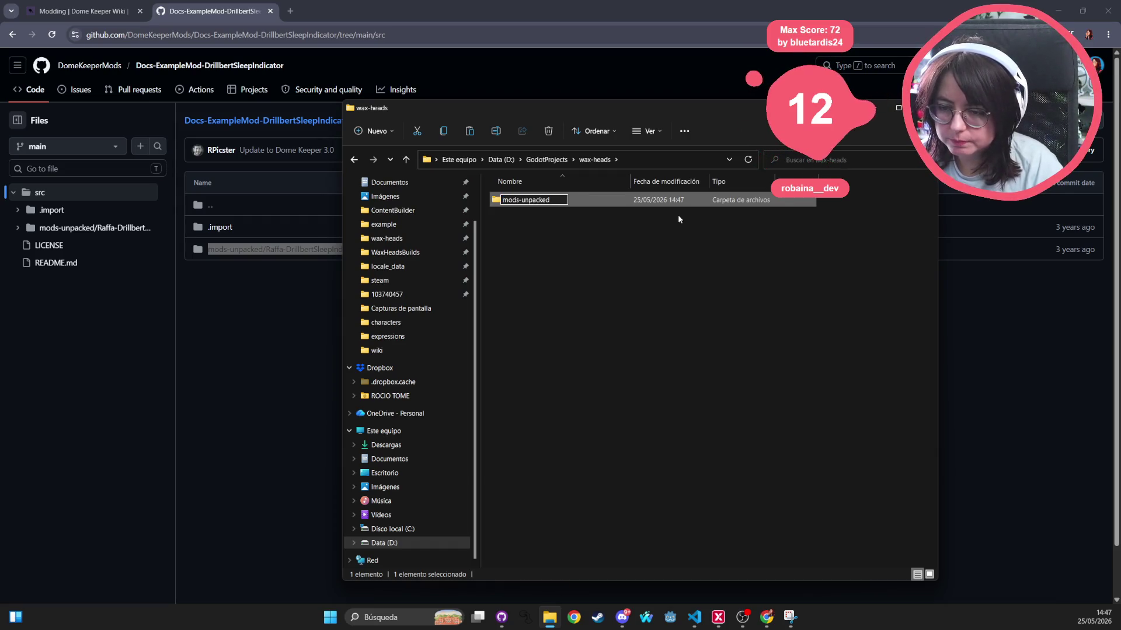
left_click(678, 216)
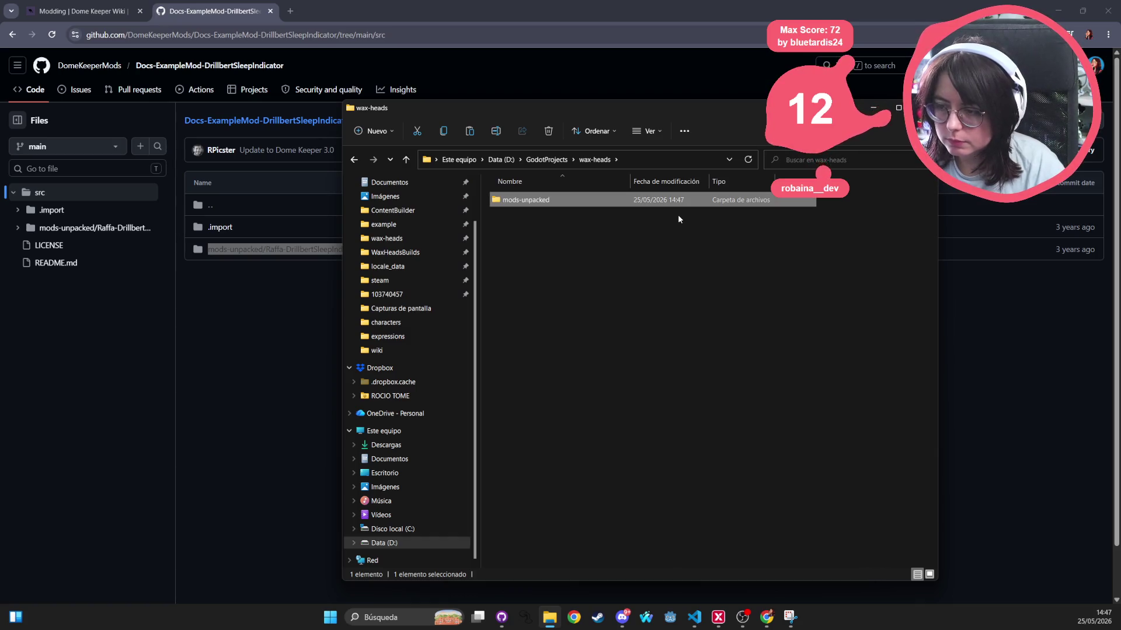
double_click(548, 201)
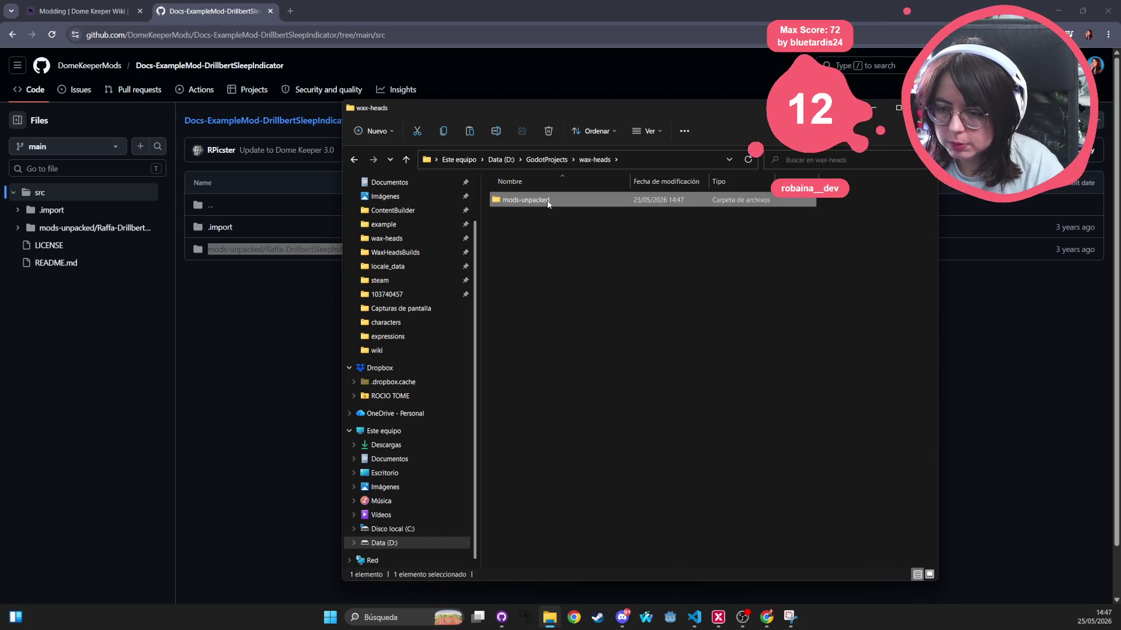
Paste the Patattie-BaseExampleMod folder into mods-unpacked and open it to show its 22 items
right_click(570, 248)
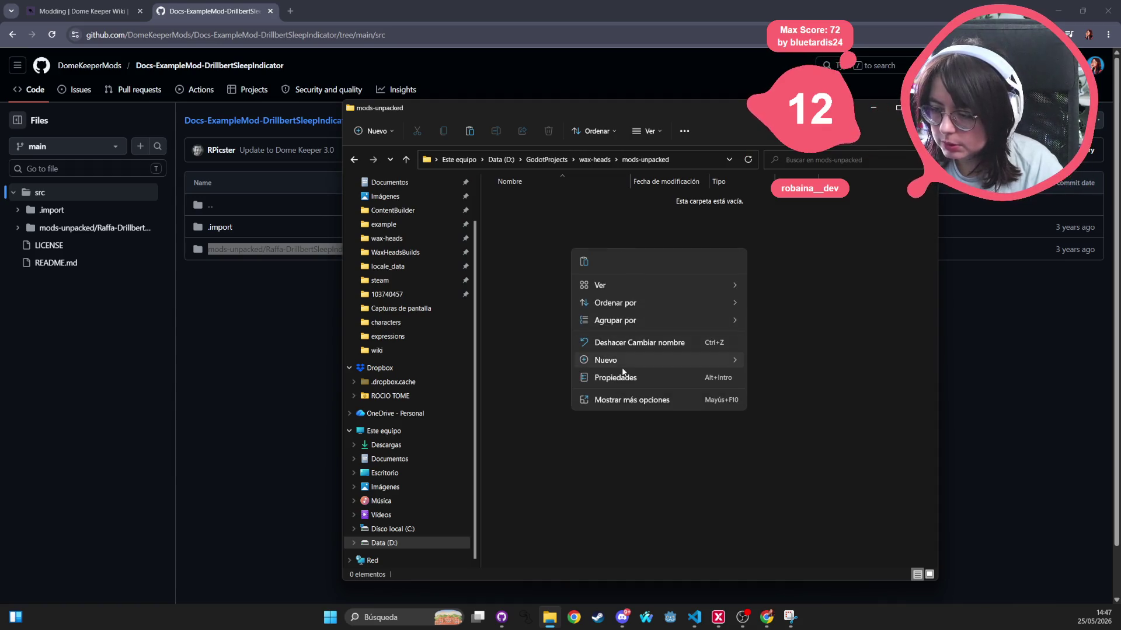
mouse_move(605, 360)
left_click(776, 363)
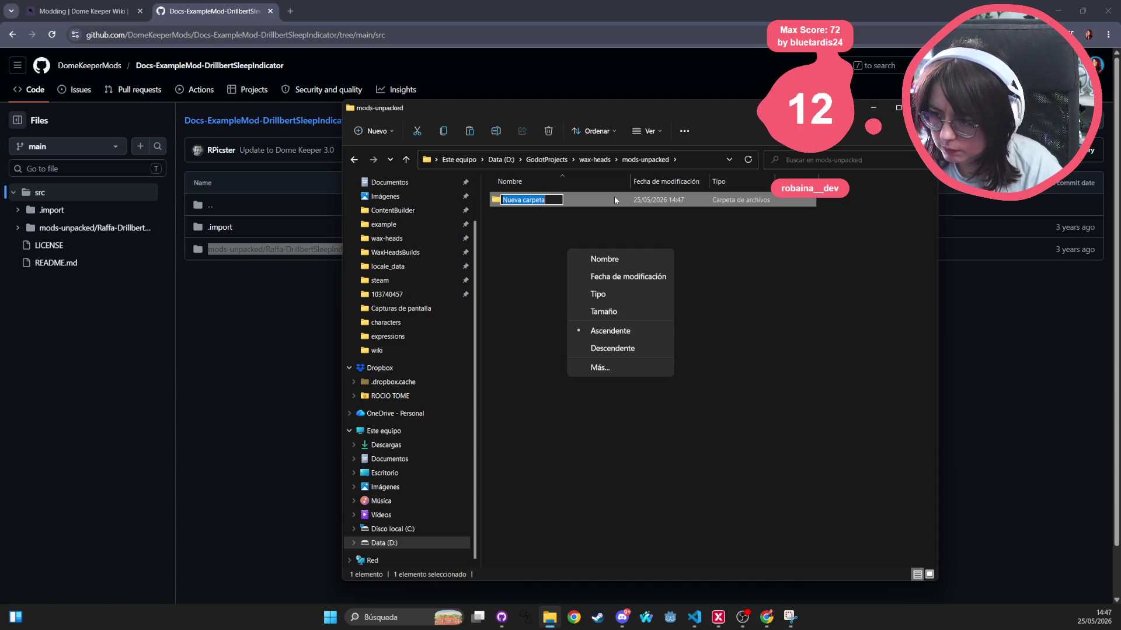
left_click(614, 196)
key("Delete")
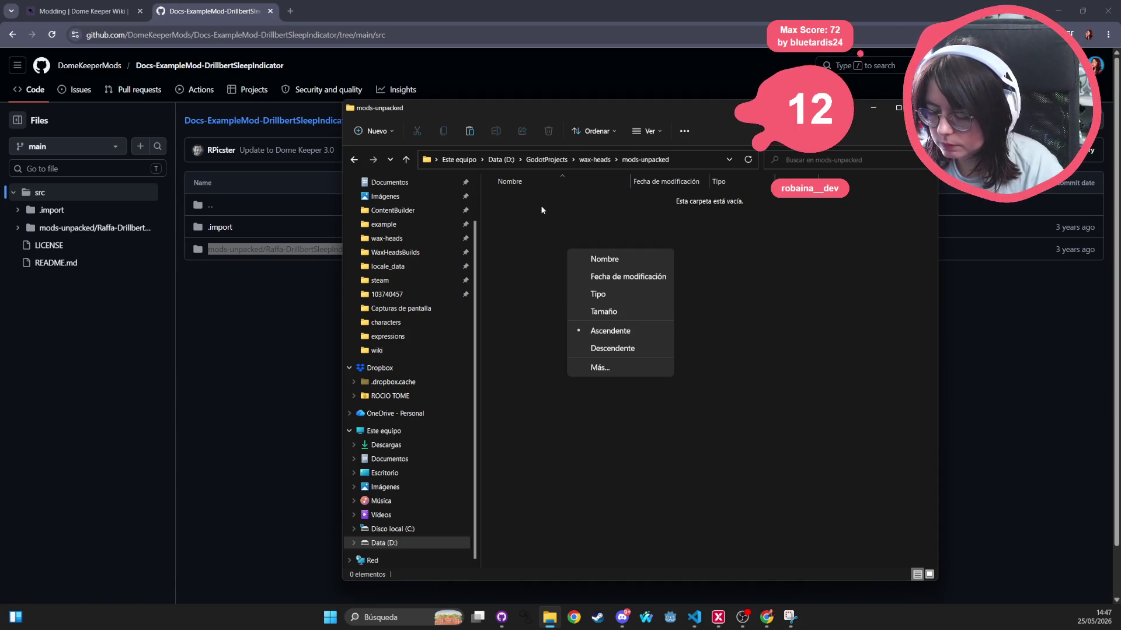
key("ctrl+v")
left_click(499, 229)
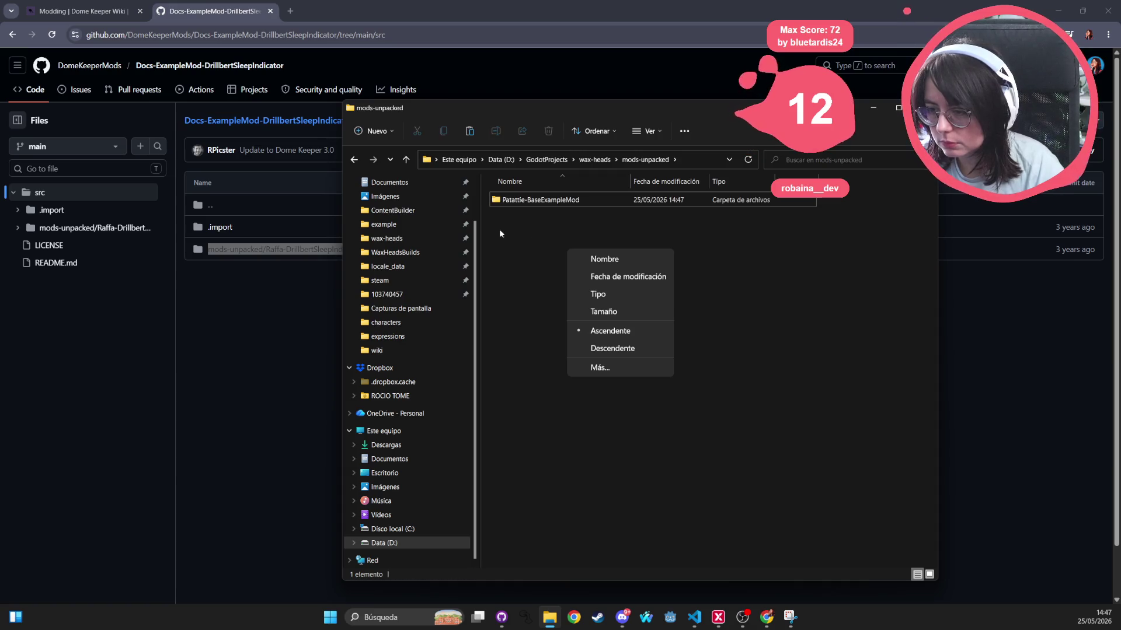
double_click(565, 201)
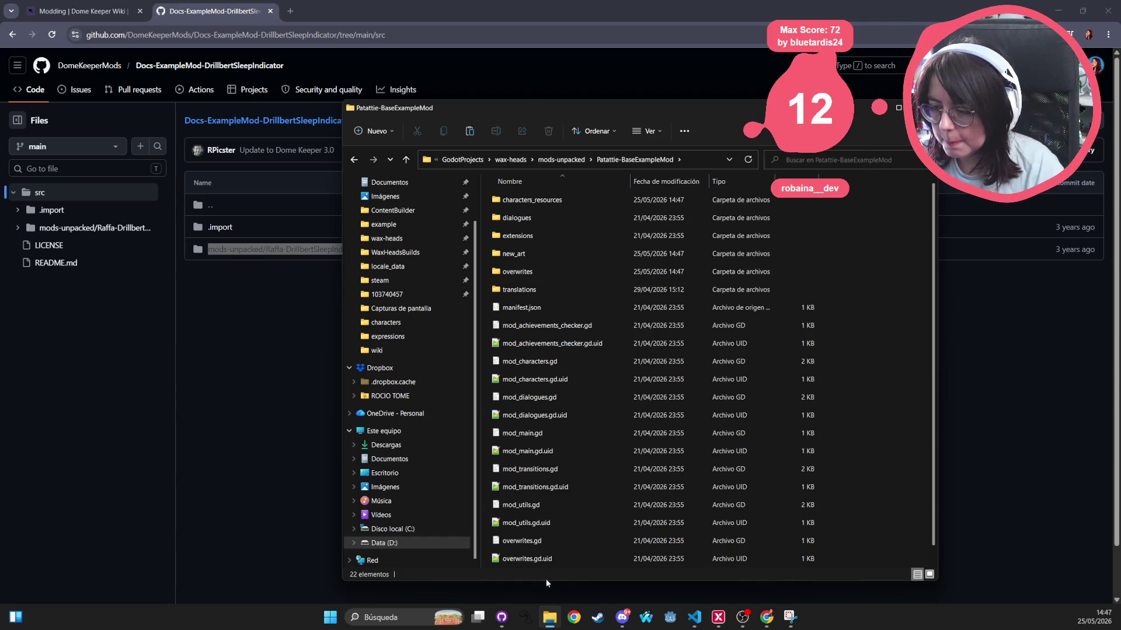
Read the mod's README.md in VS Code, then go back to the repository's src page in Chrome
scroll(577, 380, "down", 1)
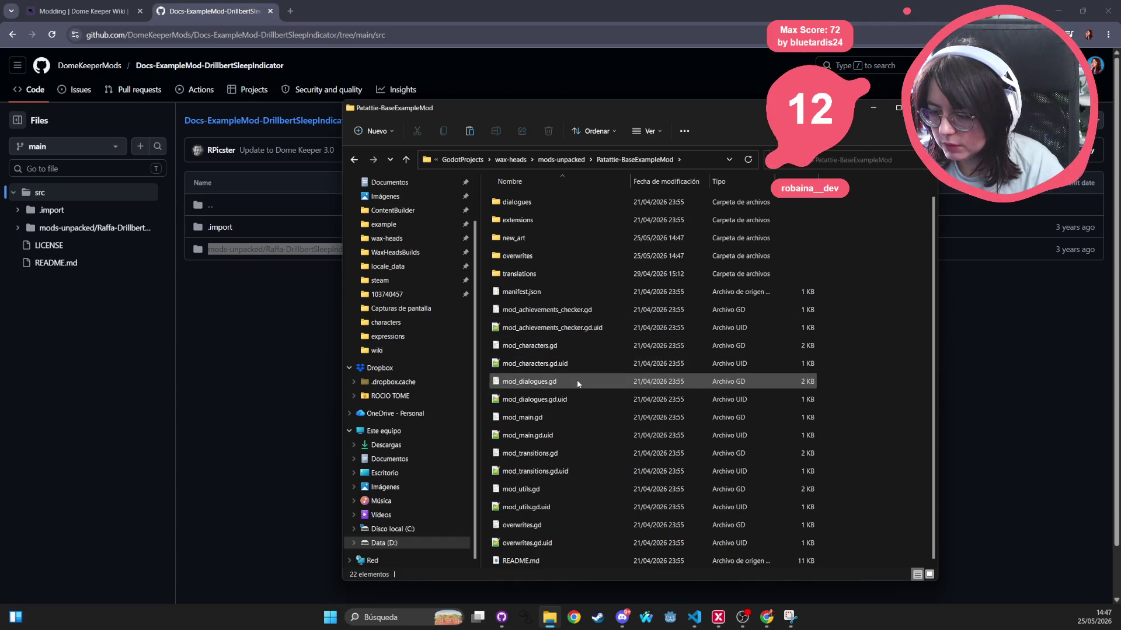
left_click(543, 562)
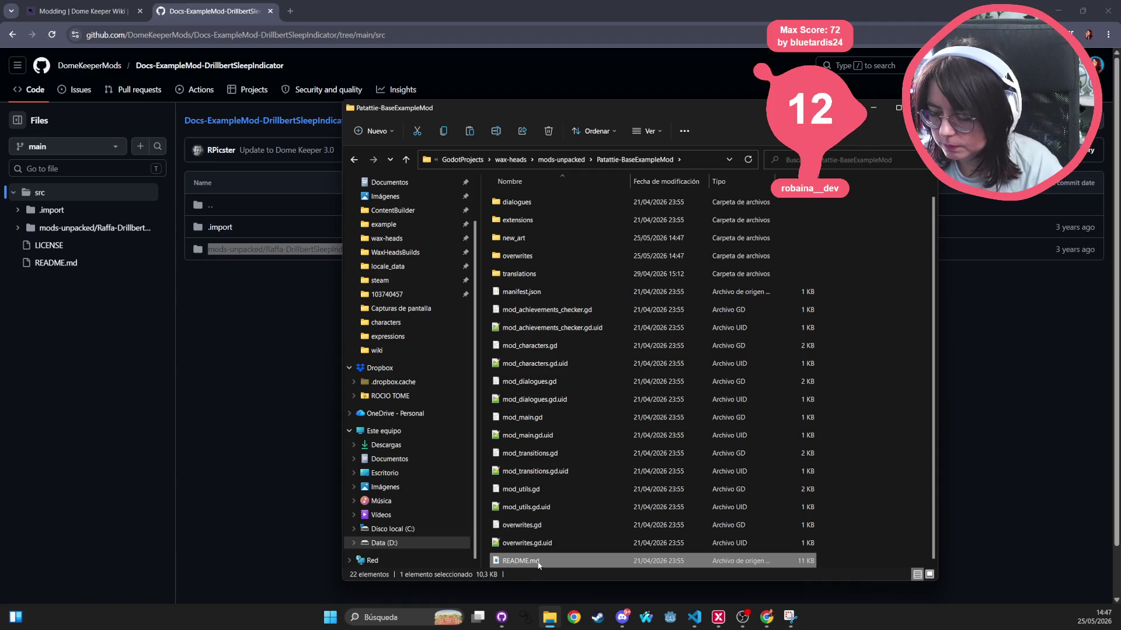
double_click(539, 562)
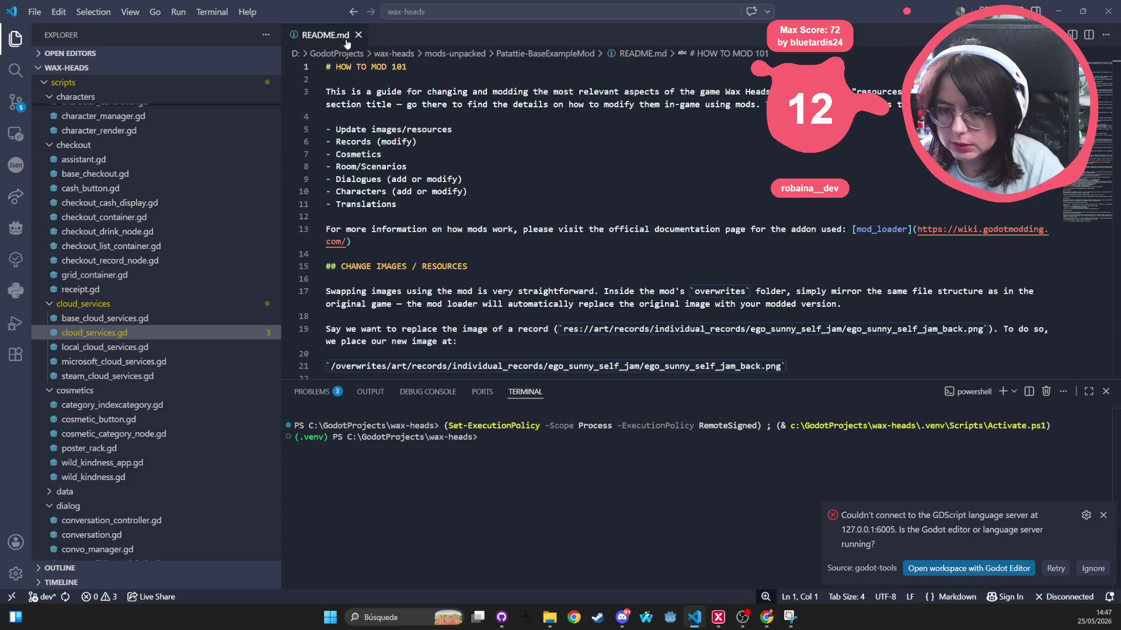
left_click(1109, 14)
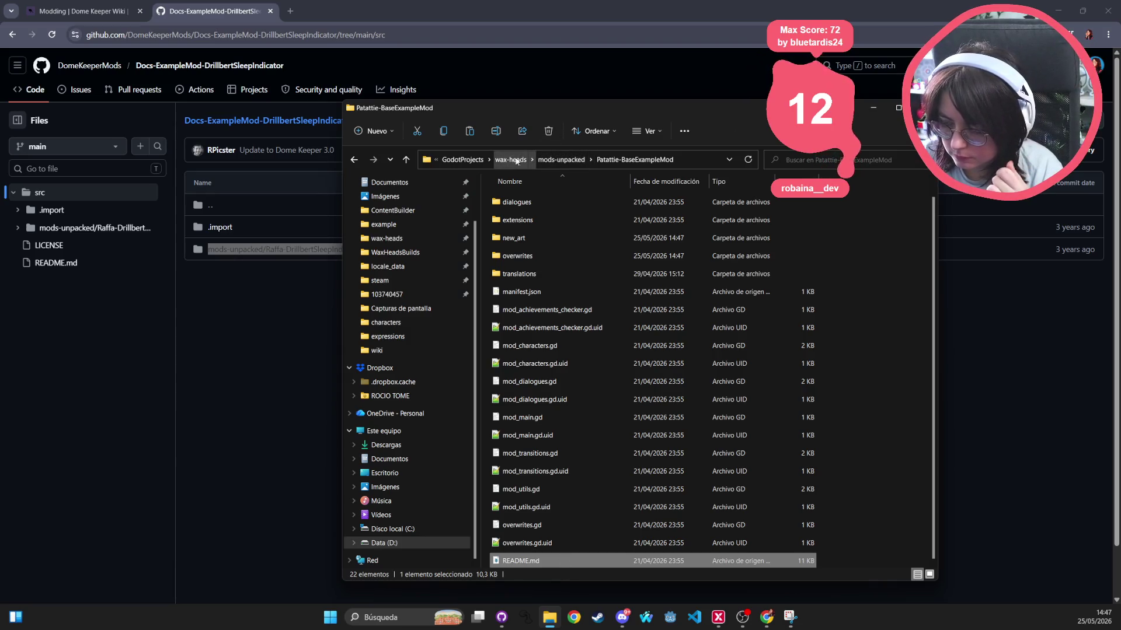
left_click(244, 326)
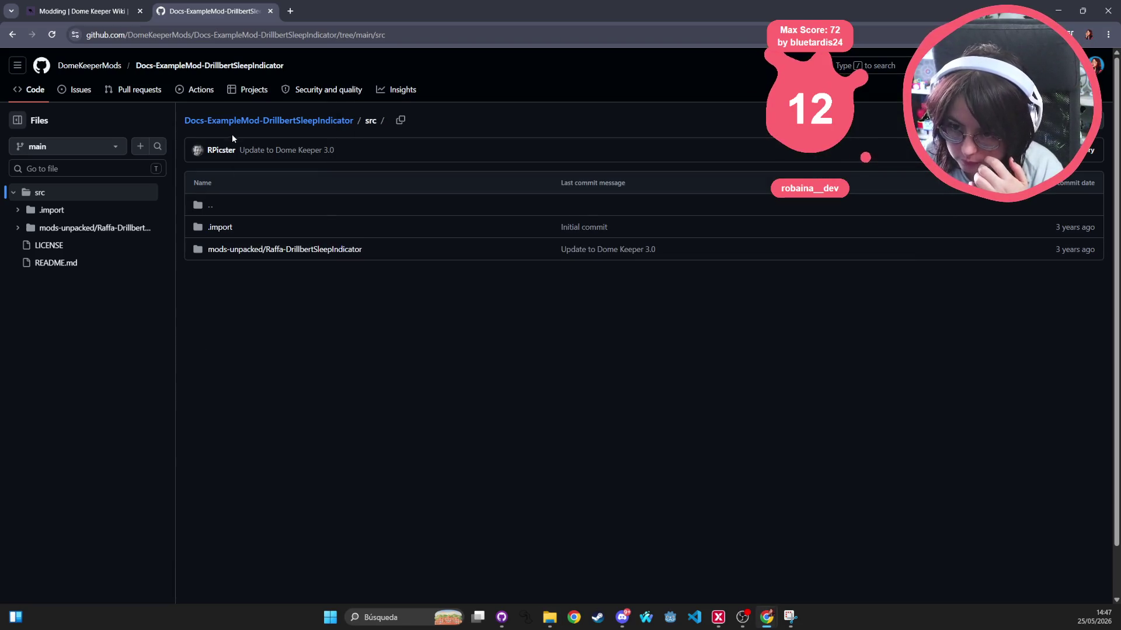
Browse into Raffa-DrillbertSleepIndicator's extensions/content folder, then climb back to the repository root
left_click(289, 121)
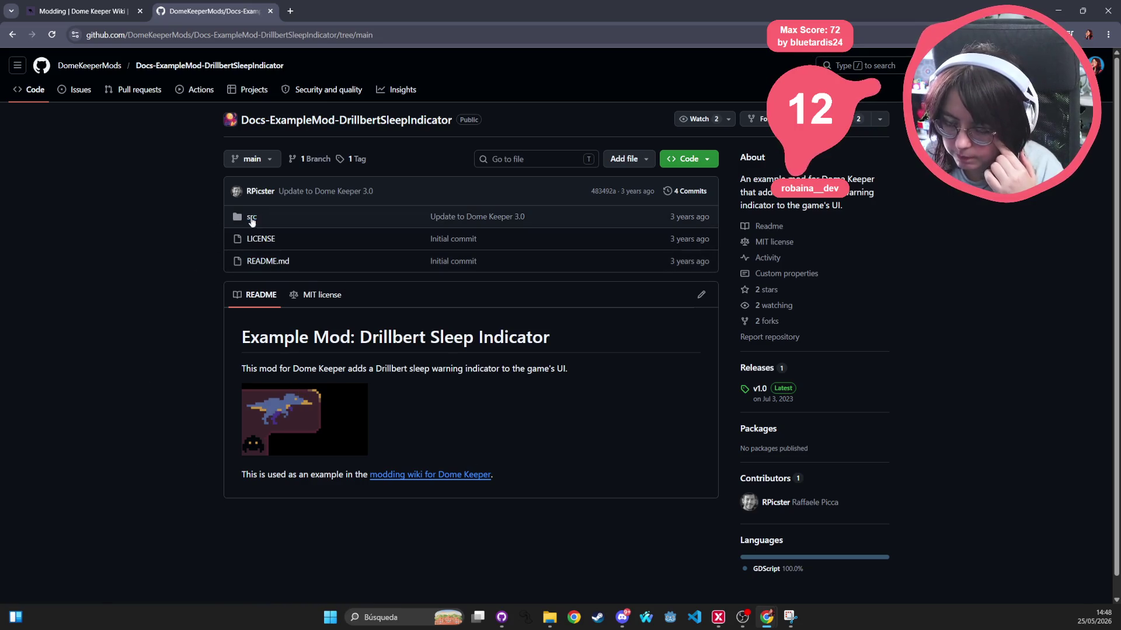
left_click(251, 219)
left_click(225, 250)
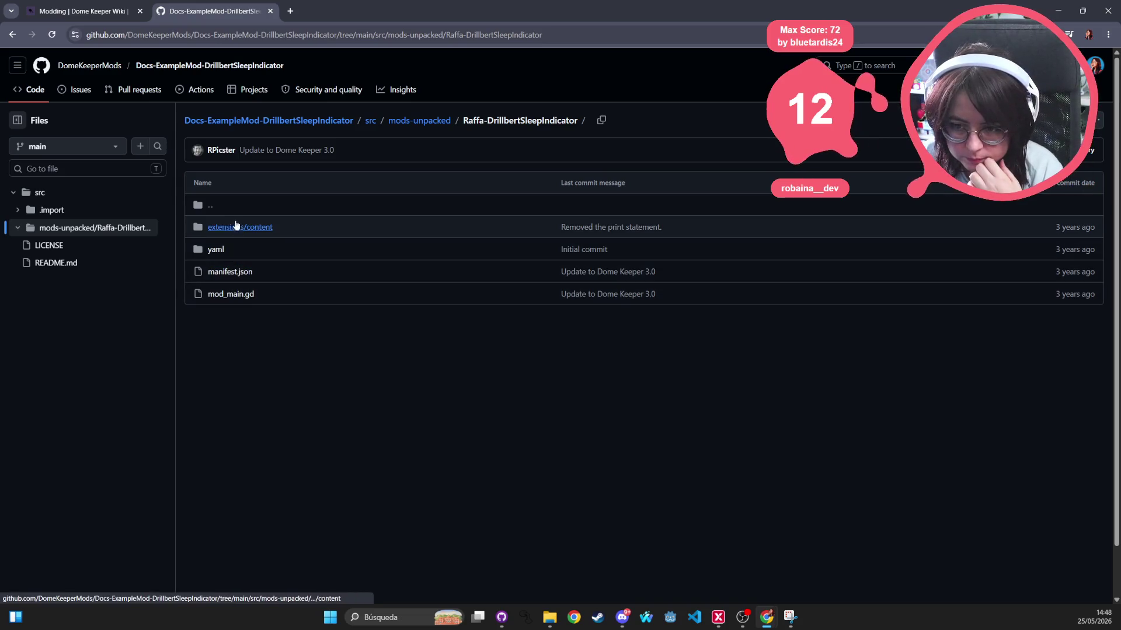
left_click(416, 122)
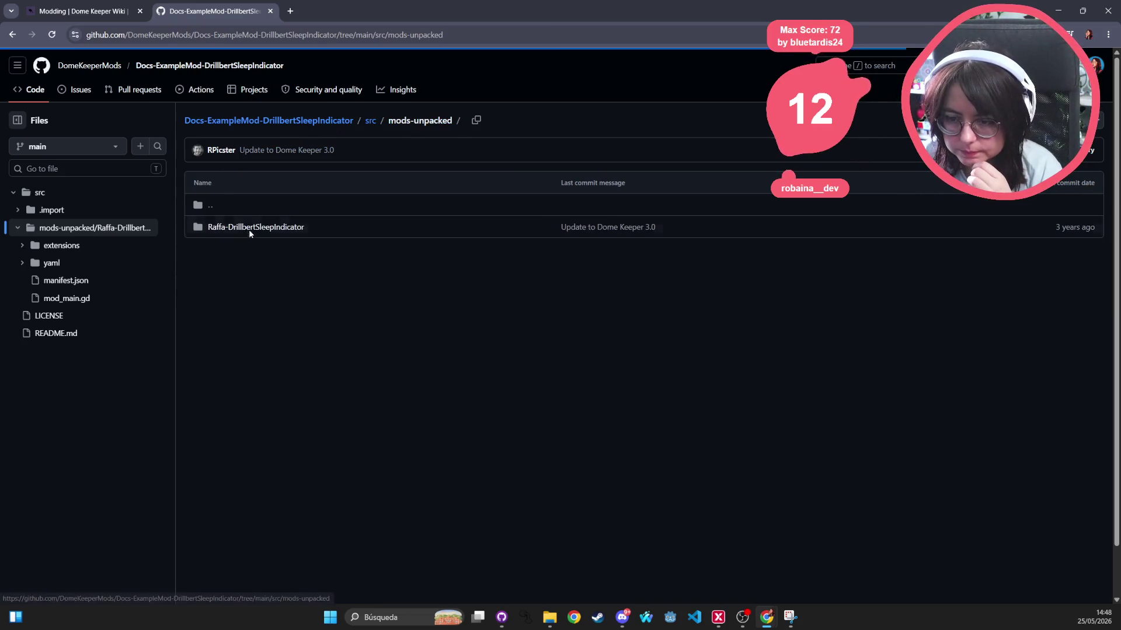
left_click(272, 228)
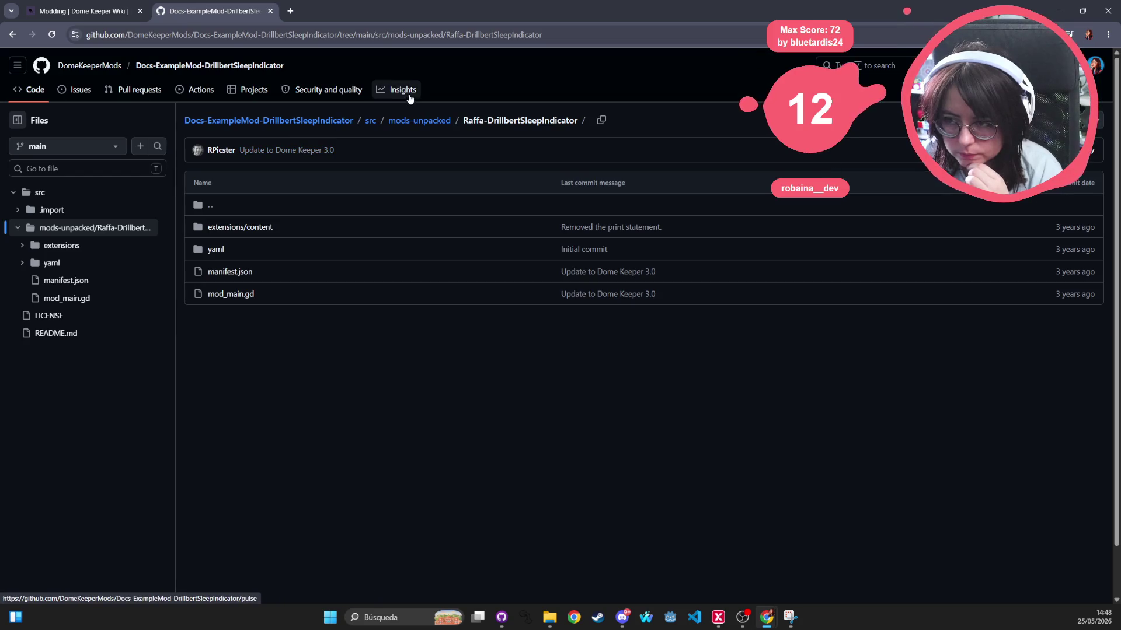
left_click(243, 230)
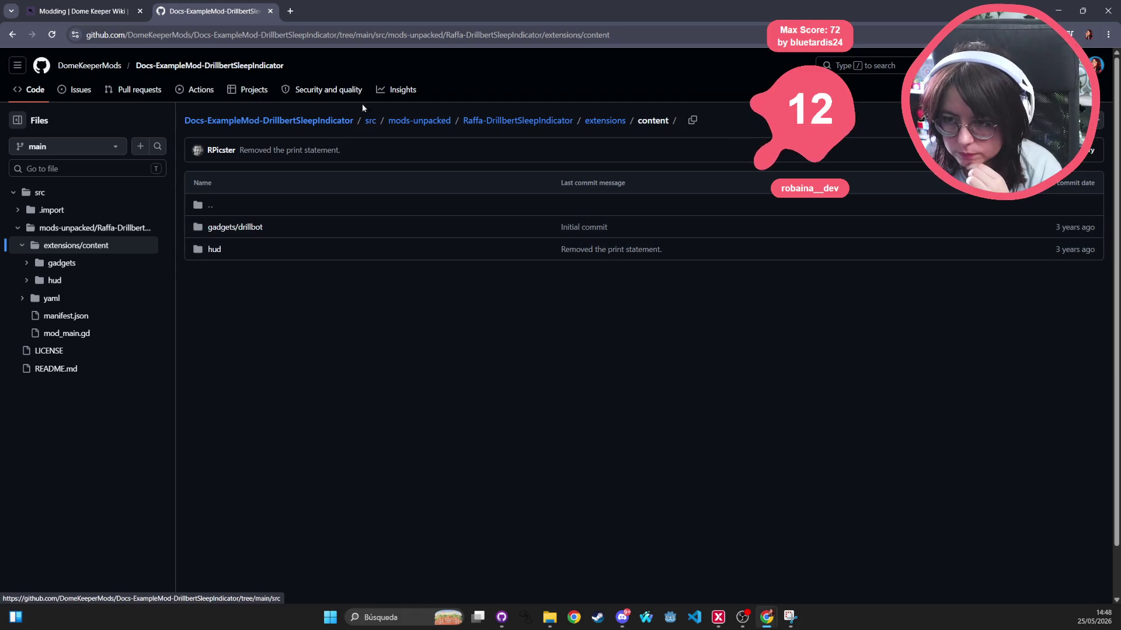
left_click(435, 121)
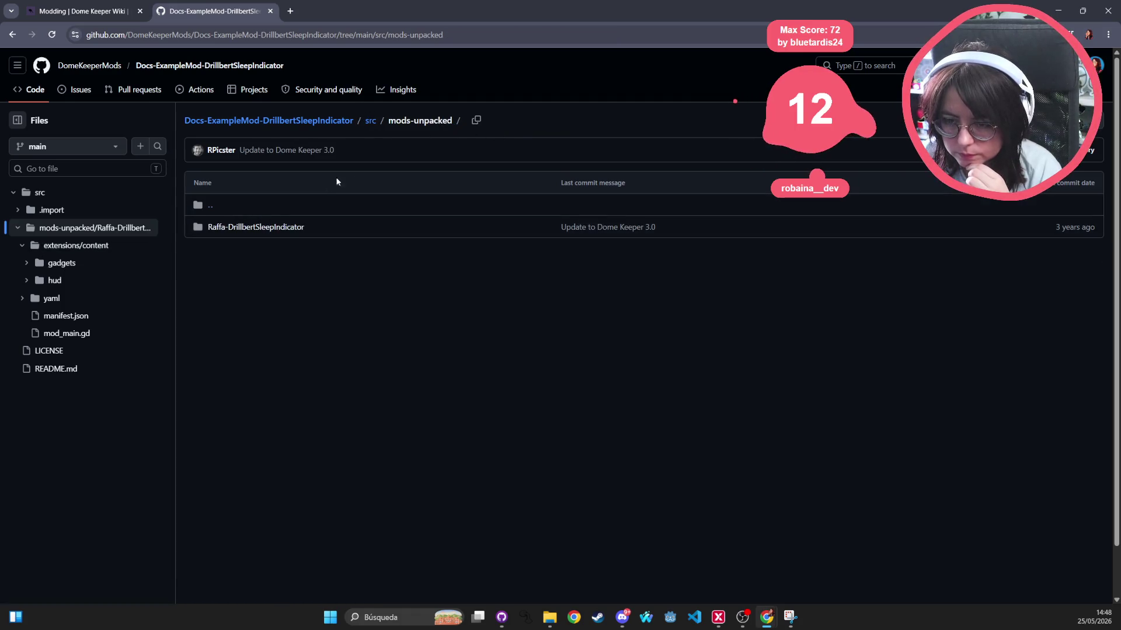
left_click(370, 122)
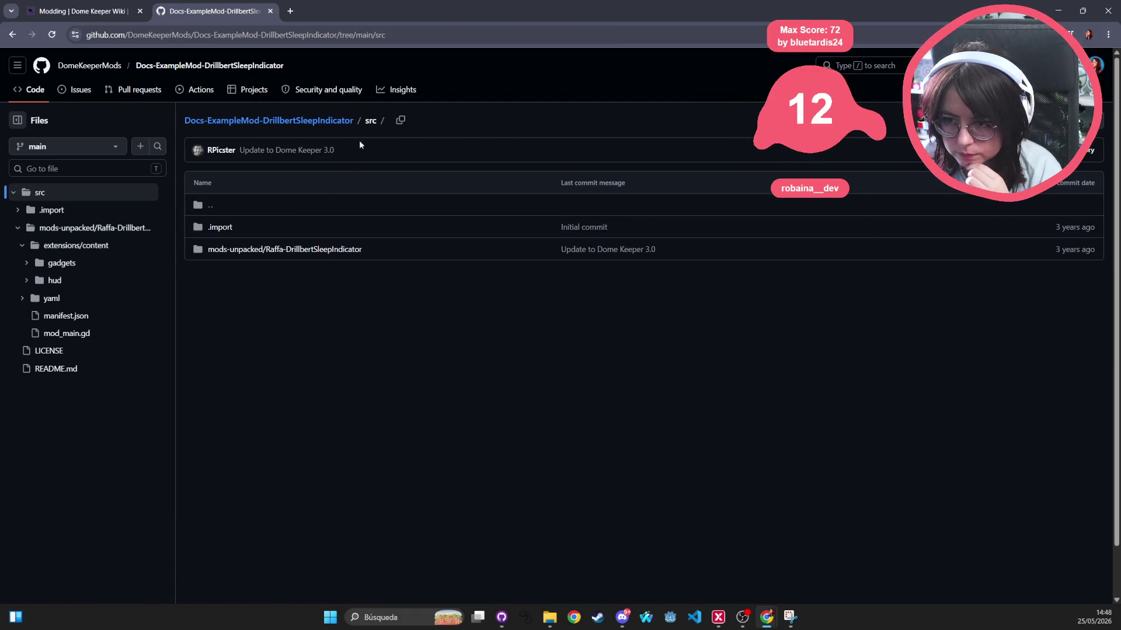
left_click(303, 121)
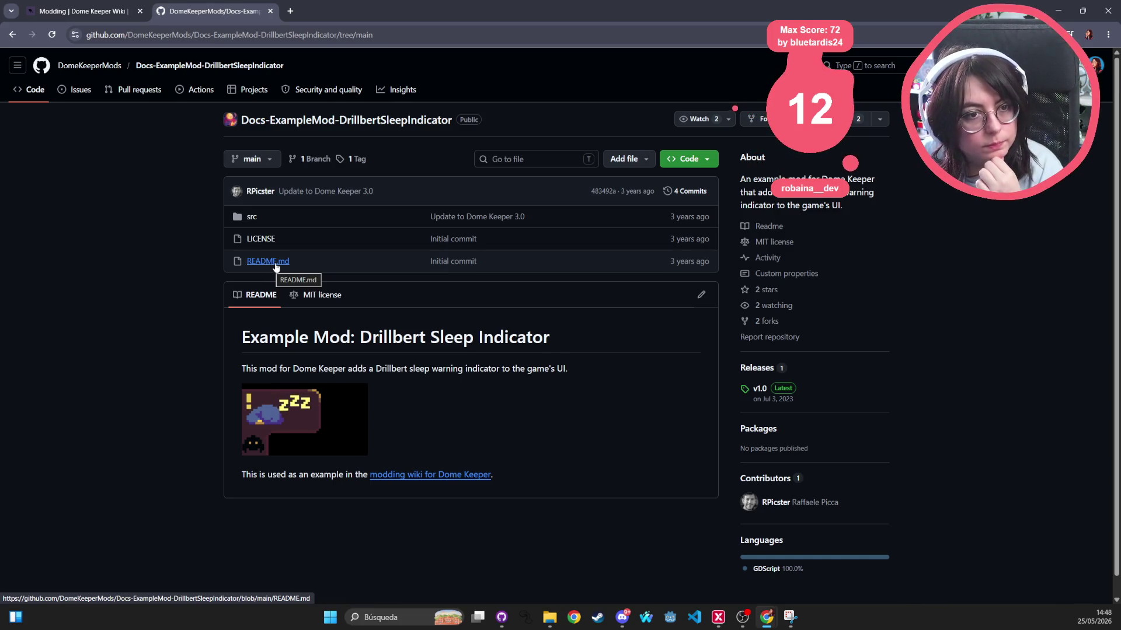
Select the Drillbert README title line and switch to the Patattie-BaseExampleMod Explorer window
scroll(236, 298, "down", 1)
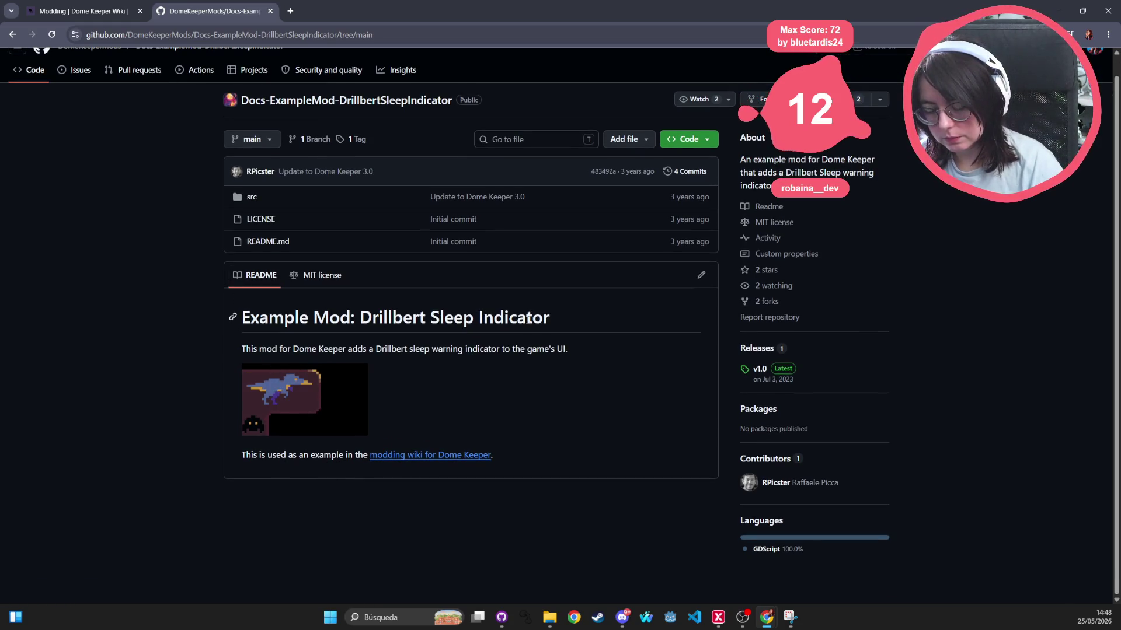
triple_click(473, 322)
key("alt+Tab")
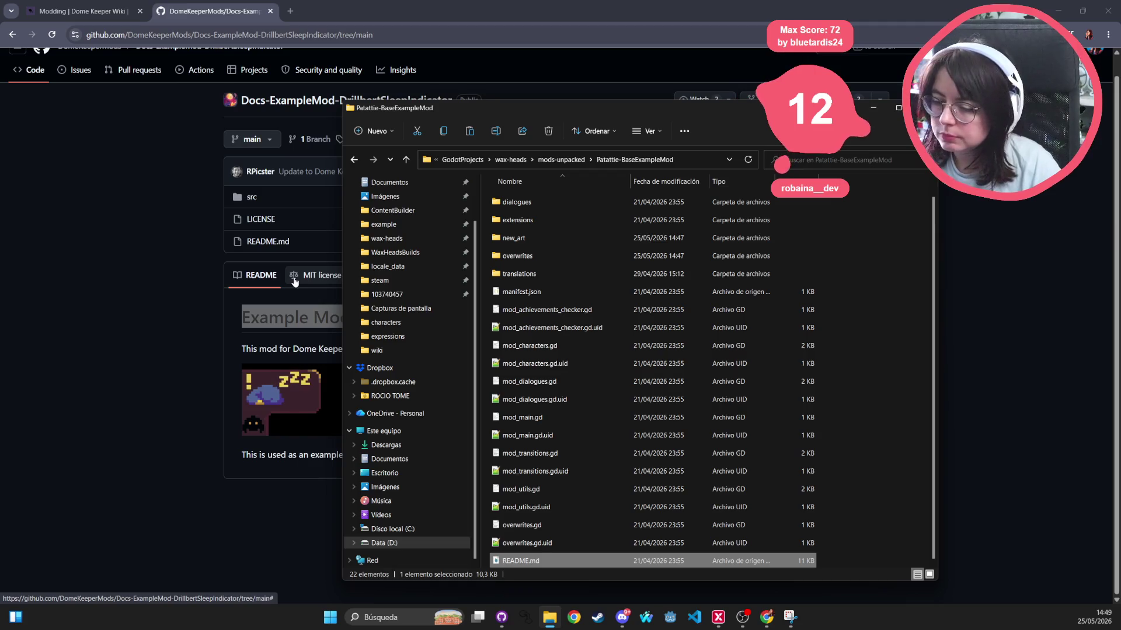
Show the Patattie-BaseExampleMod folder's full path in the address bar, then return to GitHub
left_click(688, 161)
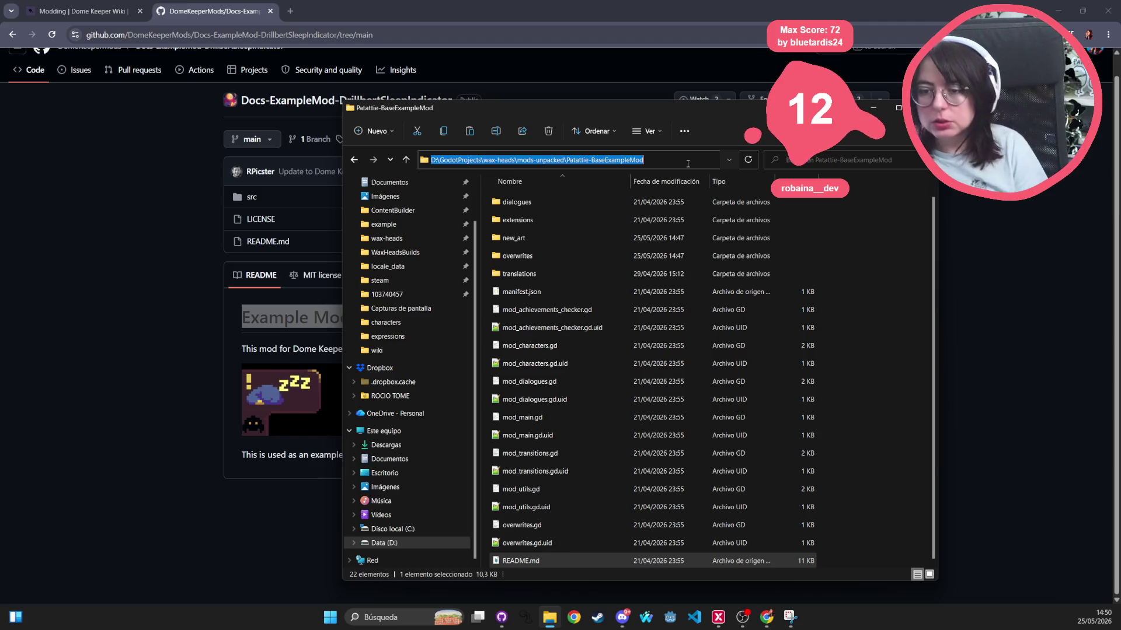
left_click(117, 167)
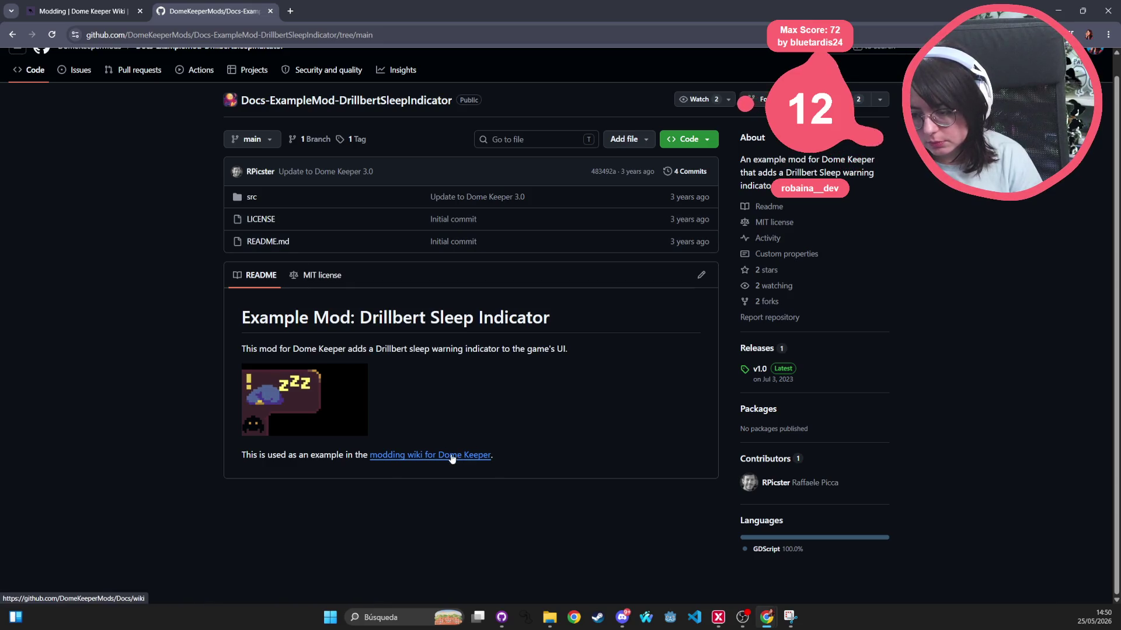
Follow the README link to the Dome Keeper modding wiki and expand its full Pages list
left_click(421, 455)
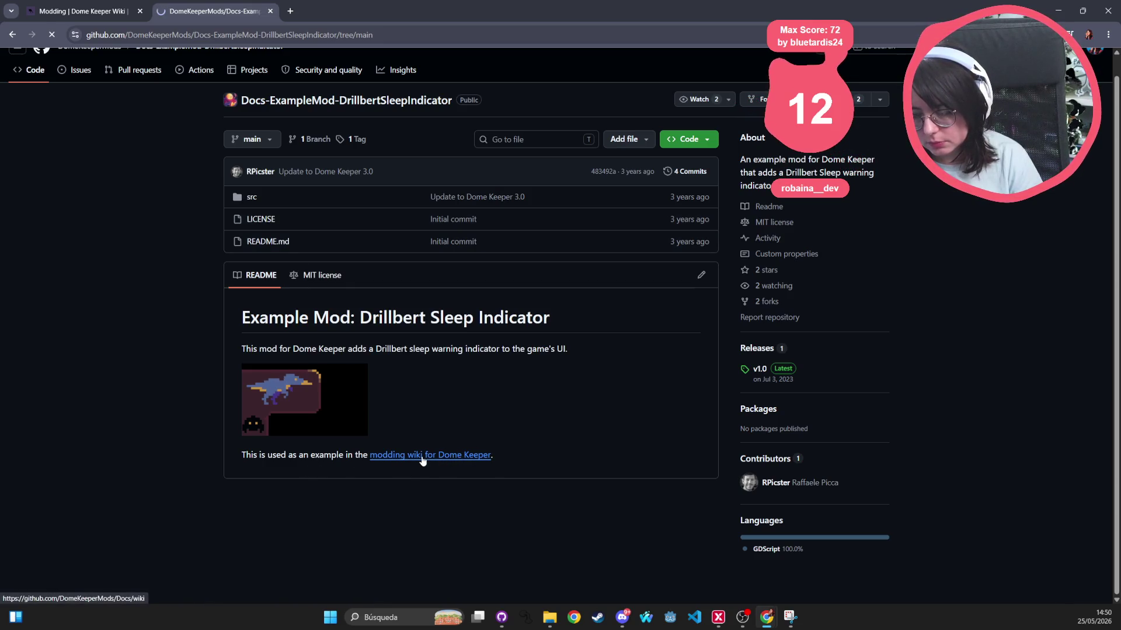
scroll(278, 370, "down", 5)
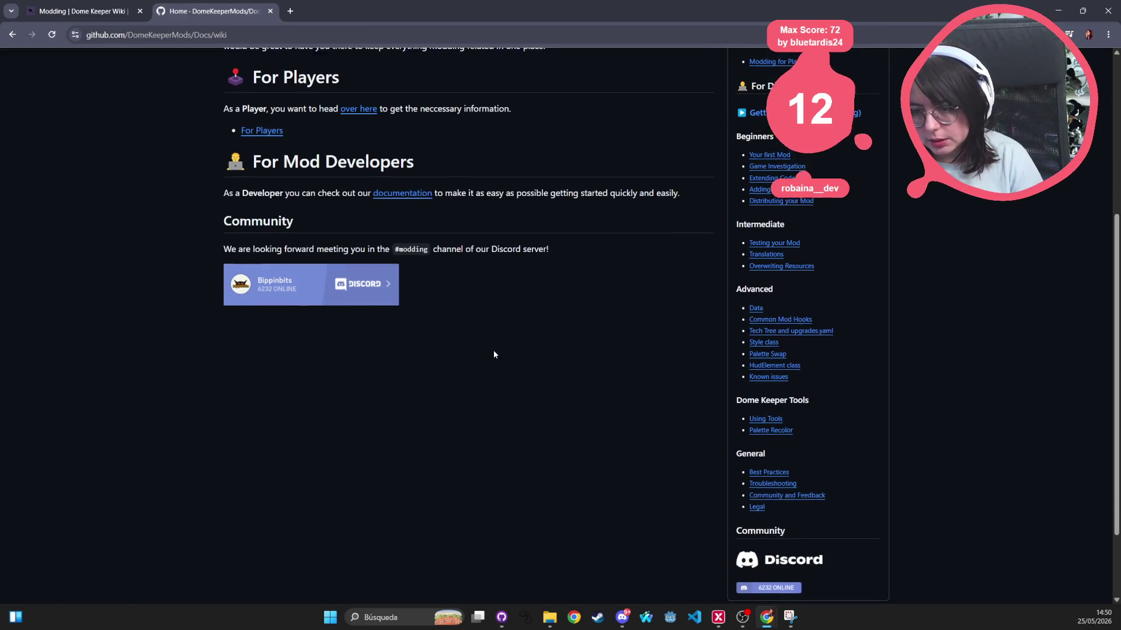
scroll(494, 354, "up", 5)
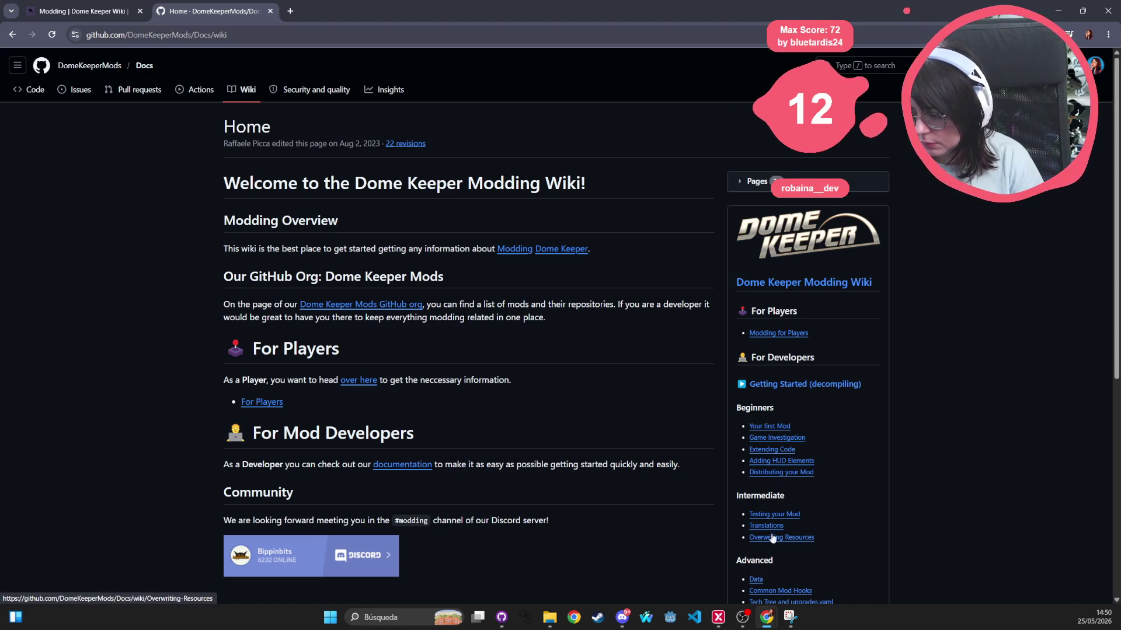
scroll(776, 525, "down", 3)
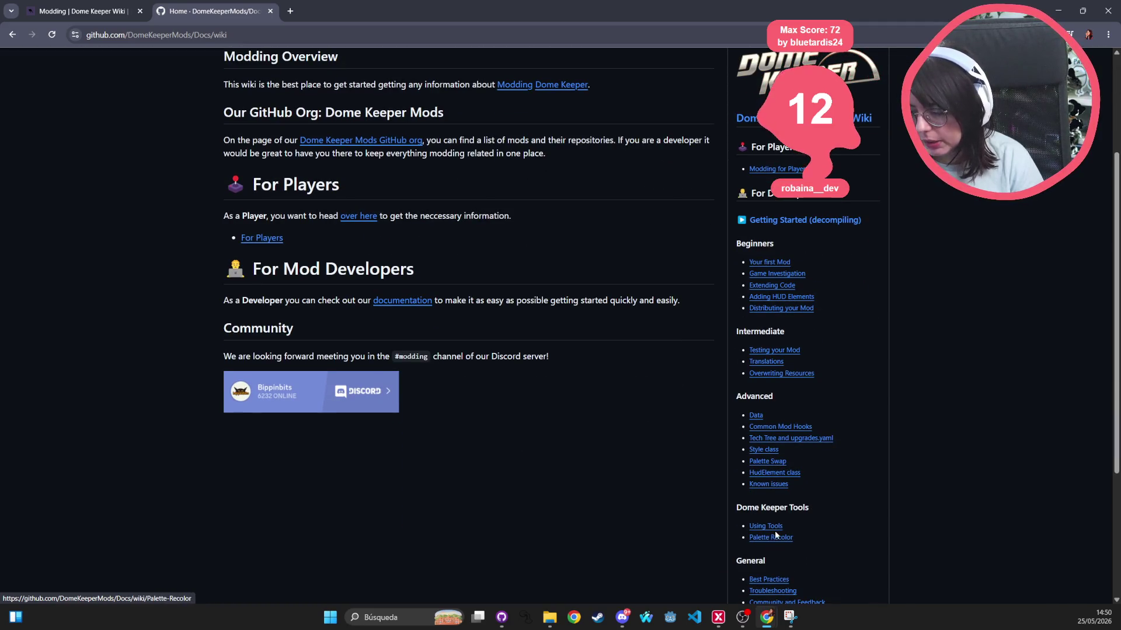
scroll(774, 528, "down", 3)
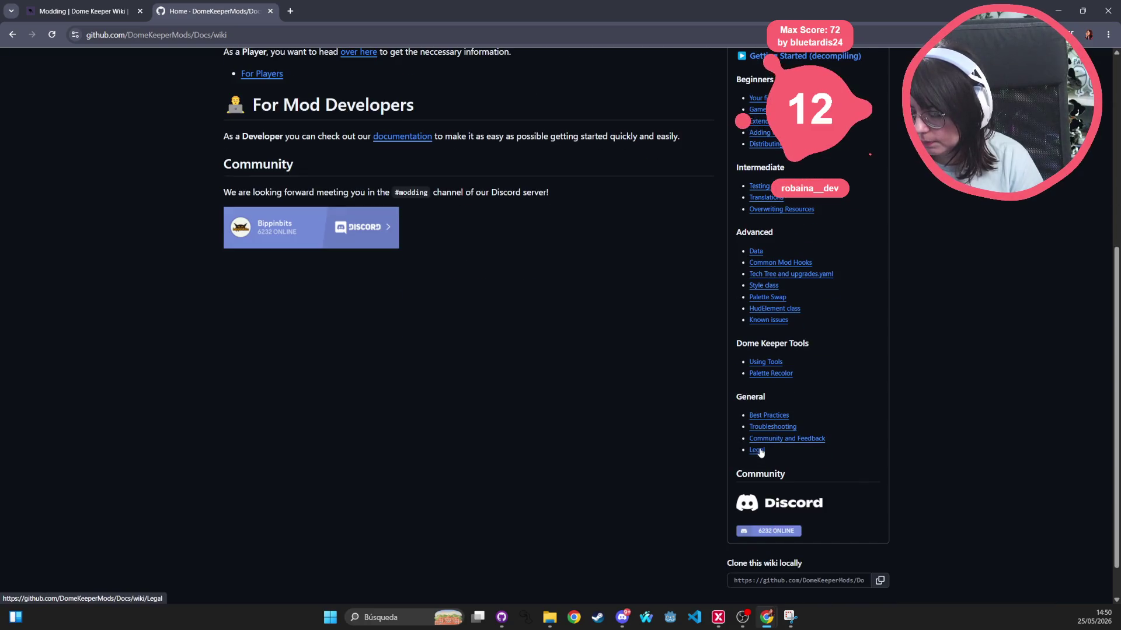
scroll(772, 265, "up", 5)
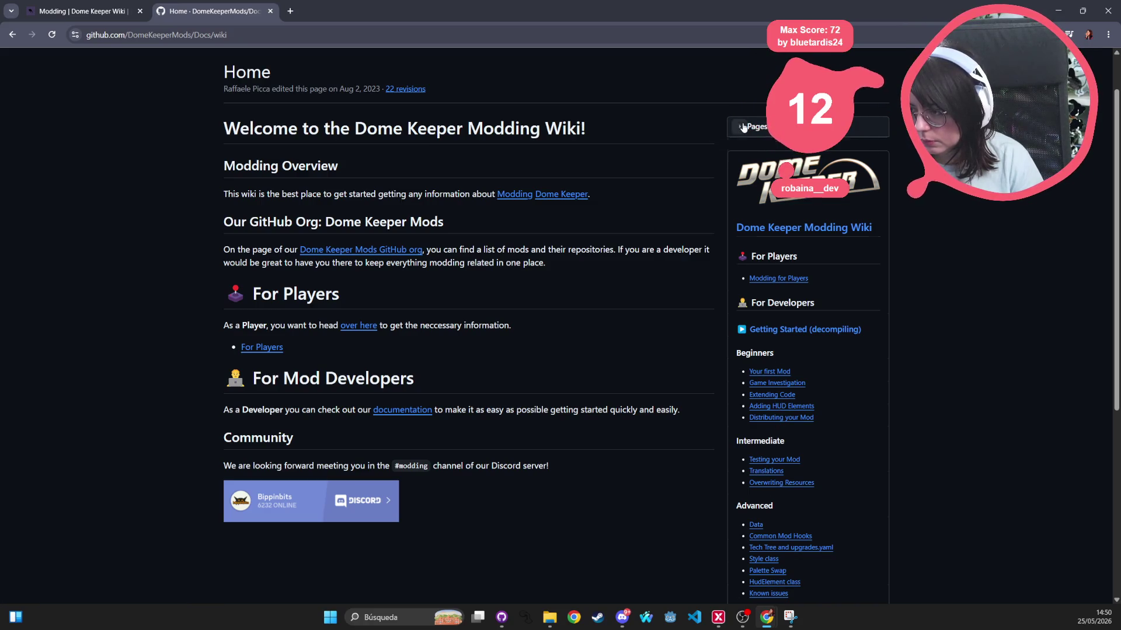
left_click(729, 126)
left_click(739, 173)
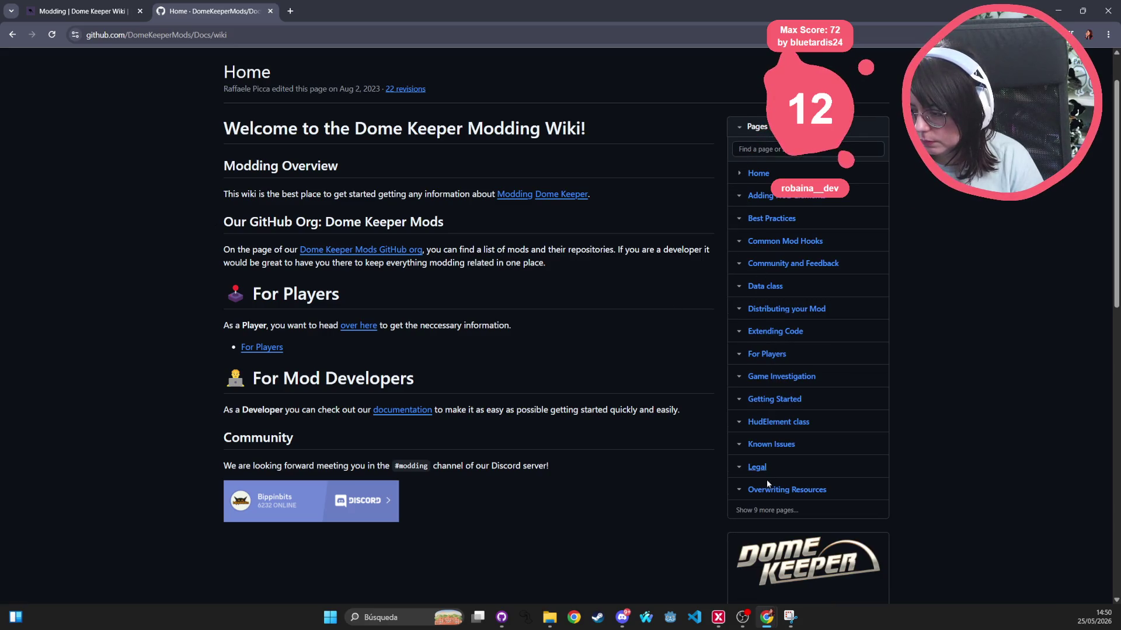
scroll(537, 264, "up", 2)
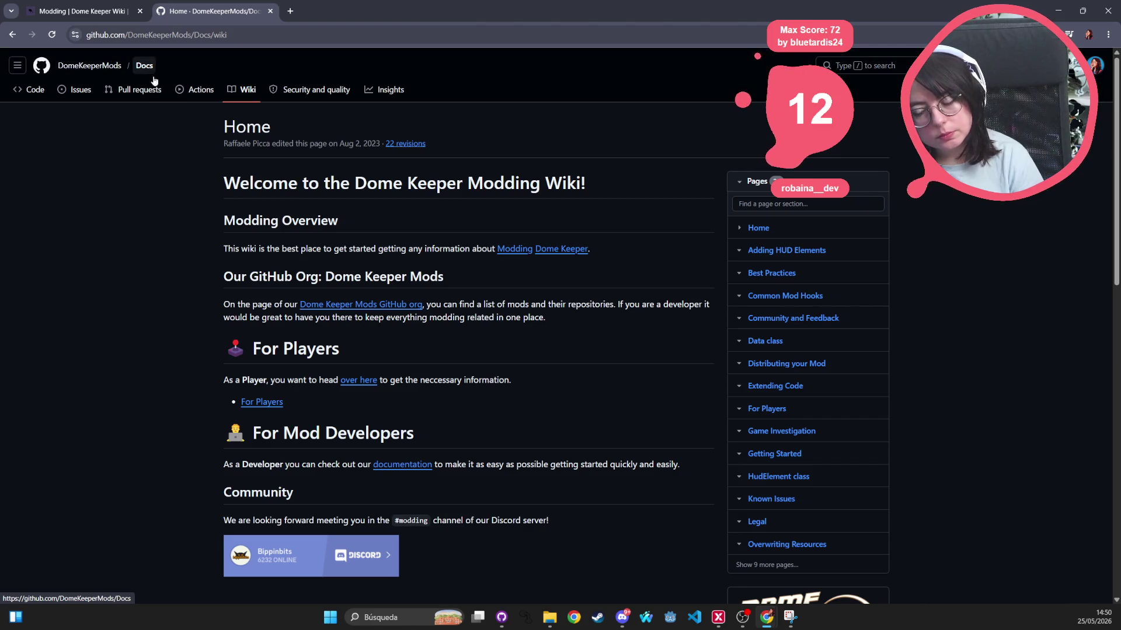
Browse the DomeKeeperMods repositories, viewing .github/profile and DomeKeeper-HydraLauncher, then go back
left_click(99, 67)
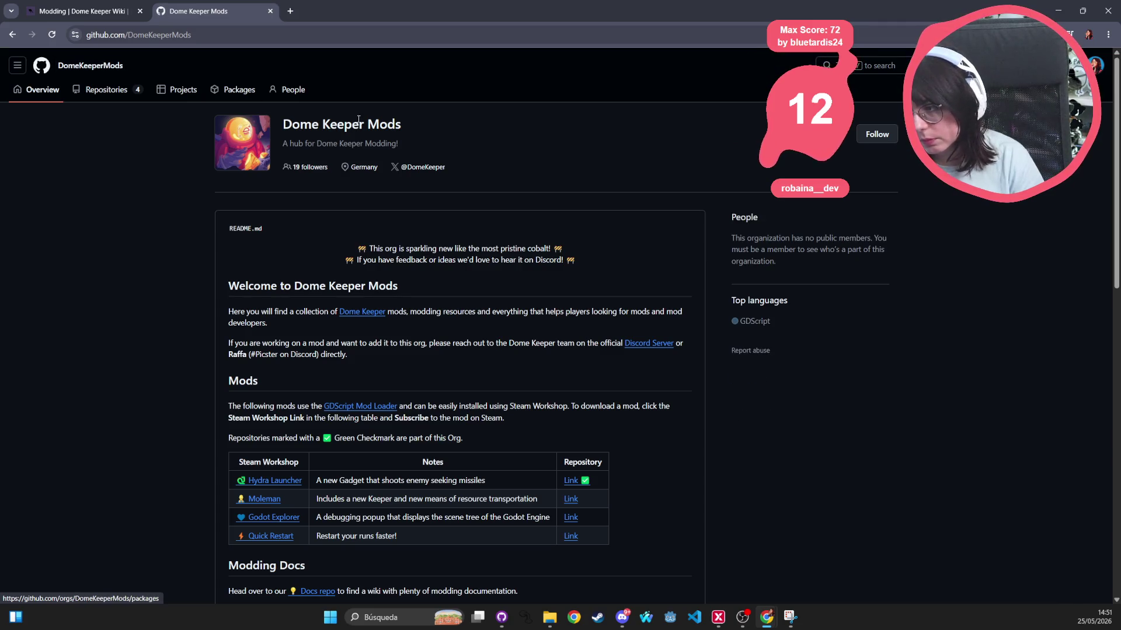
left_click(115, 93)
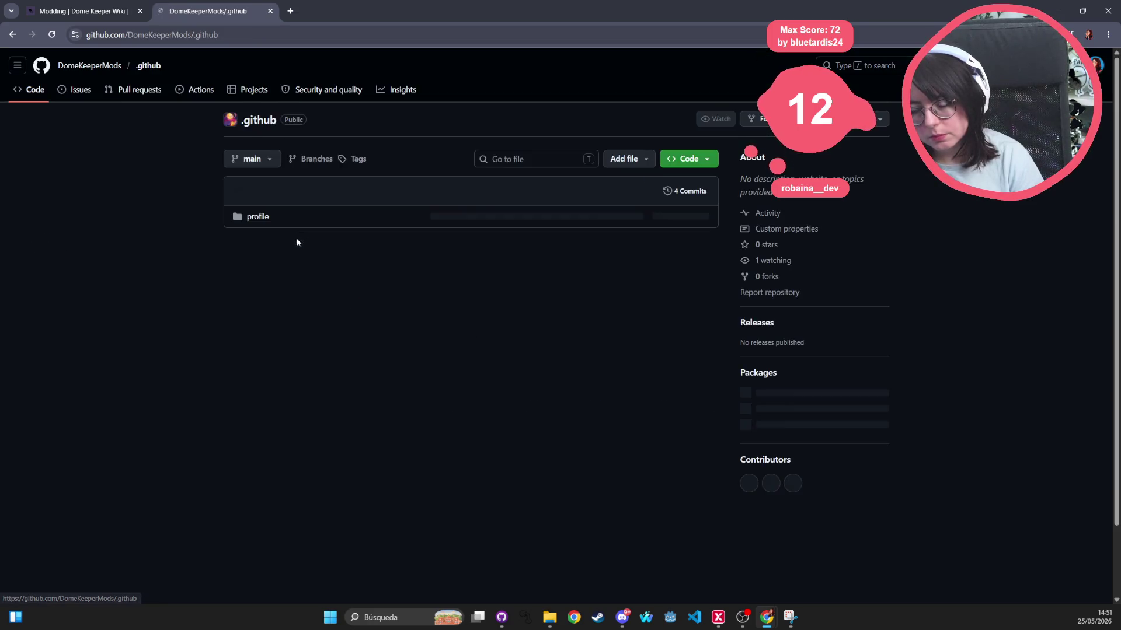
left_click(258, 220)
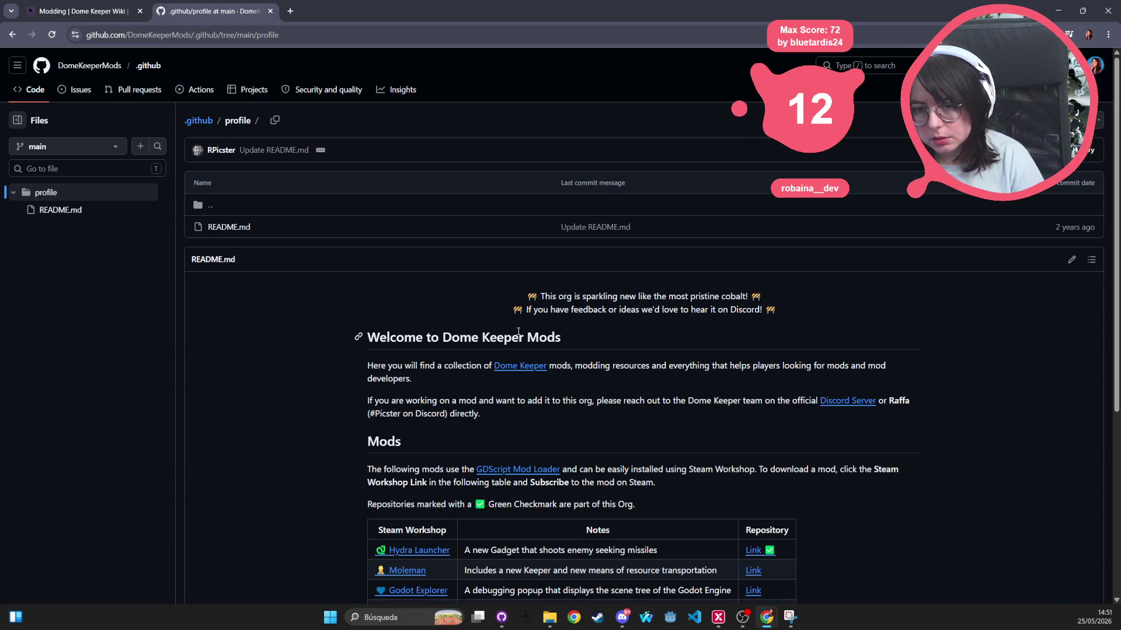
scroll(518, 331, "down", 5)
scroll(488, 280, "up", 3)
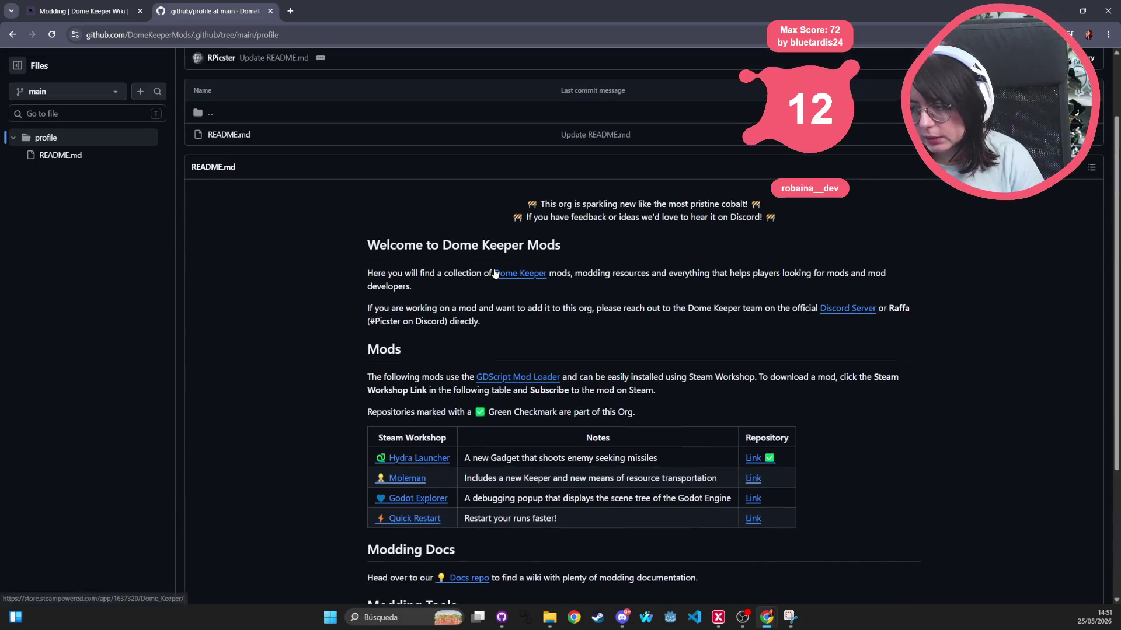
left_click(12, 34)
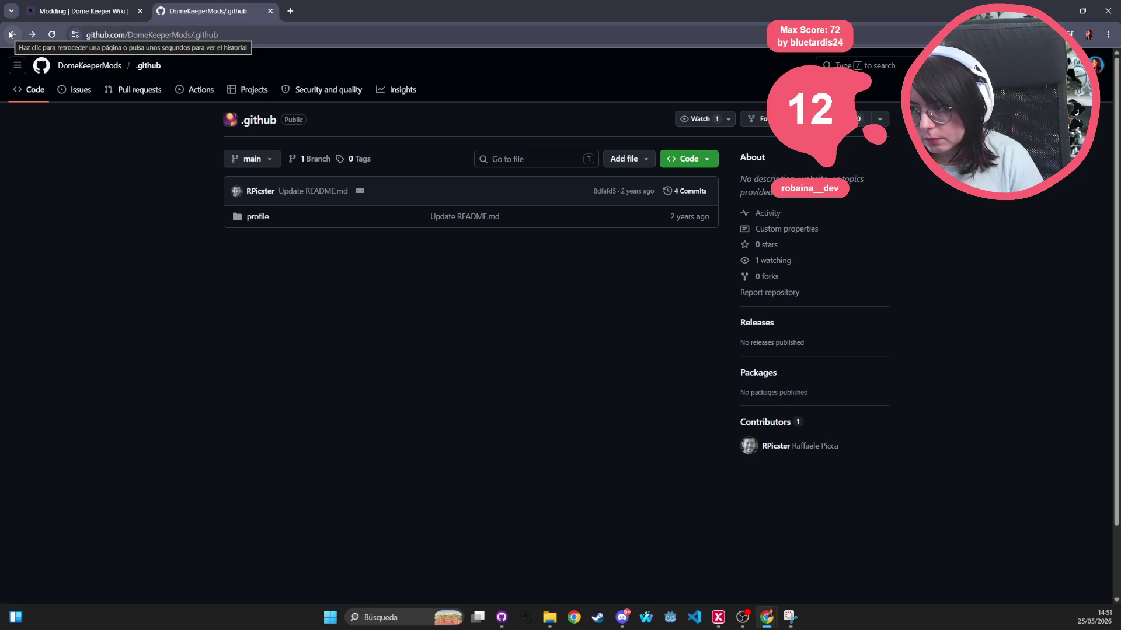
left_click(11, 34)
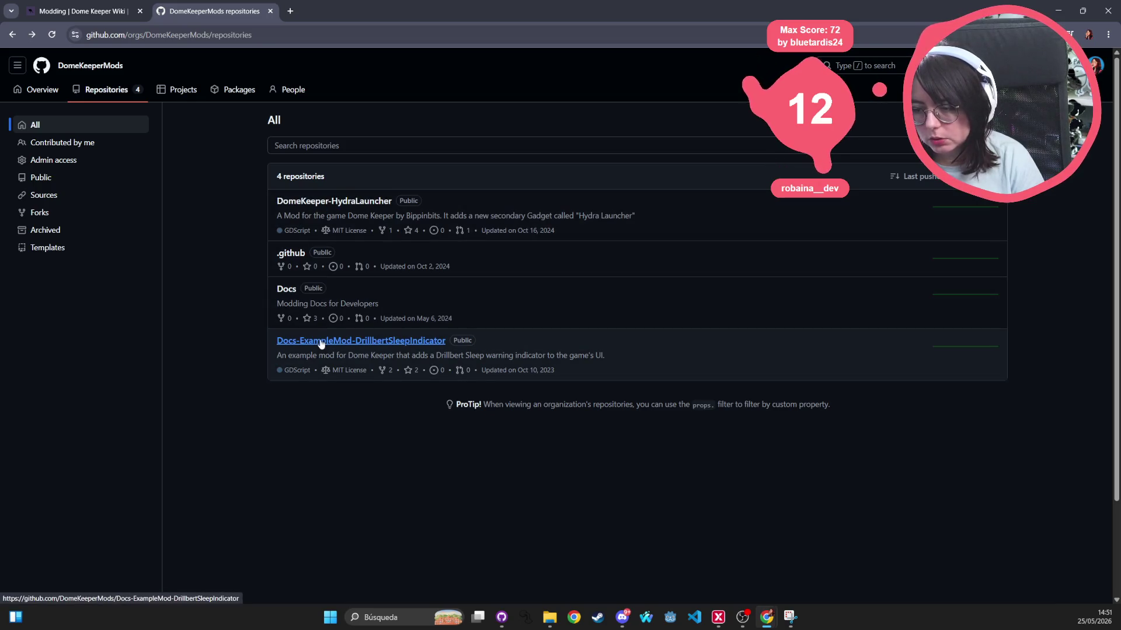
left_click(381, 199)
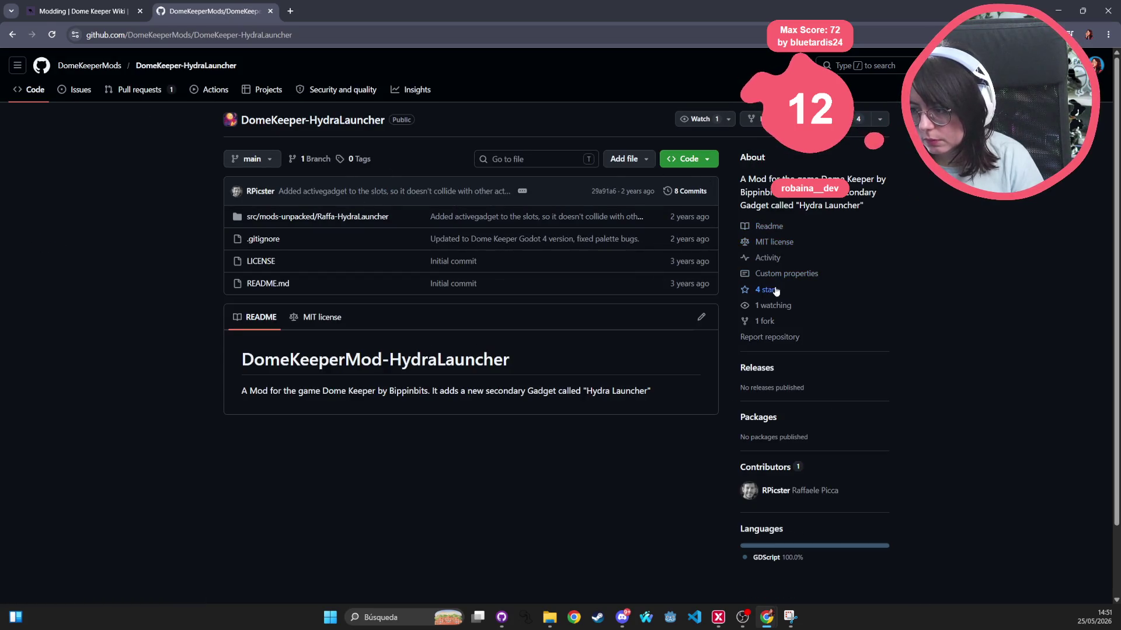
left_click(17, 35)
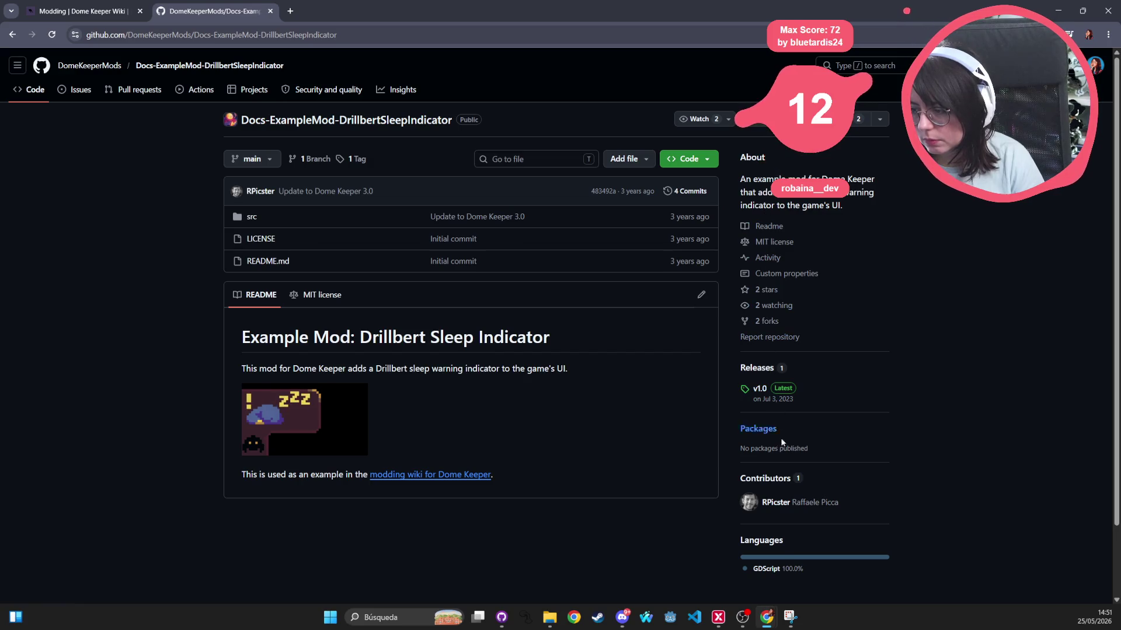
left_click(12, 35)
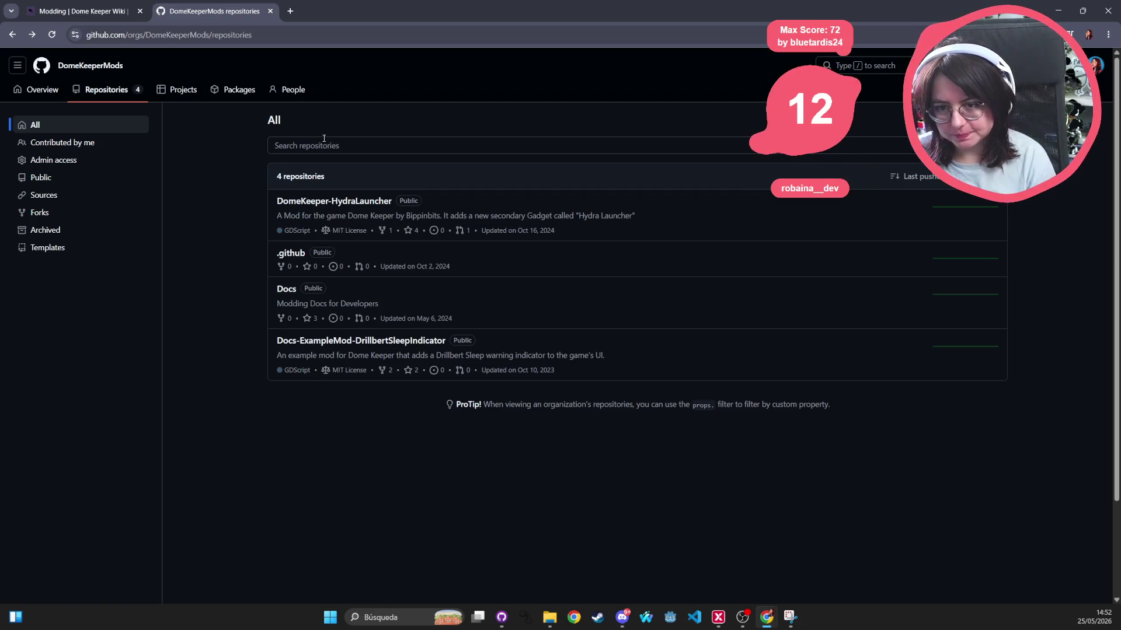
left_click(78, 96)
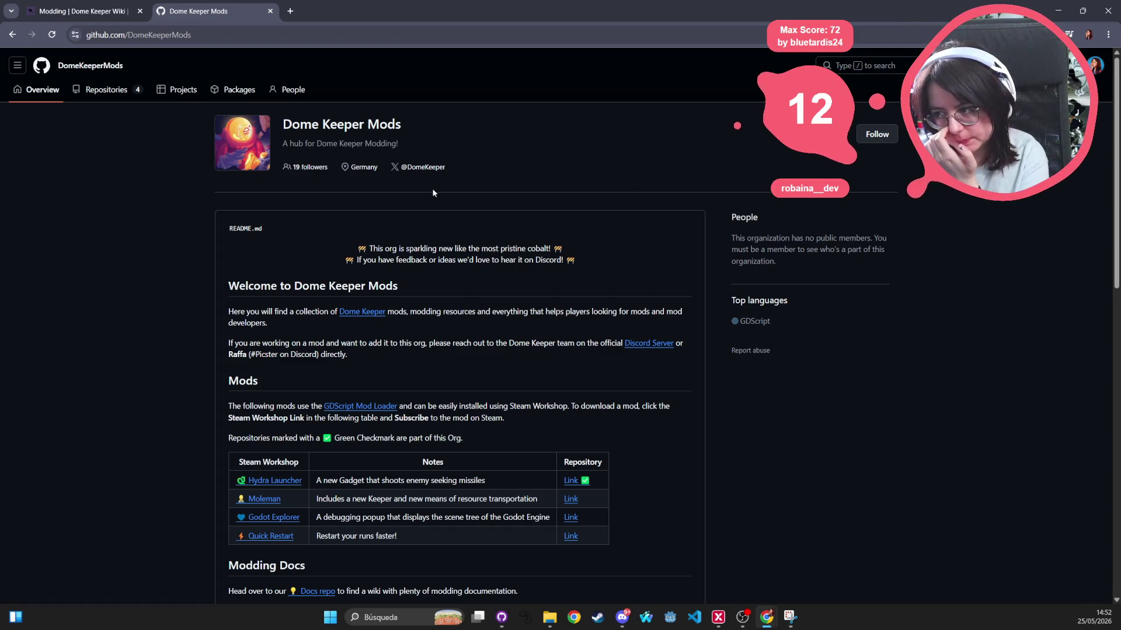
scroll(476, 360, "down", 7)
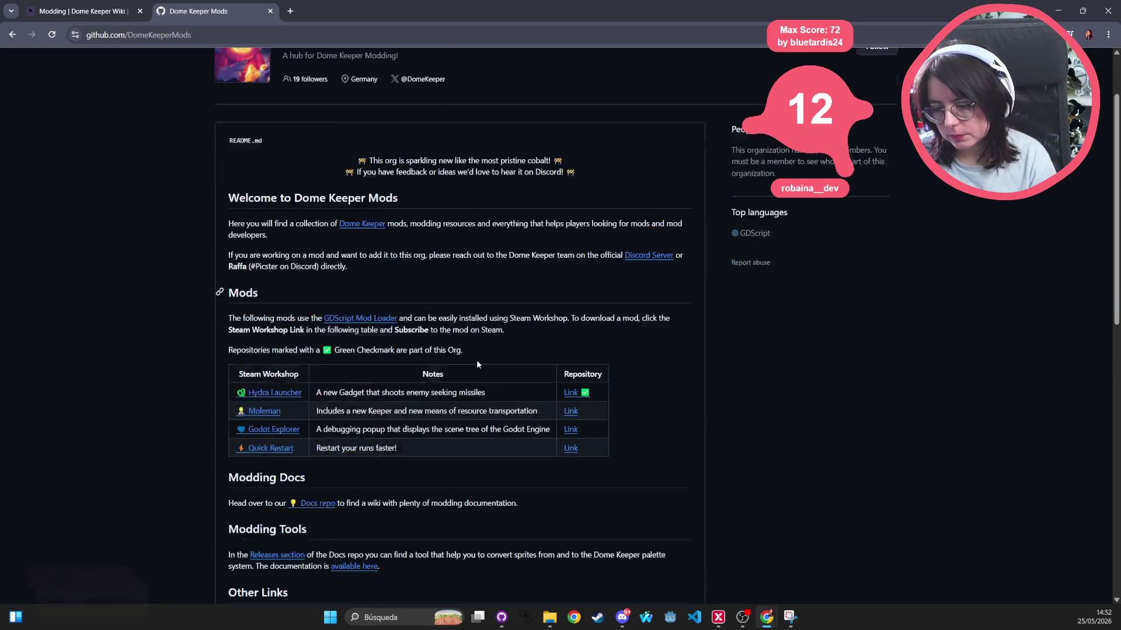
scroll(424, 371, "down", 4)
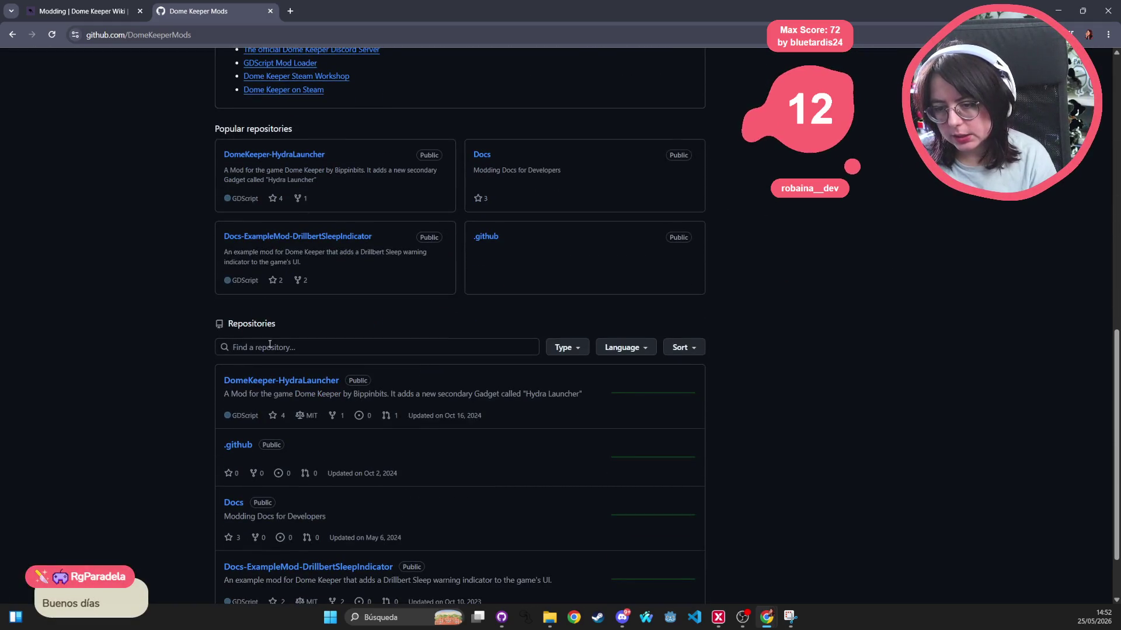
scroll(256, 331, "up", 5)
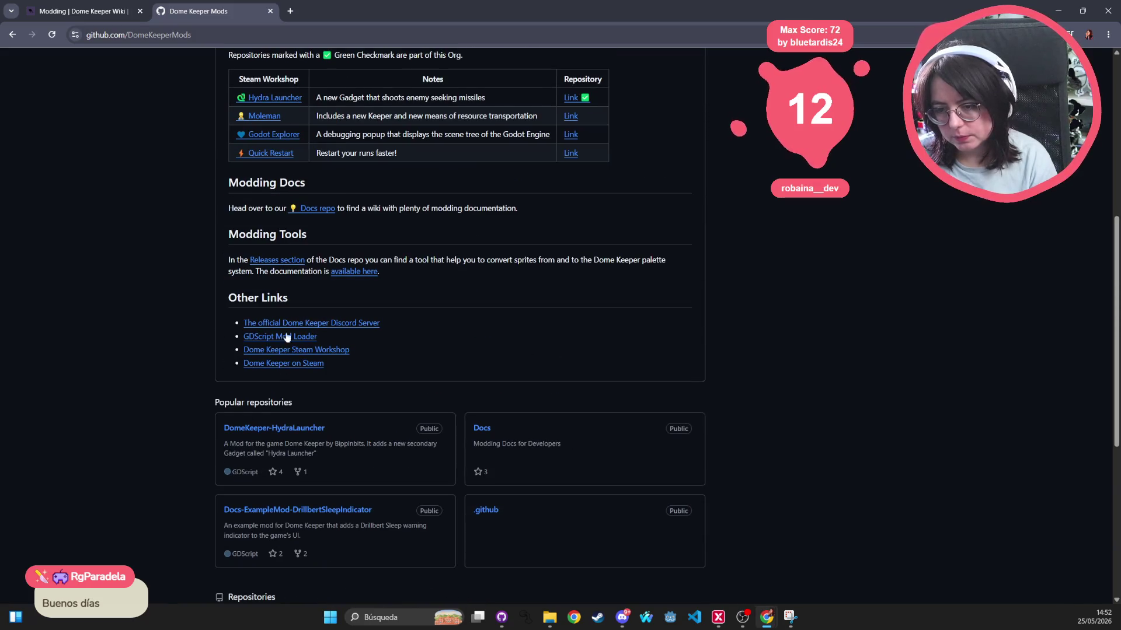
scroll(303, 285, "up", 7)
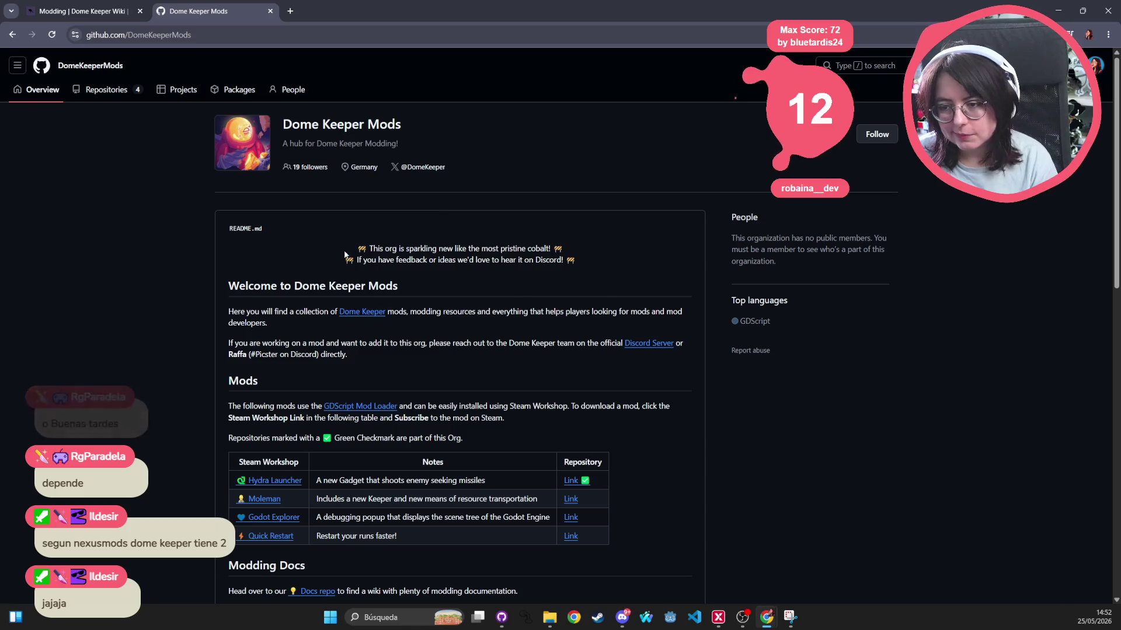
mouse_move(226, 227)
left_mouse_down()
mouse_move(334, 273)
mouse_move(526, 312)
mouse_move(533, 376)
mouse_move(490, 409)
mouse_move(506, 457)
mouse_move(561, 438)
left_mouse_up()
left_click(562, 438)
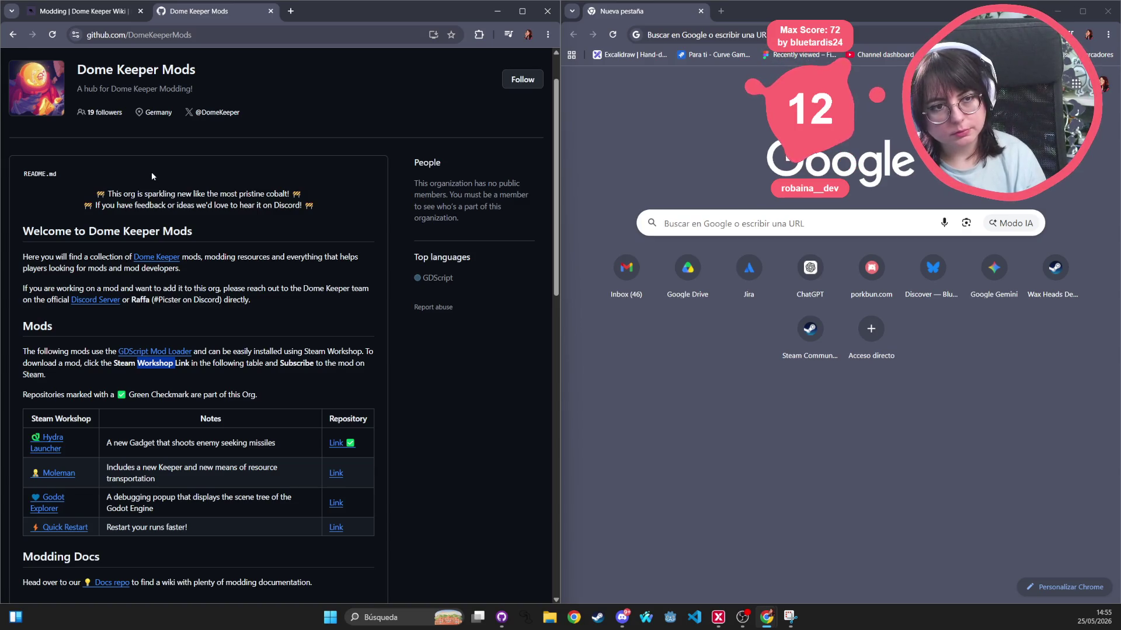
Focus the second Chrome window holding the blank new tab
left_click(753, 431)
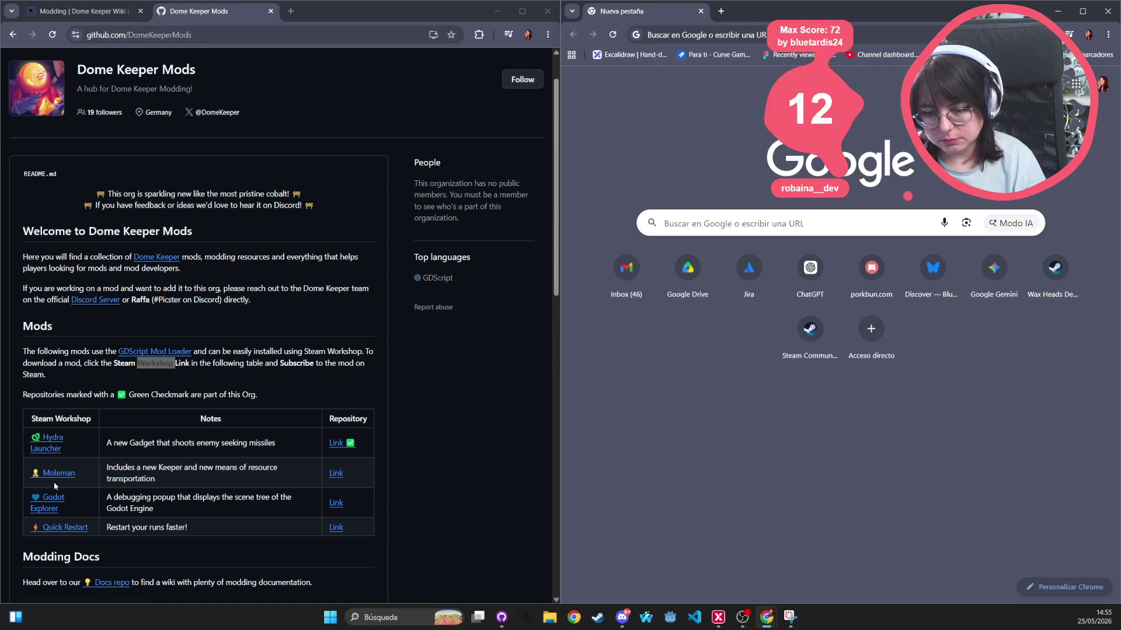
Review the Hydra Launcher Workshop page, checking its 38,860 current subscribers and visitor stats
left_click(52, 439)
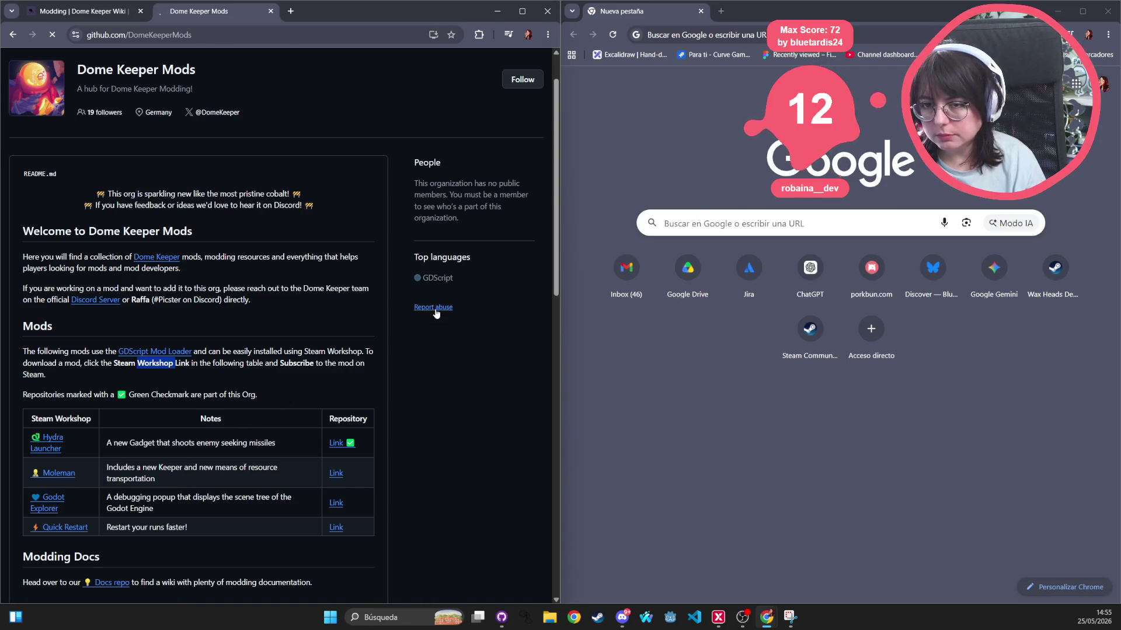
scroll(204, 461, "down", 3)
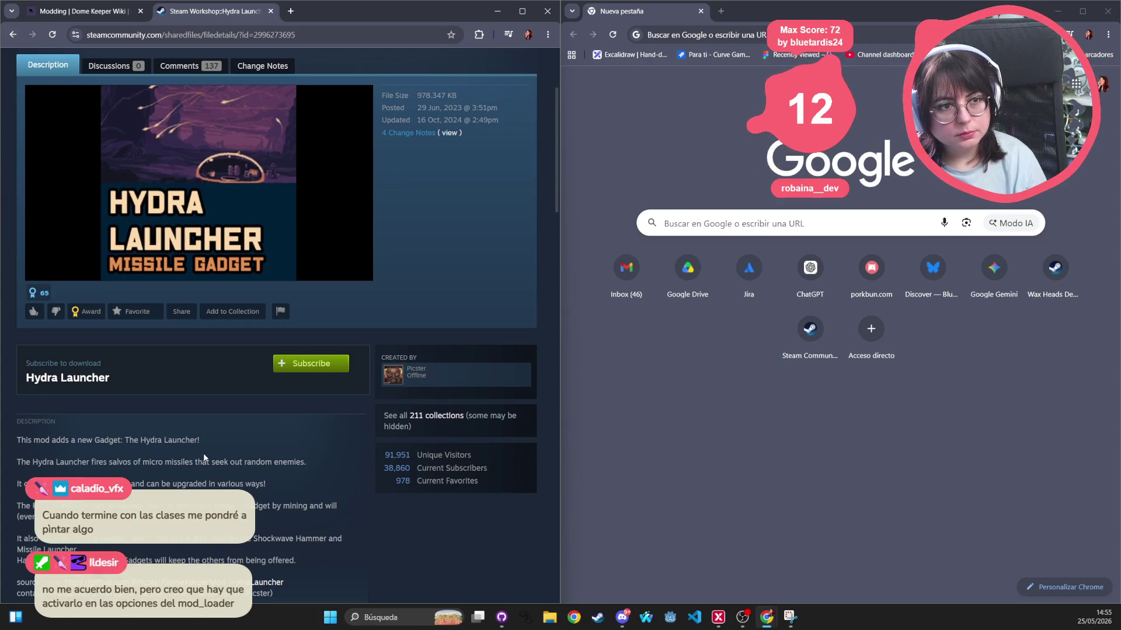
scroll(168, 453, "down", 5)
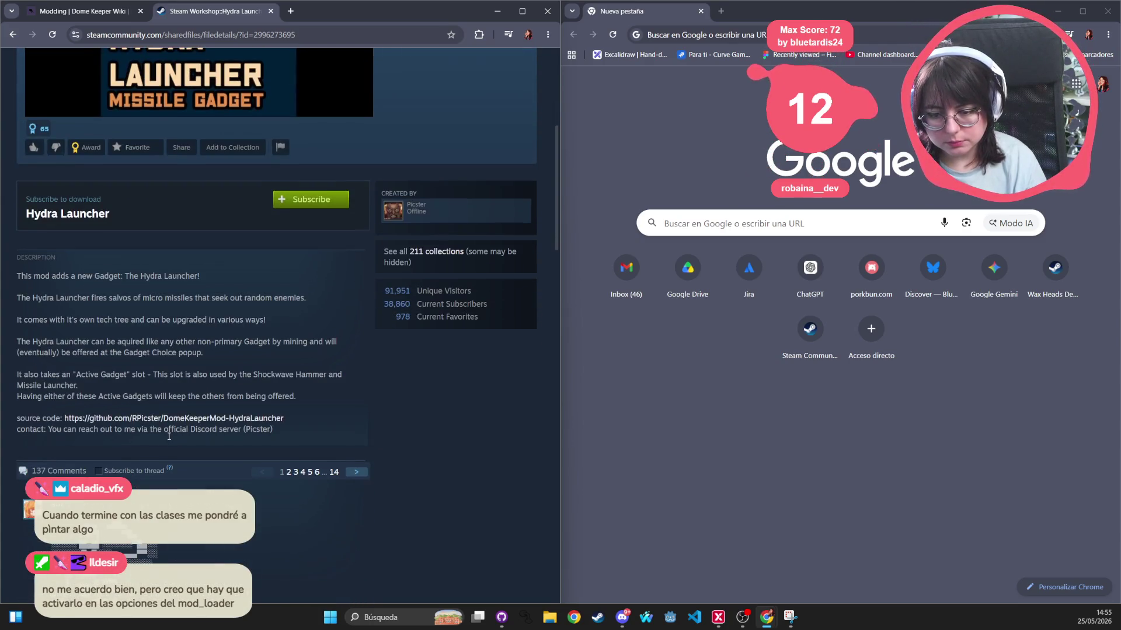
scroll(165, 450, "down", 5)
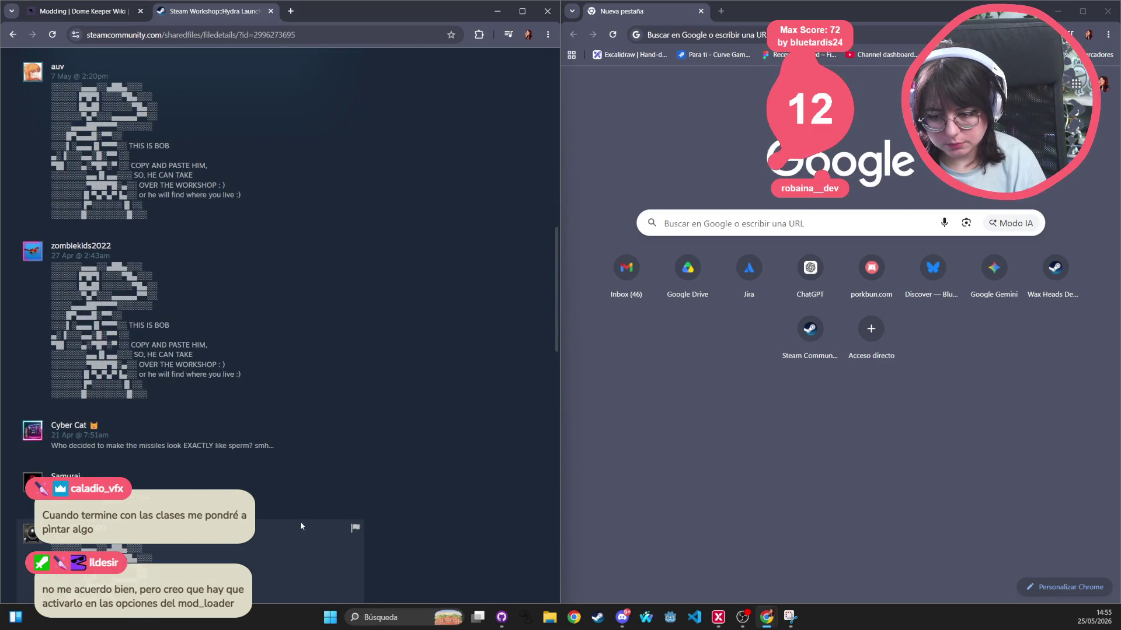
scroll(309, 493, "up", 10)
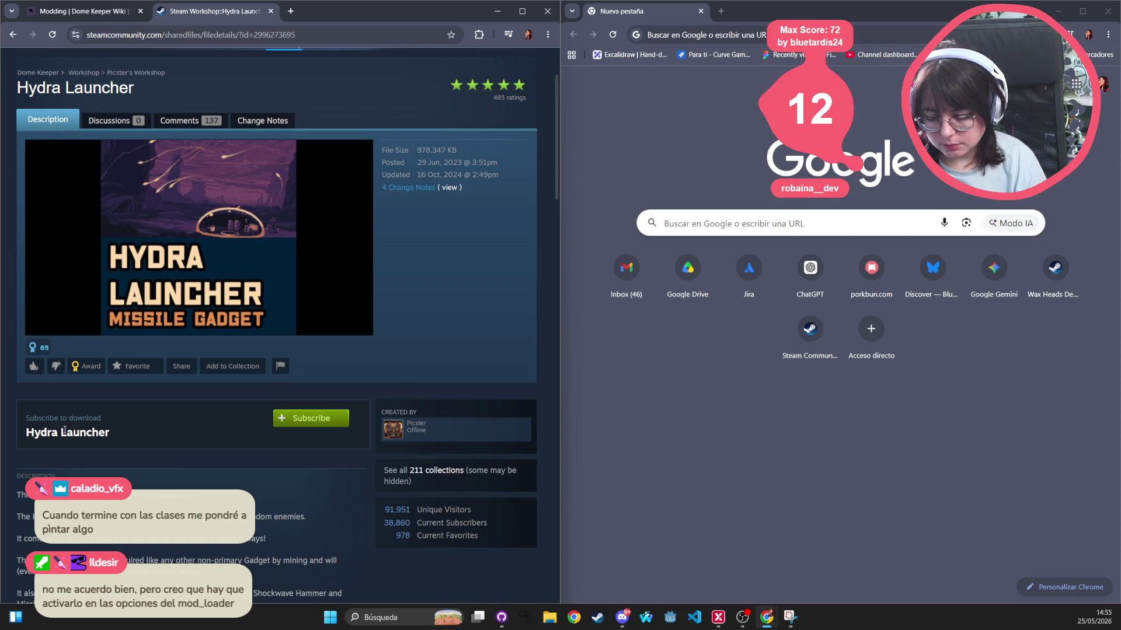
left_click_drag(385, 524, 482, 523)
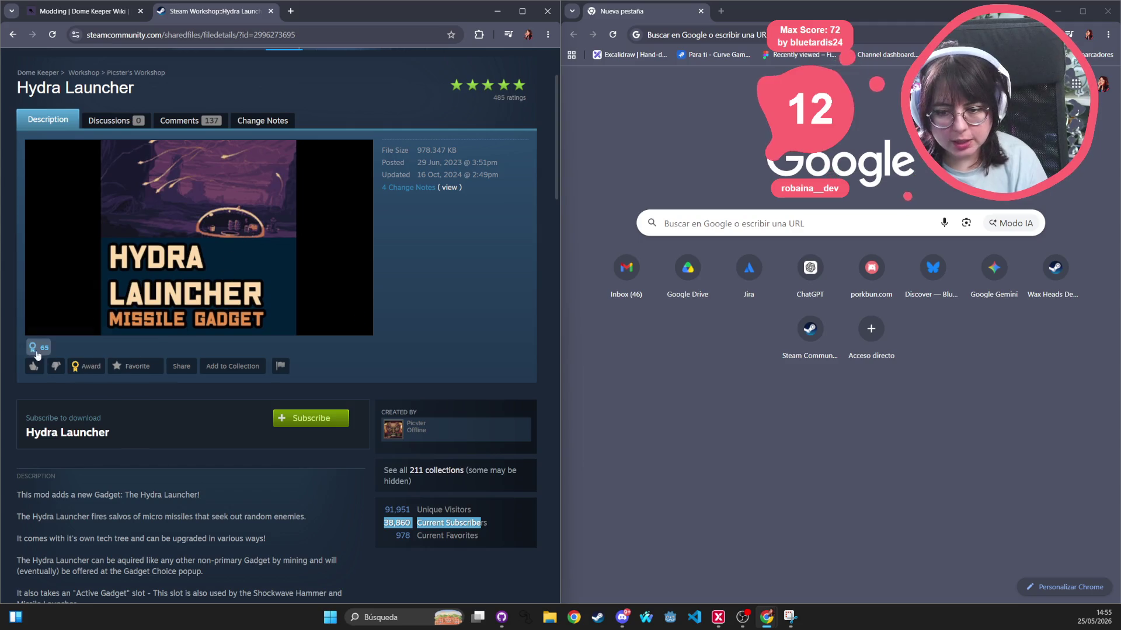
triple_click(420, 523)
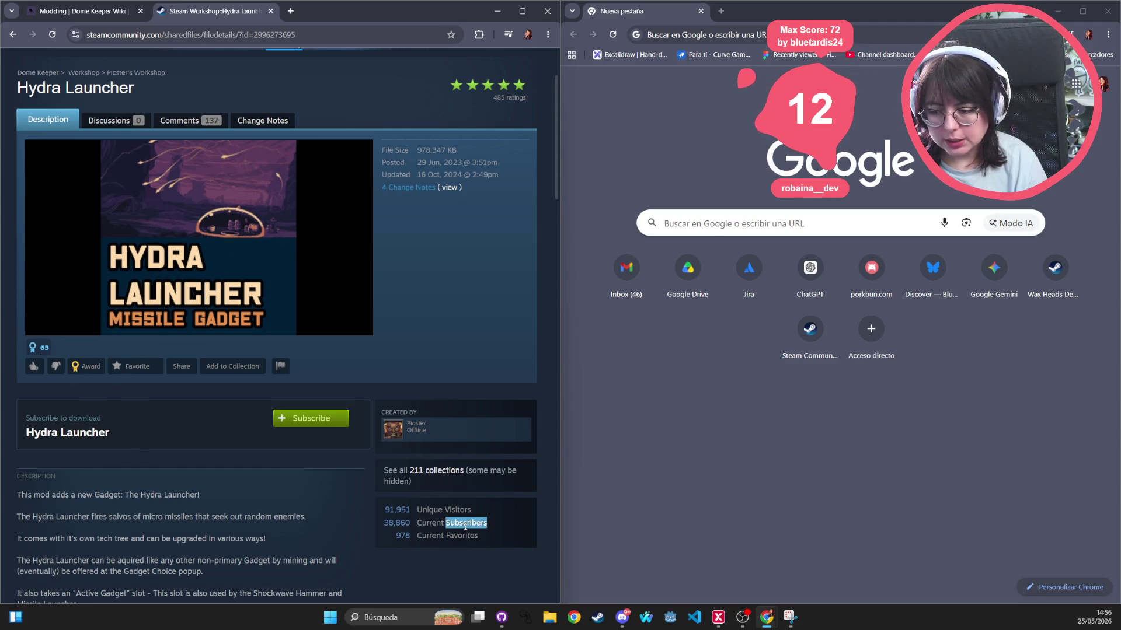
double_click(397, 522)
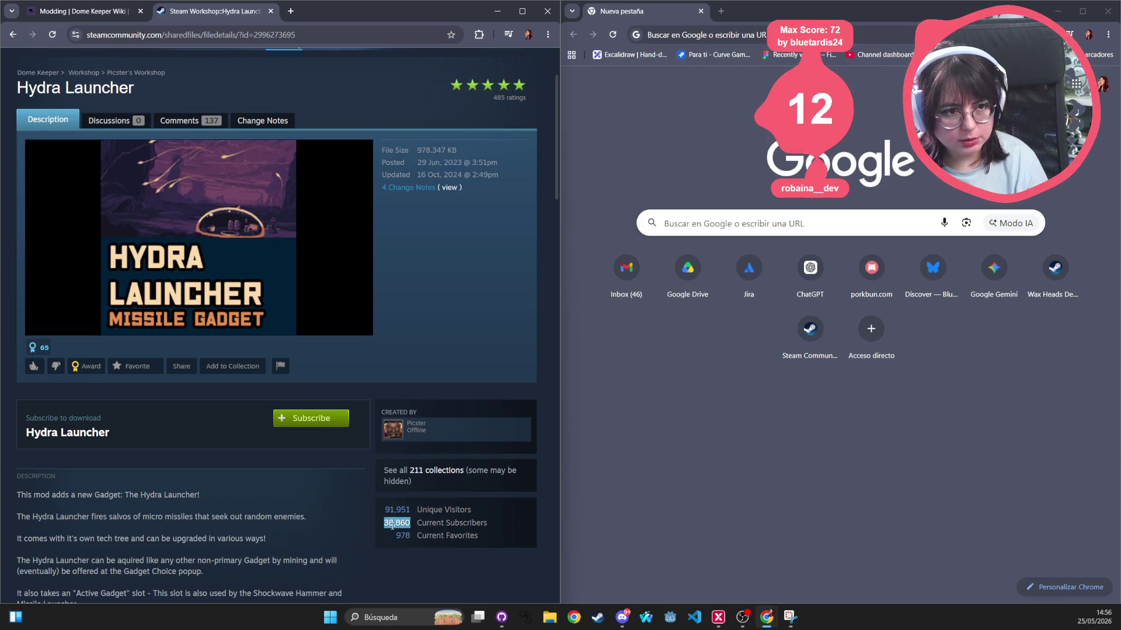
triple_click(392, 523)
left_click(397, 512)
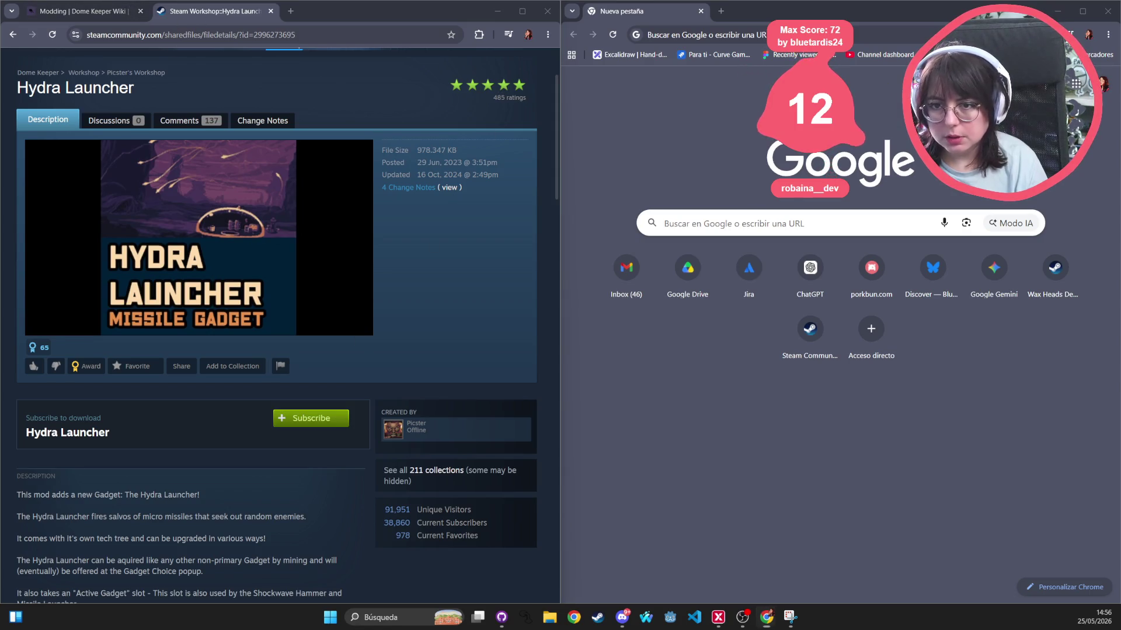
Close the Steam Workshop tab and dismiss the Google sign-in prompt on the Fandom Modding page
key("ctrl+w")
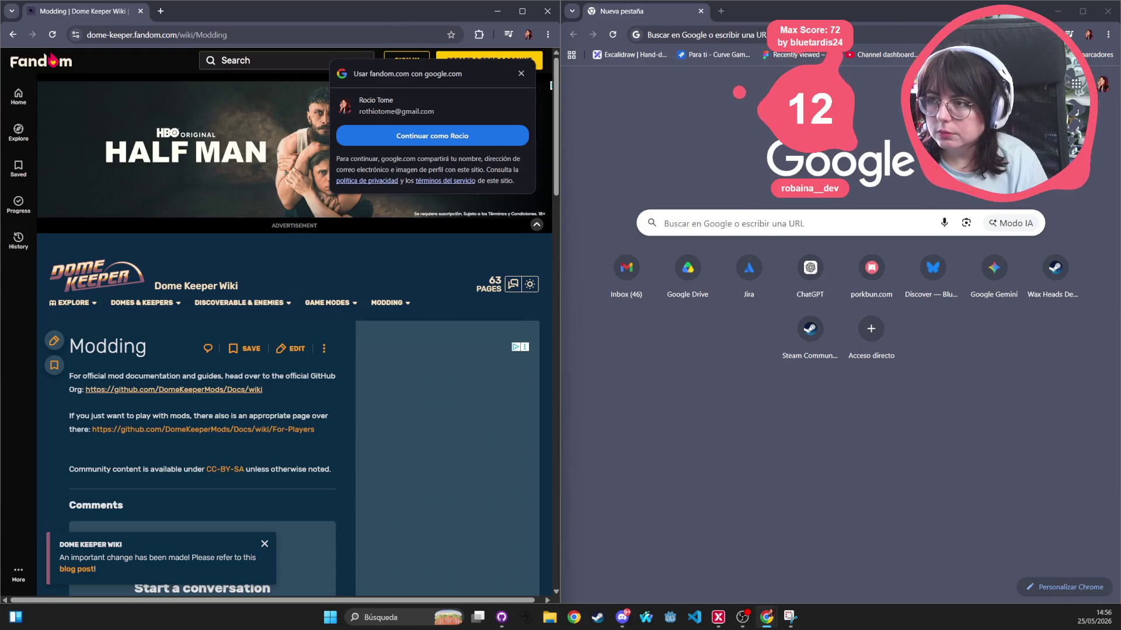
key("alt+Tab")
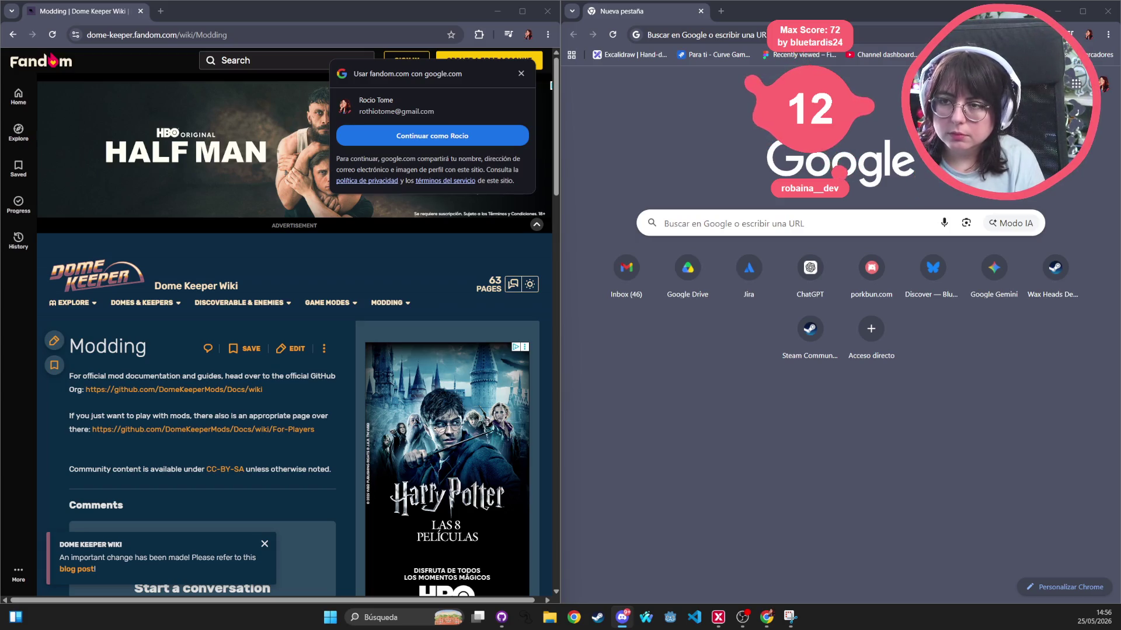
left_click(521, 74)
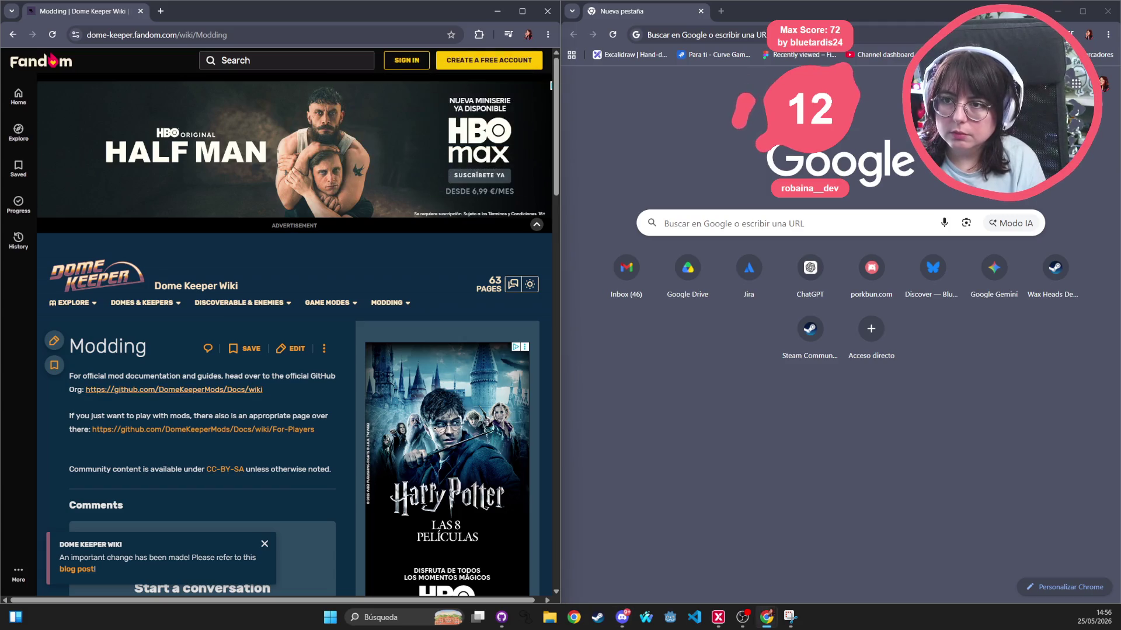
left_click(622, 617)
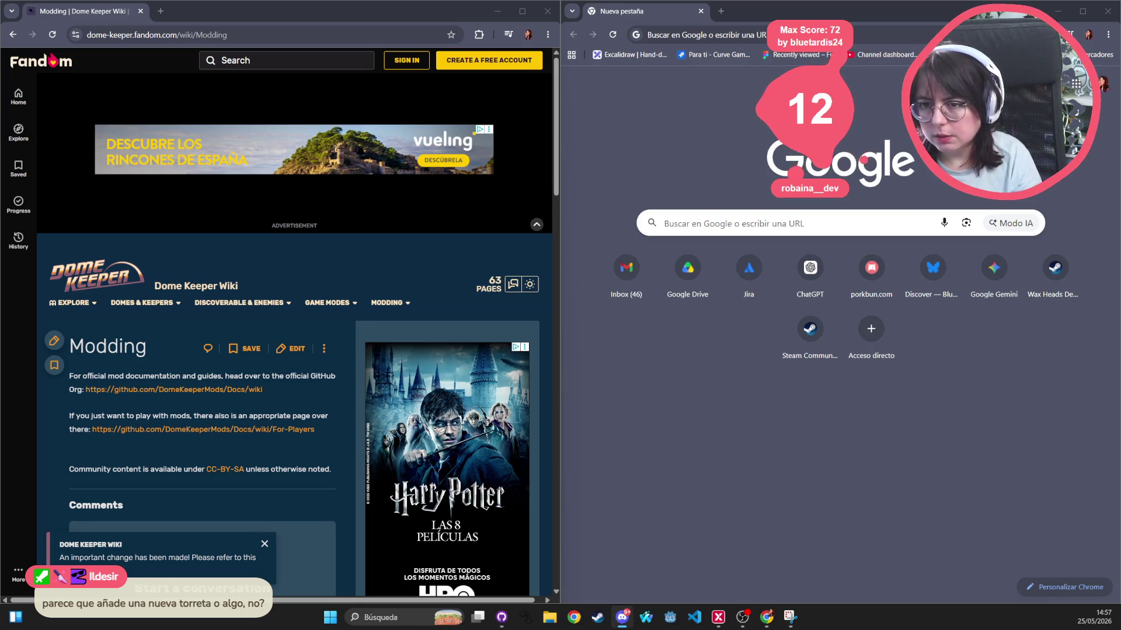
Run a Google search for 'modloader godot steam workshop' in a fresh browser tab
left_click(161, 11)
type("modloader godot ")
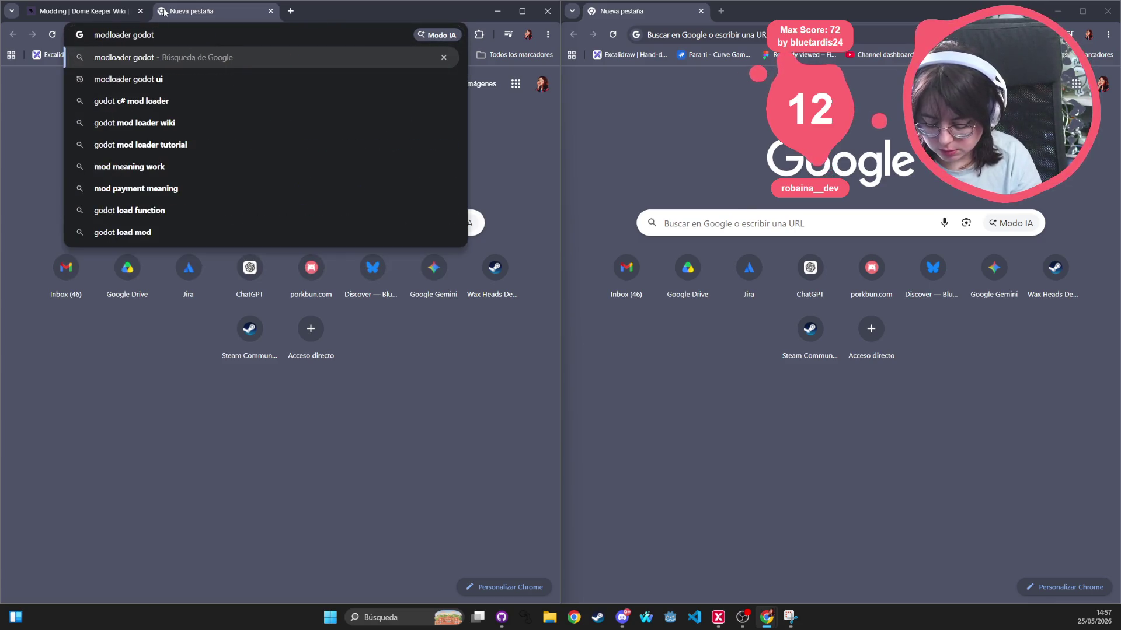
type("steam workshop")
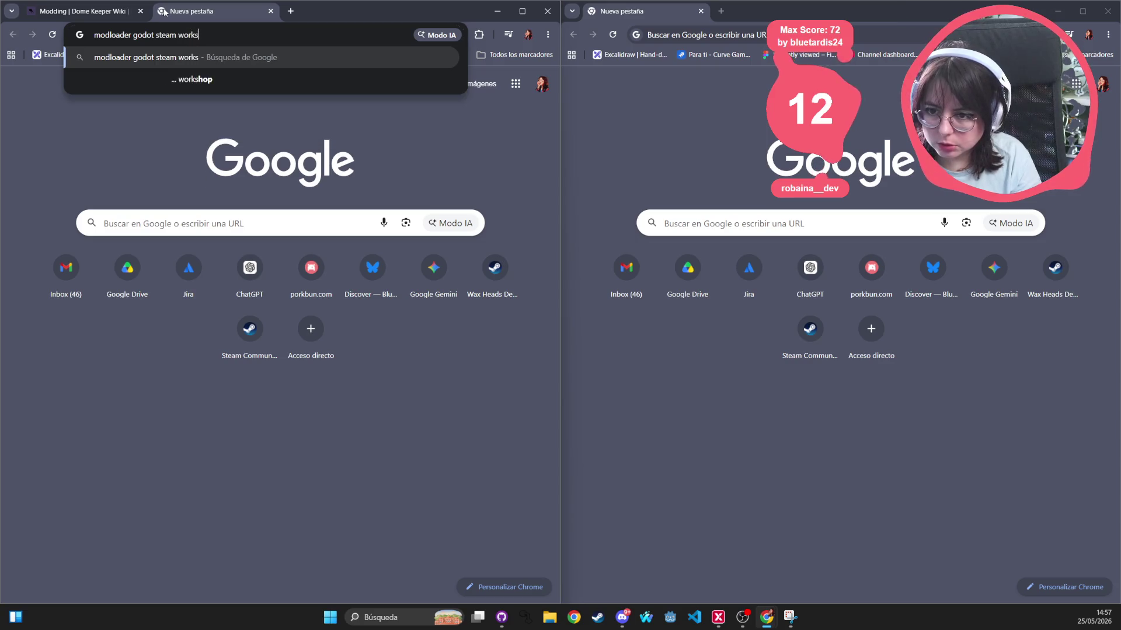
key("Return")
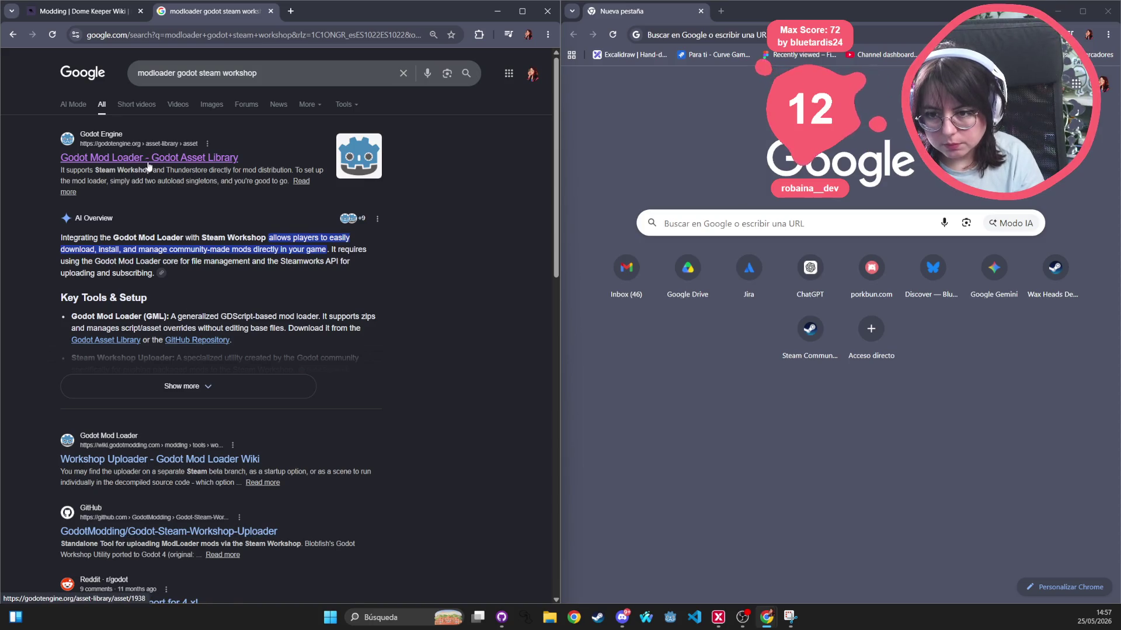
Go from the Godot Mod Loader asset page to its godot-mod-loader GitHub repository
left_click(197, 166)
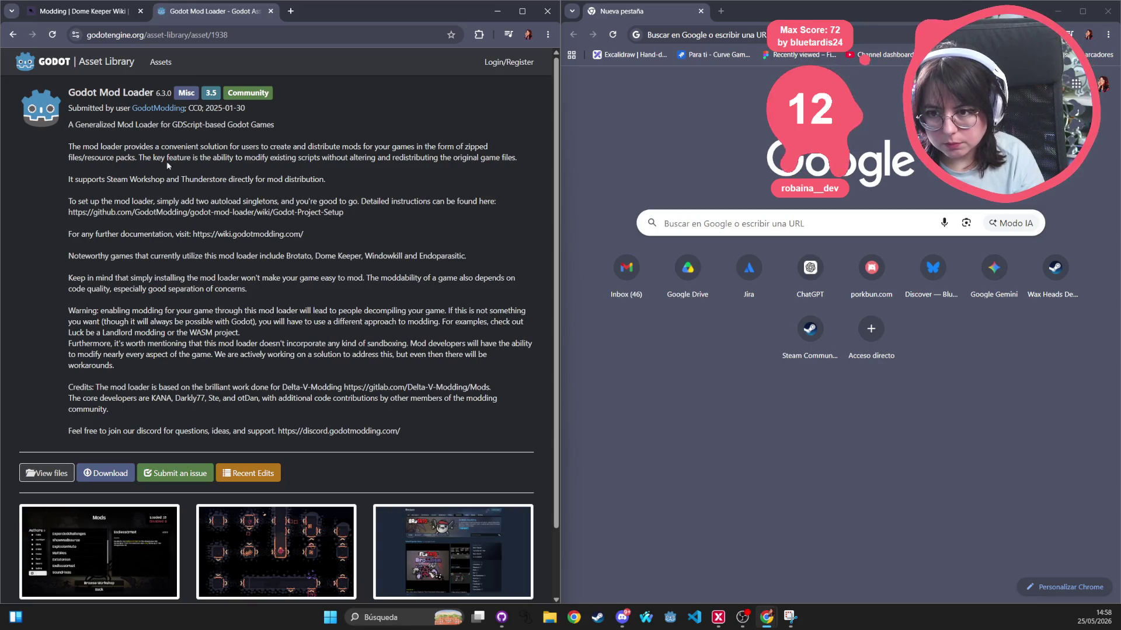
left_click(55, 472)
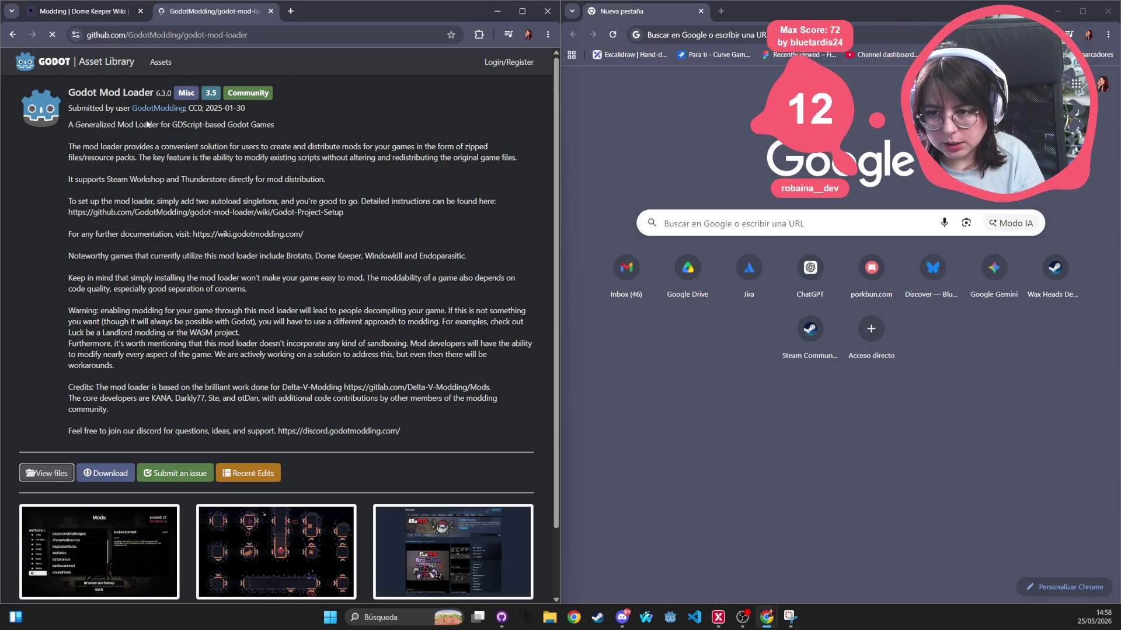
scroll(153, 375, "down", 5)
scroll(153, 375, "up", 5)
scroll(74, 491, "down", 15)
scroll(74, 492, "up", 3)
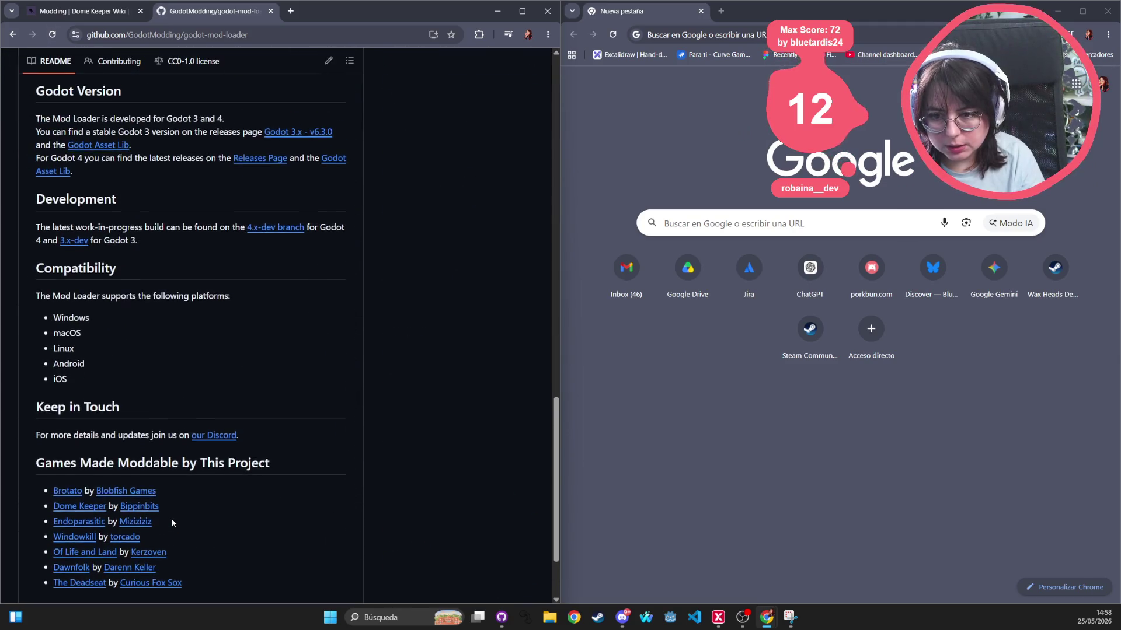
Read the README's Built in Mod Sources list, then return to the top
scroll(173, 519, "up", 4)
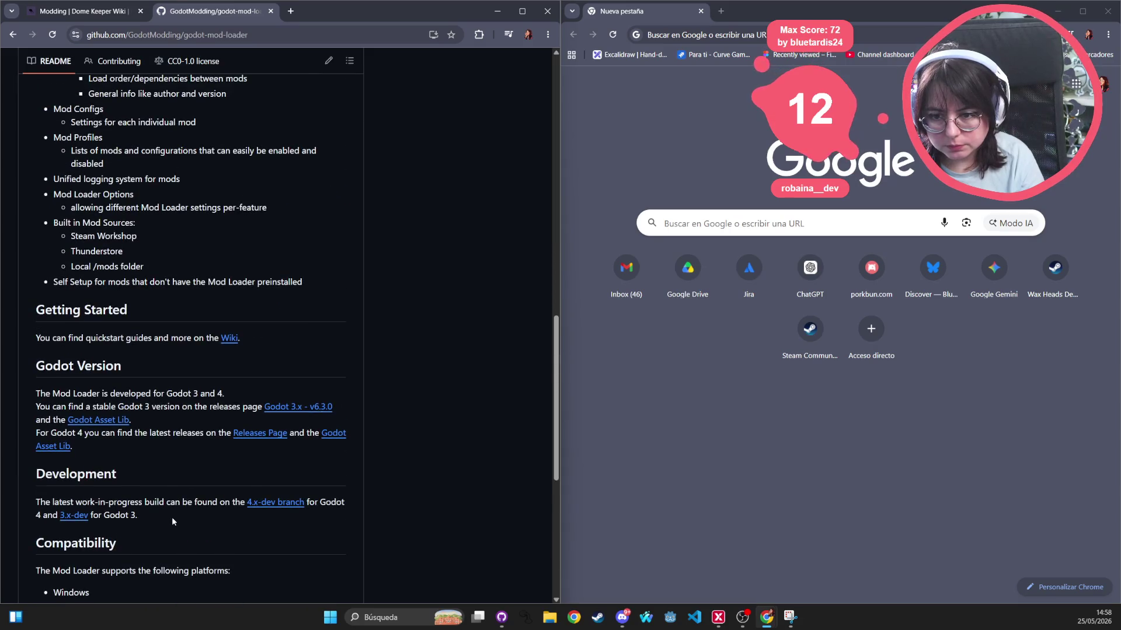
scroll(172, 521, "up", 2)
mouse_move(48, 335)
left_mouse_down()
mouse_move(138, 334)
mouse_move(139, 348)
left_mouse_up()
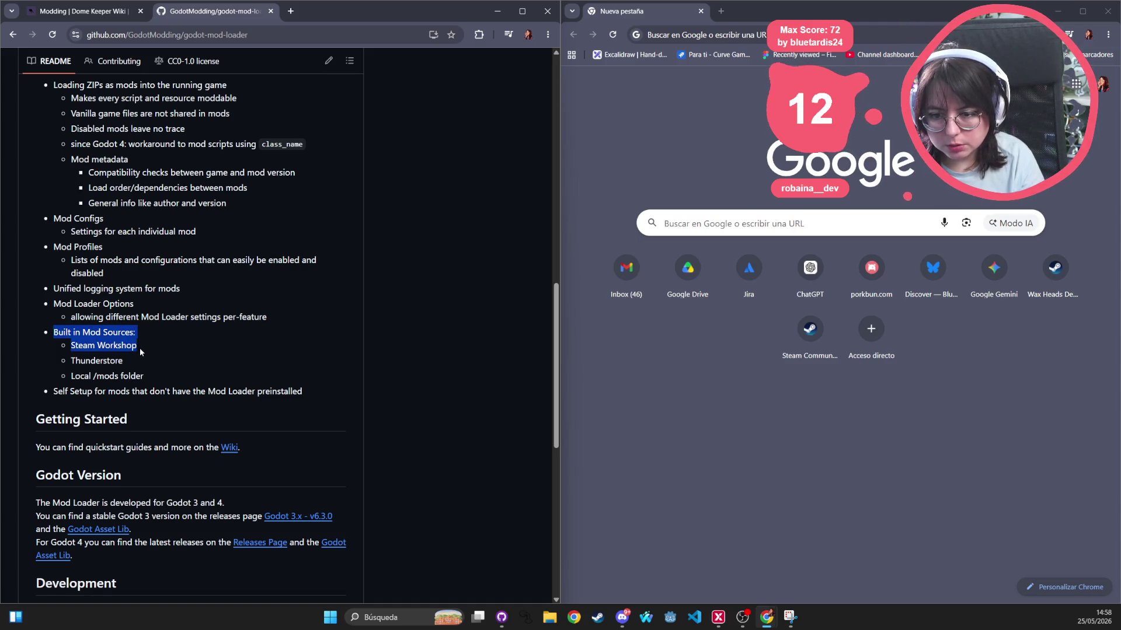
double_click(110, 334)
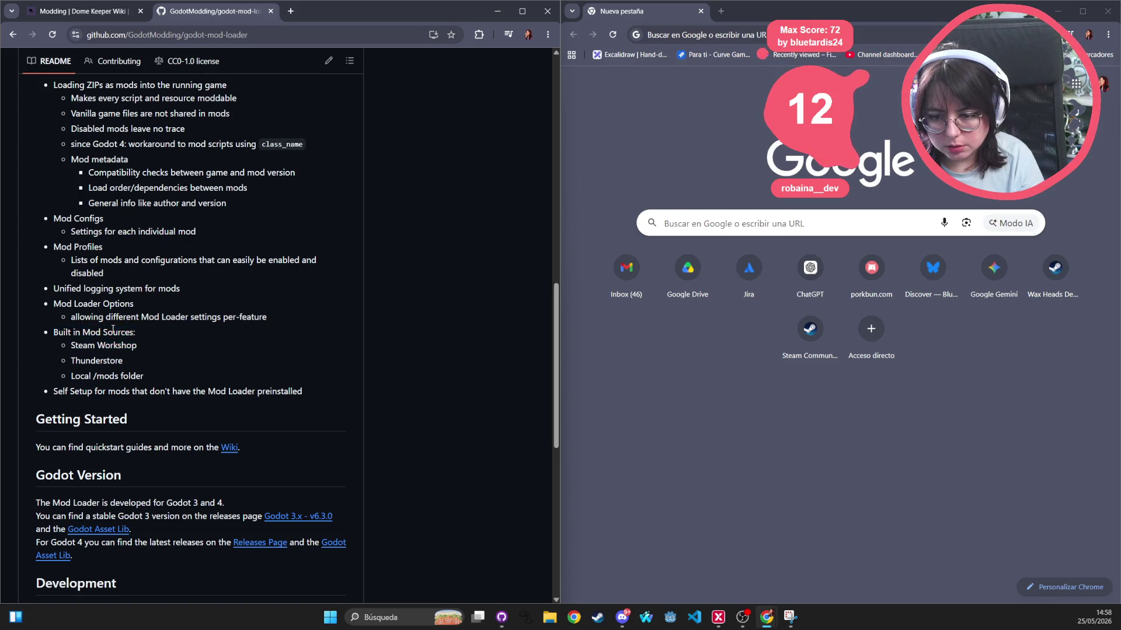
scroll(147, 377, "up", 5)
scroll(147, 368, "up", 8)
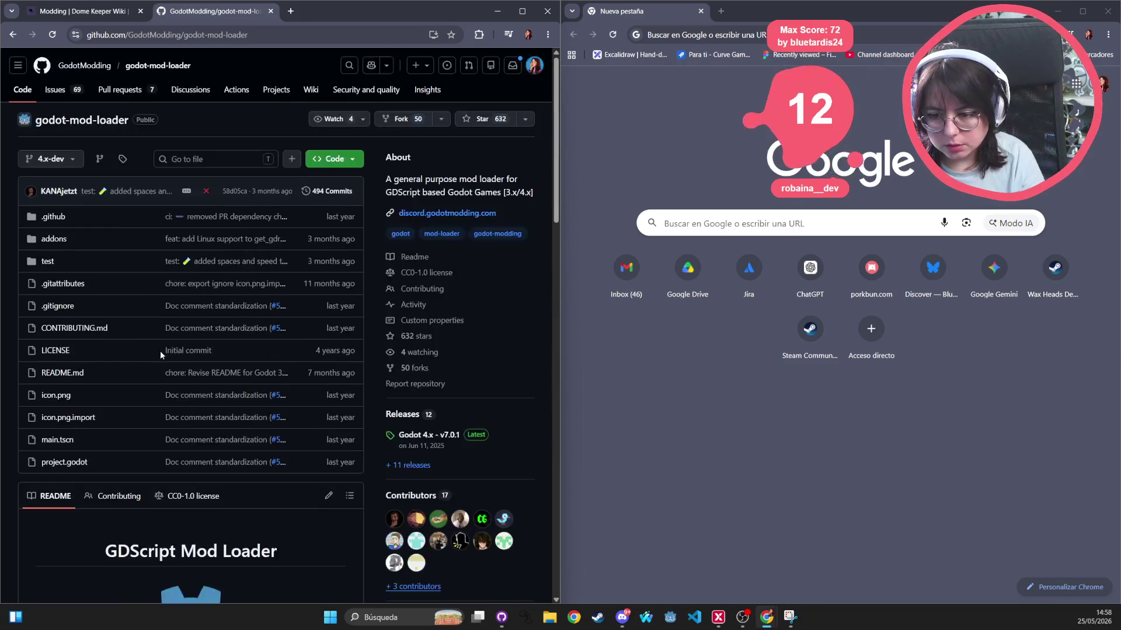
mouse_move(629, 620)
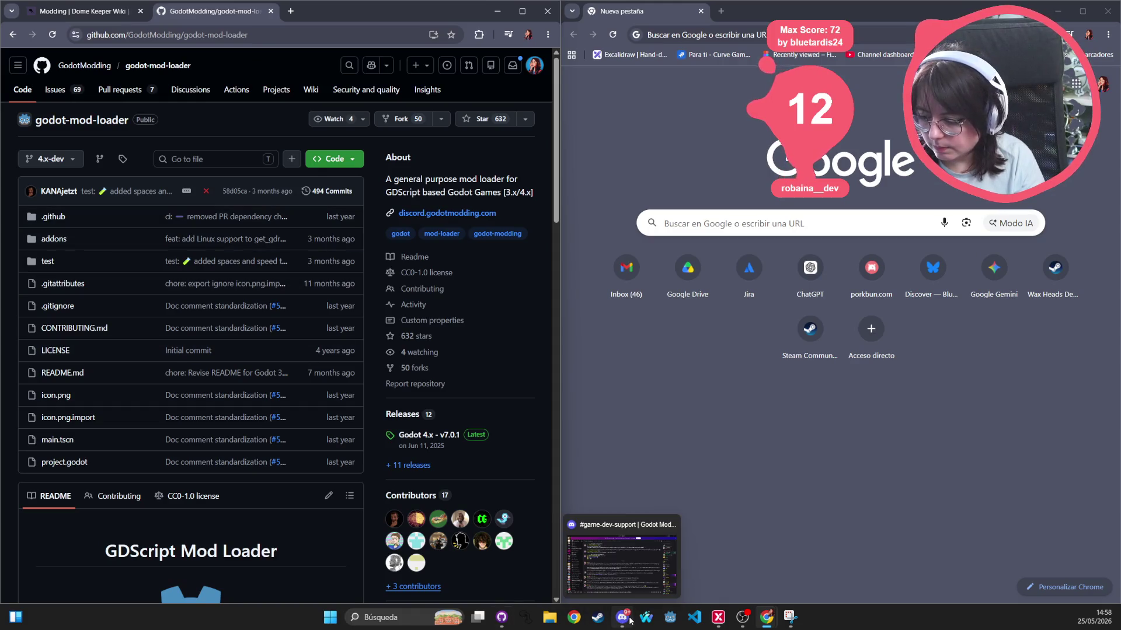
mouse_move(502, 621)
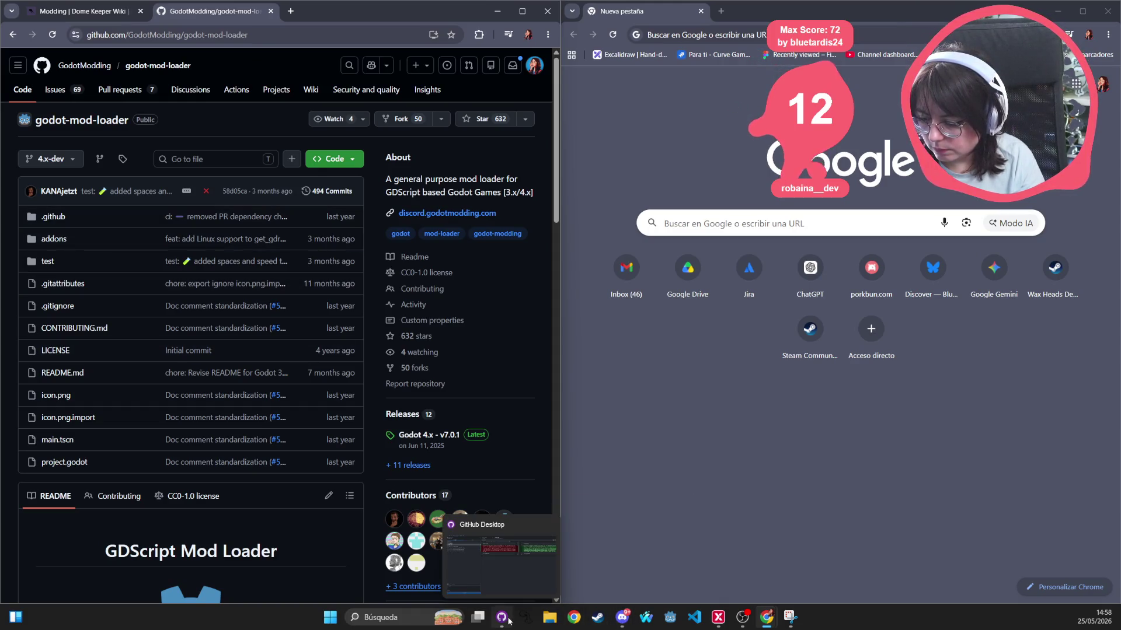
mouse_move(778, 623)
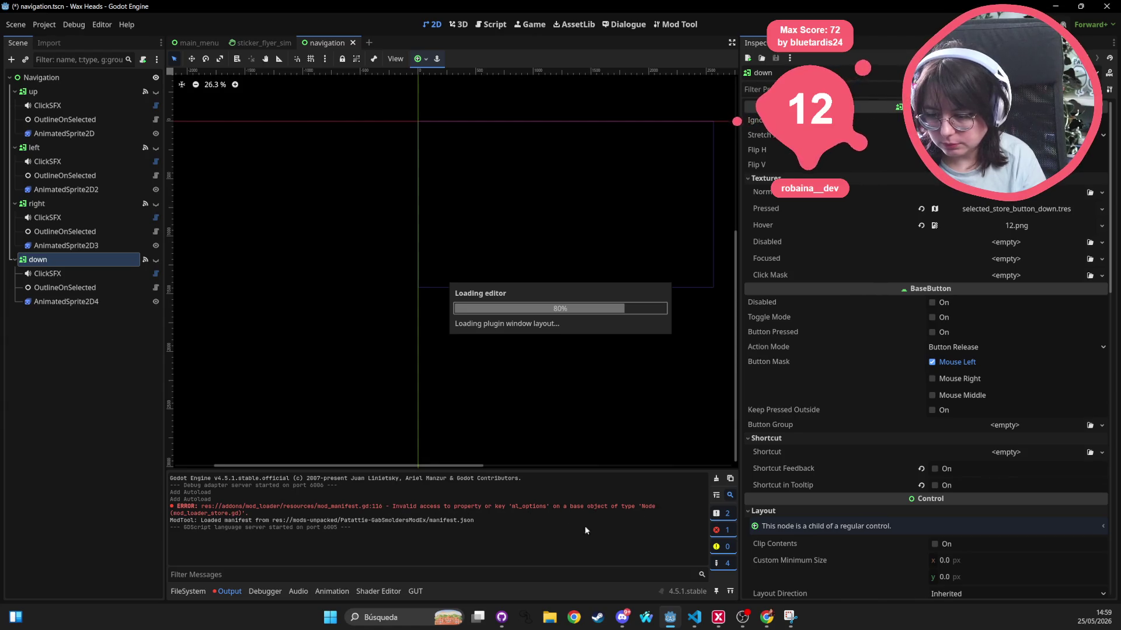
Review Project Settings and its installed plugins, selecting A Mod Loader Hooks Exporter
left_click(43, 24)
left_click(56, 42)
scroll(229, 256, "down", 15)
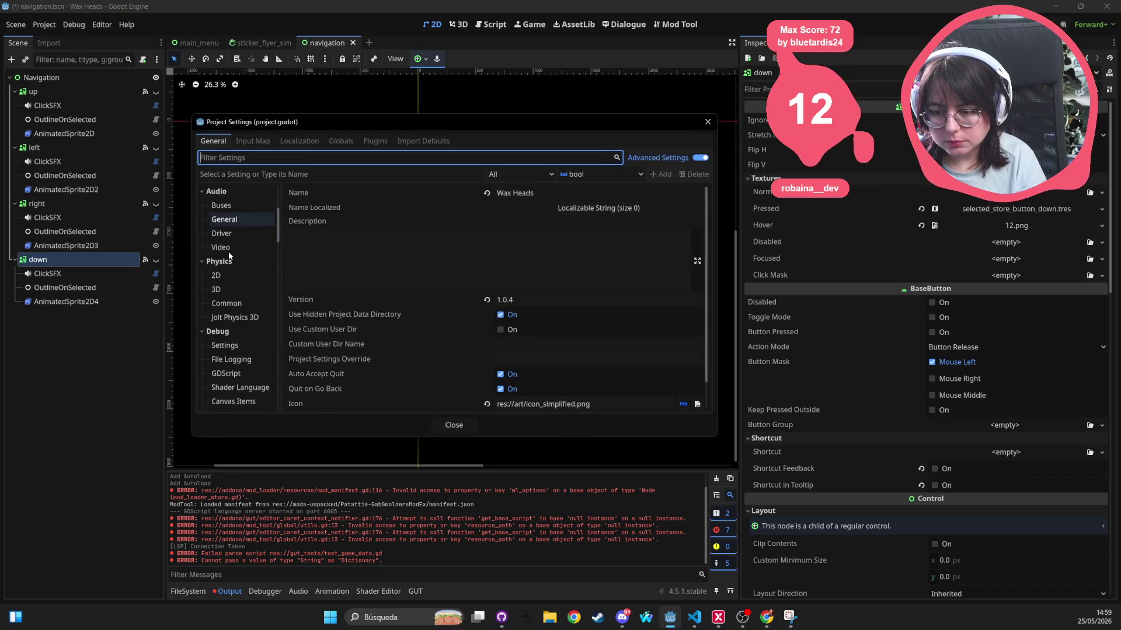
scroll(228, 256, "up", 6)
scroll(229, 256, "down", 15)
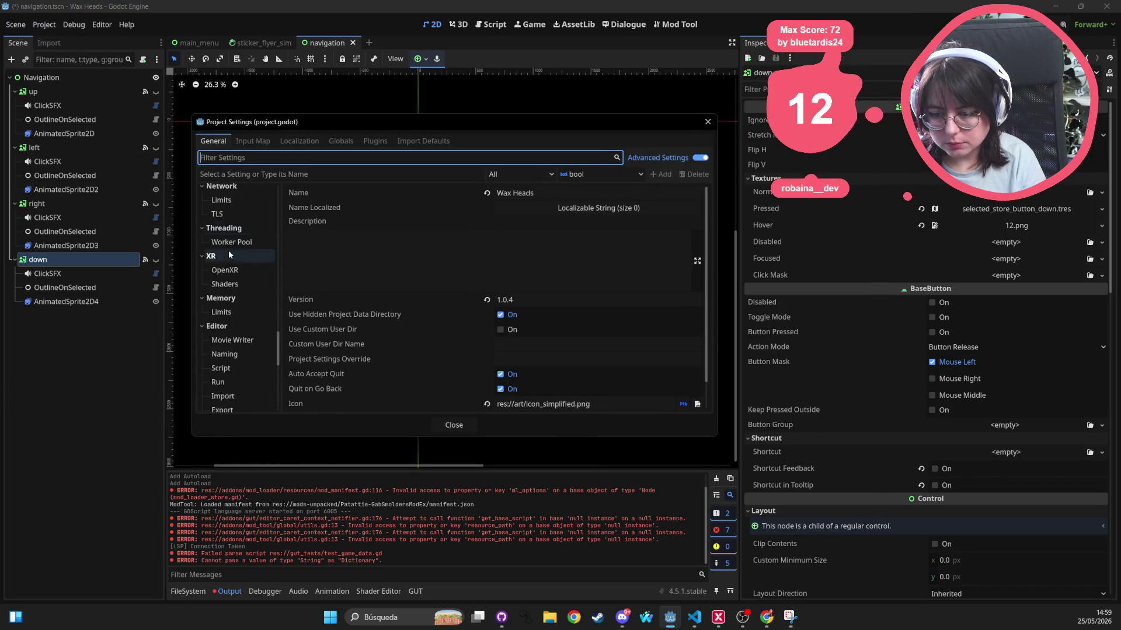
scroll(229, 257, "up", 5)
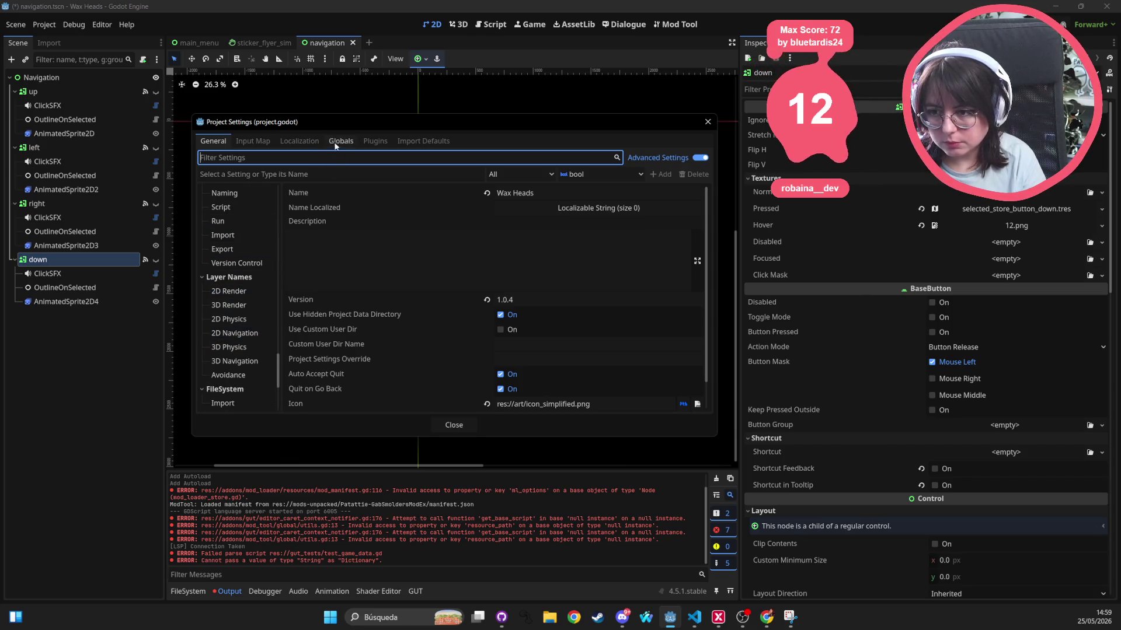
left_click(375, 140)
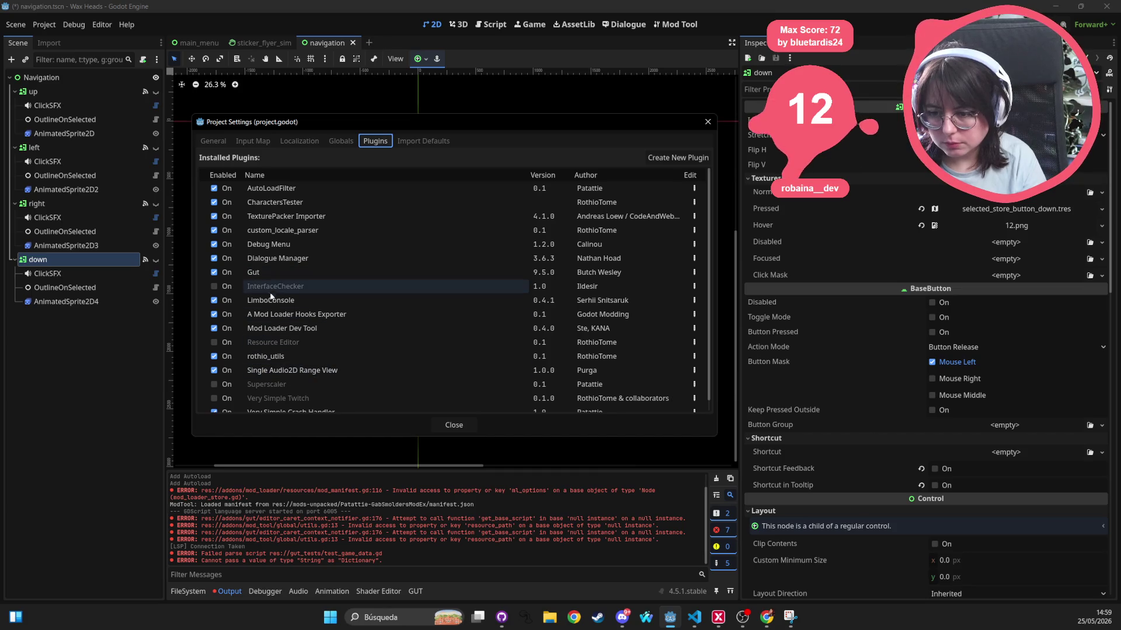
scroll(302, 378, "down", 1)
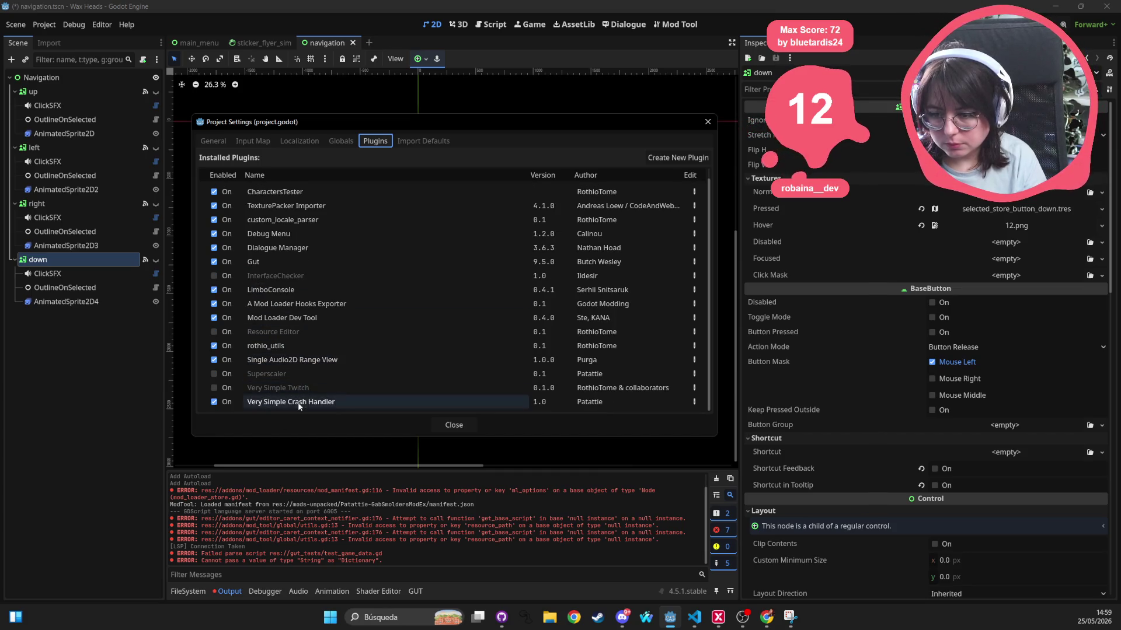
left_click(313, 304)
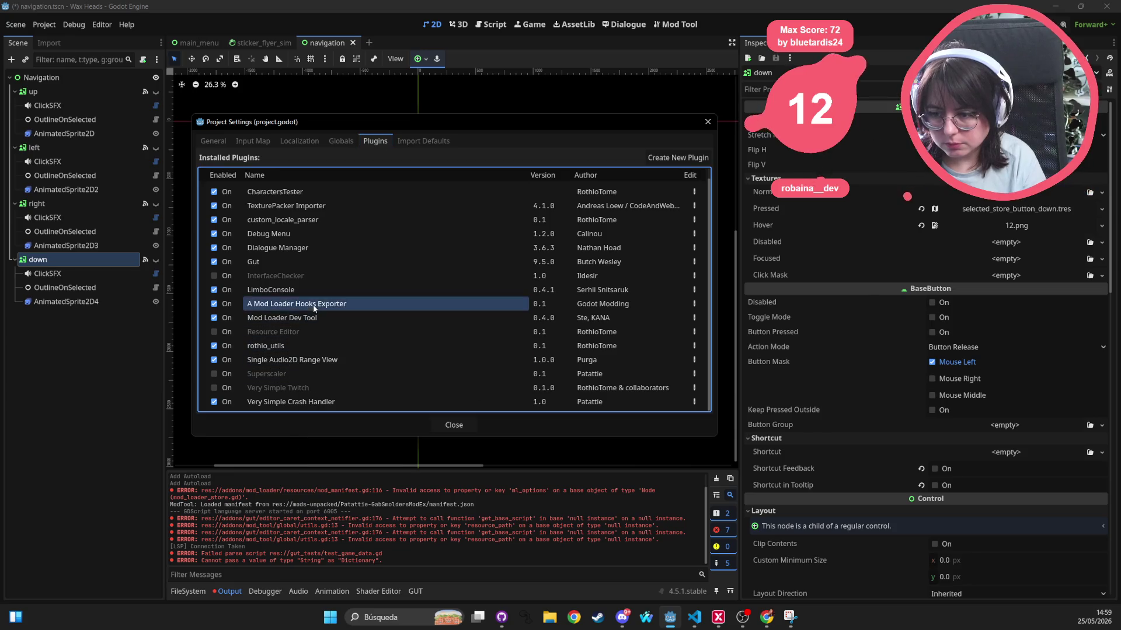
Filter General settings by 'mod', close the dialog, and show res://addons in FileSystem
left_click(213, 142)
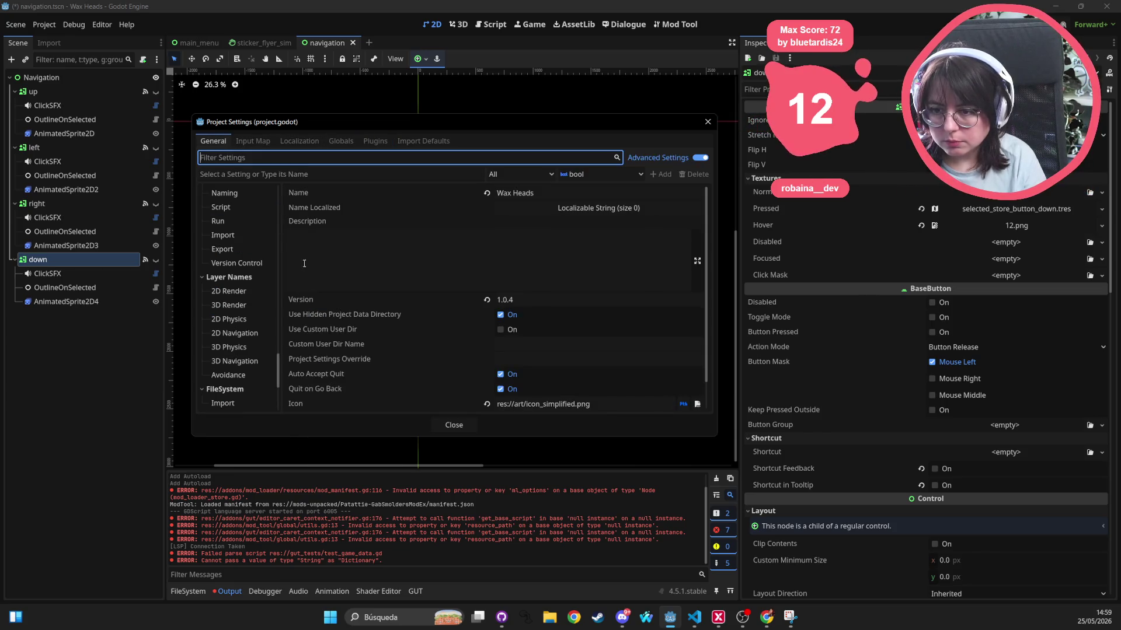
scroll(250, 289, "up", 3)
left_click(294, 174)
type("mod")
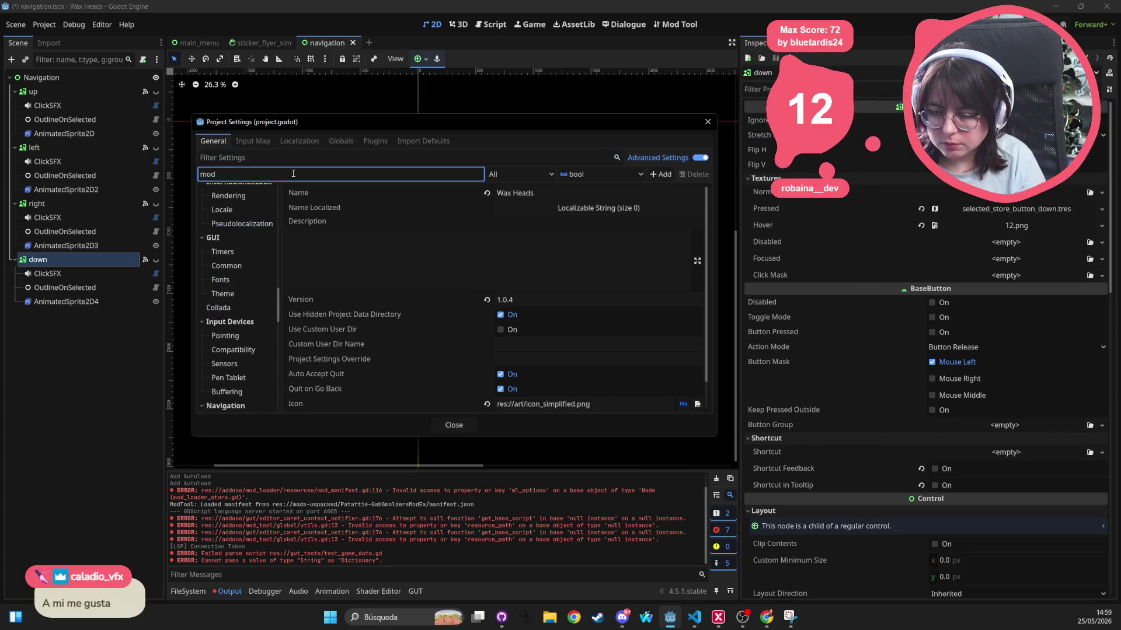
key("Escape")
left_click(188, 591)
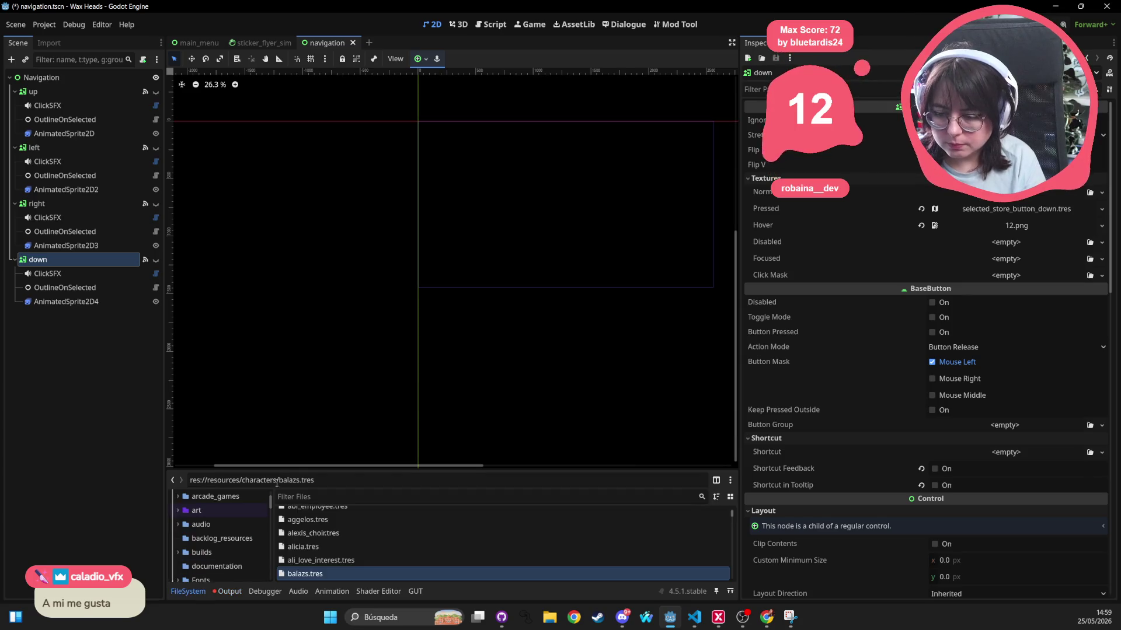
left_click(213, 503)
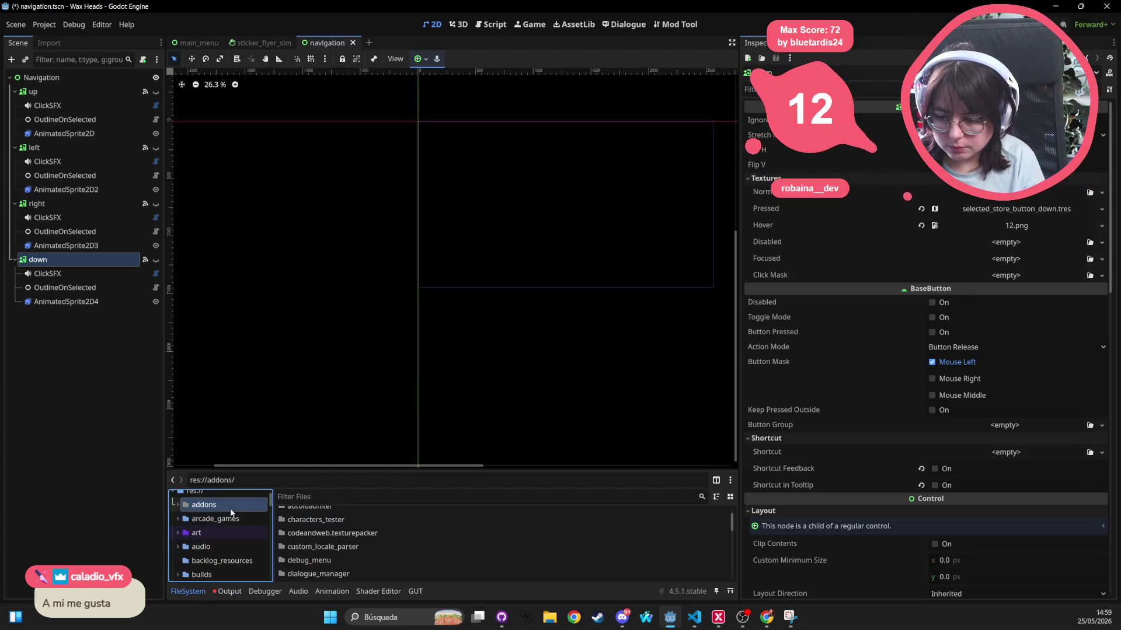
Browse to addons/mod_loader/options, enlarge the dock, and load options.tres in the Inspector
left_click(352, 548)
key("Down")
key("Down")
key("Down")
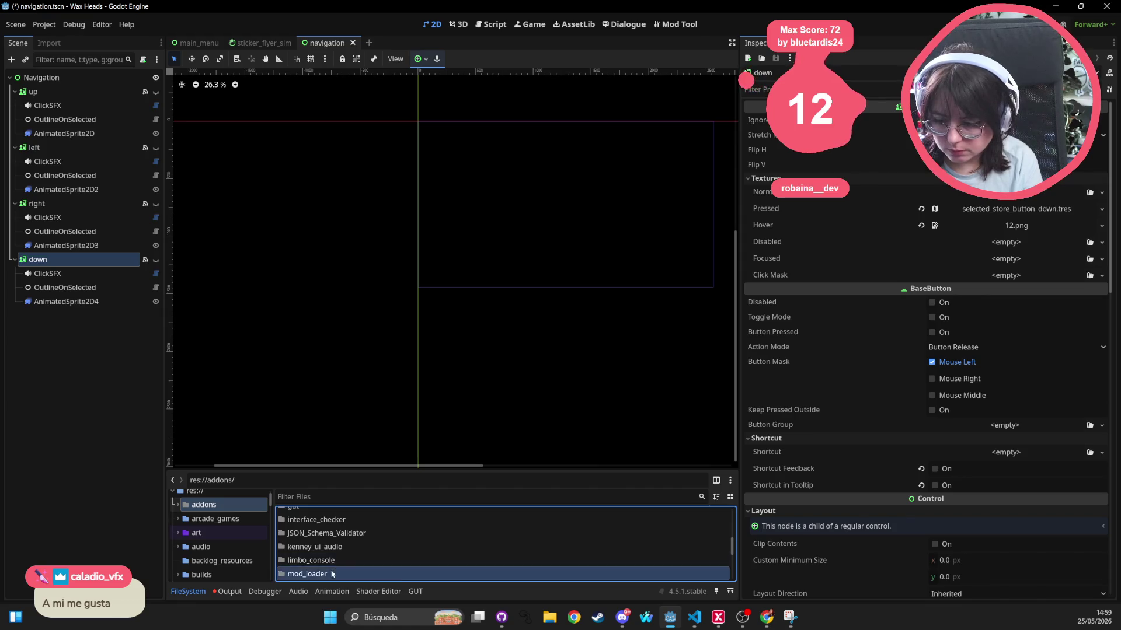
key("Return")
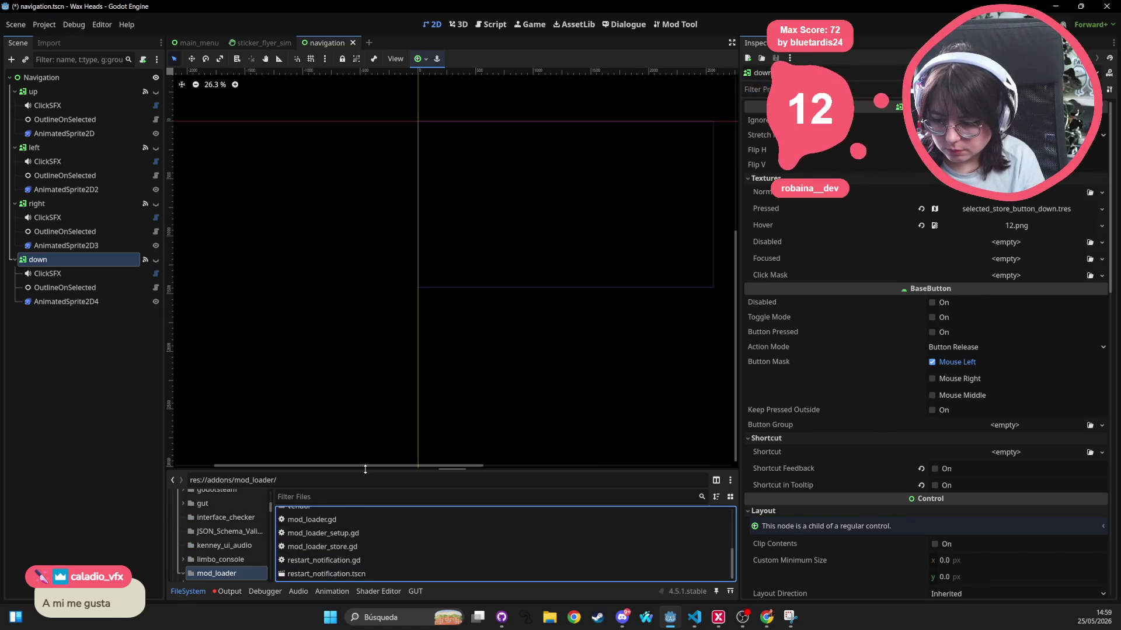
left_click_drag(363, 471, 375, 271)
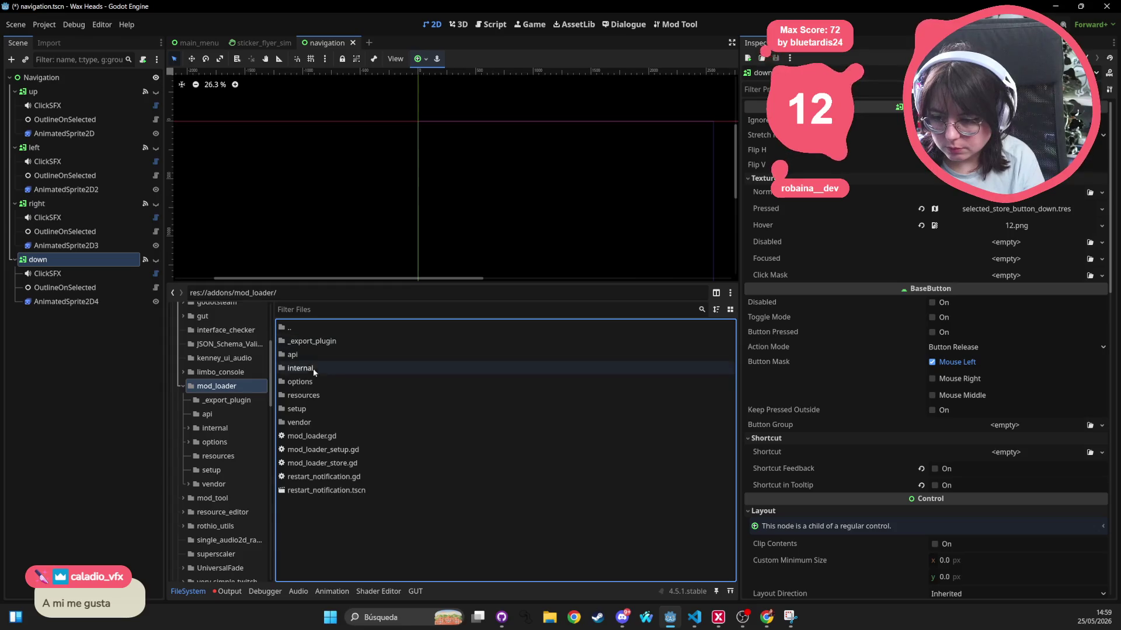
double_click(307, 382)
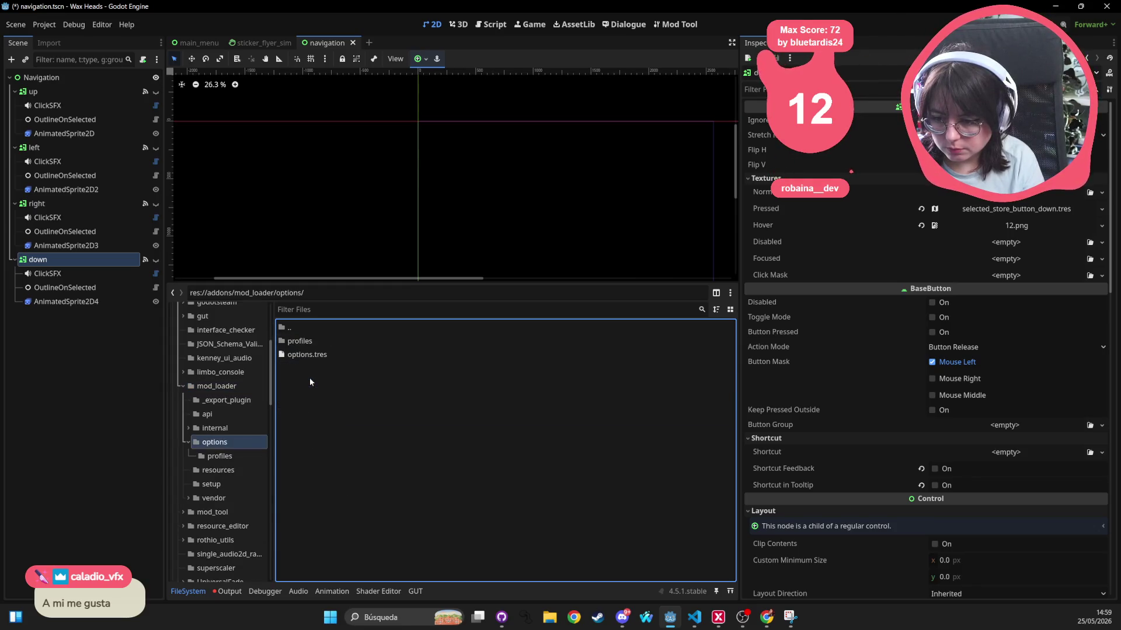
left_click(318, 356)
right_click(318, 358)
left_click(332, 383)
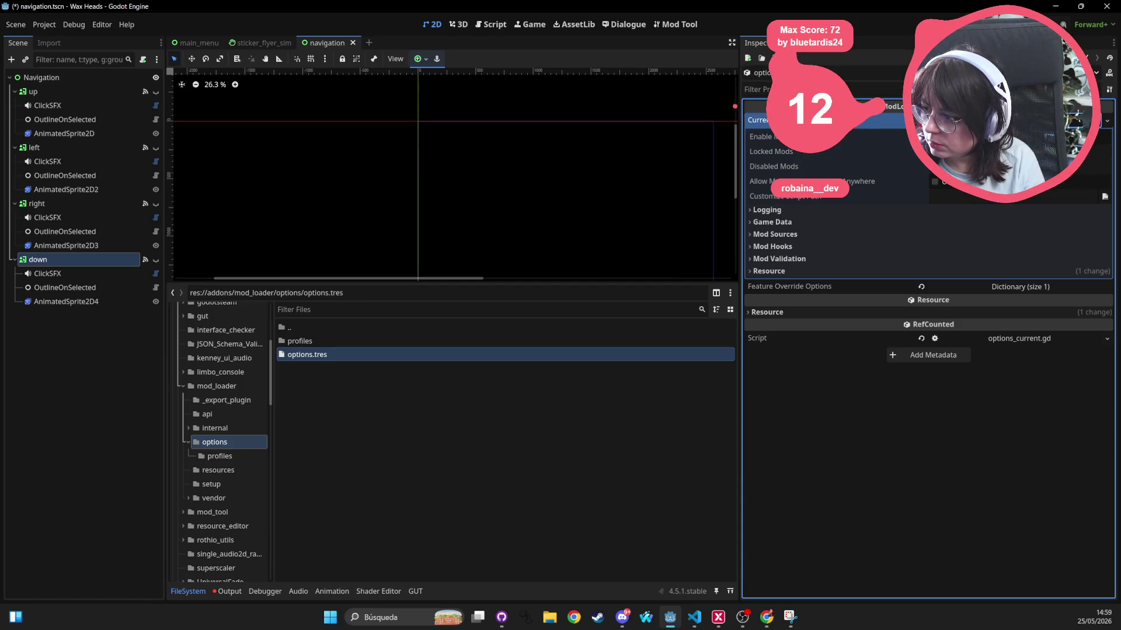
mouse_move(759, 181)
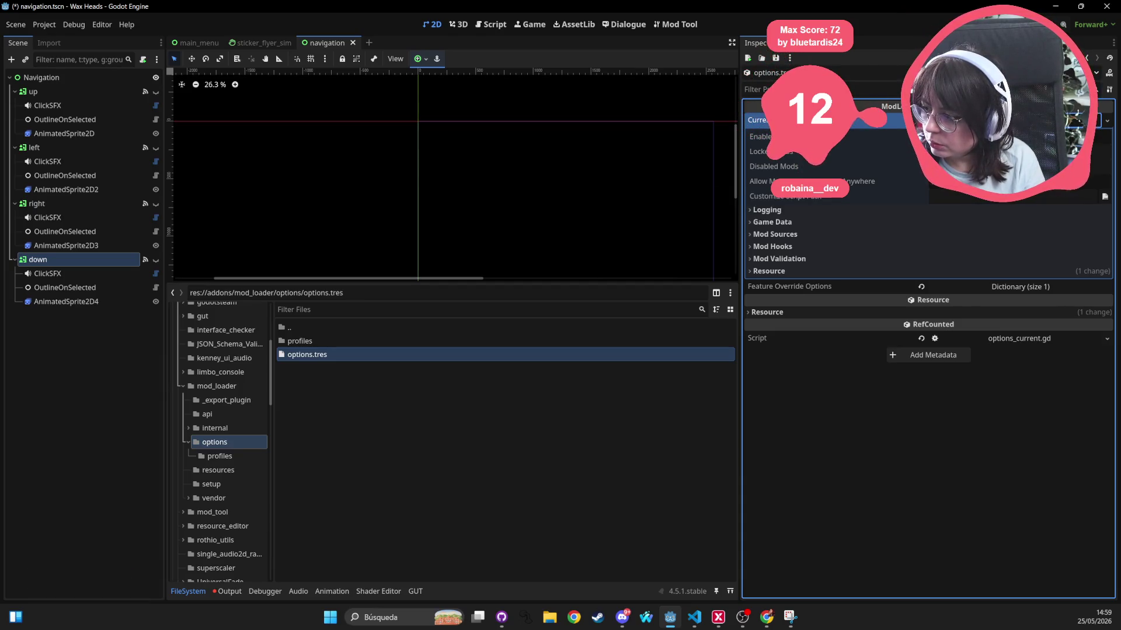
Change the Logging section's Log Level from Debug to Info
left_click(769, 209)
left_click(973, 223)
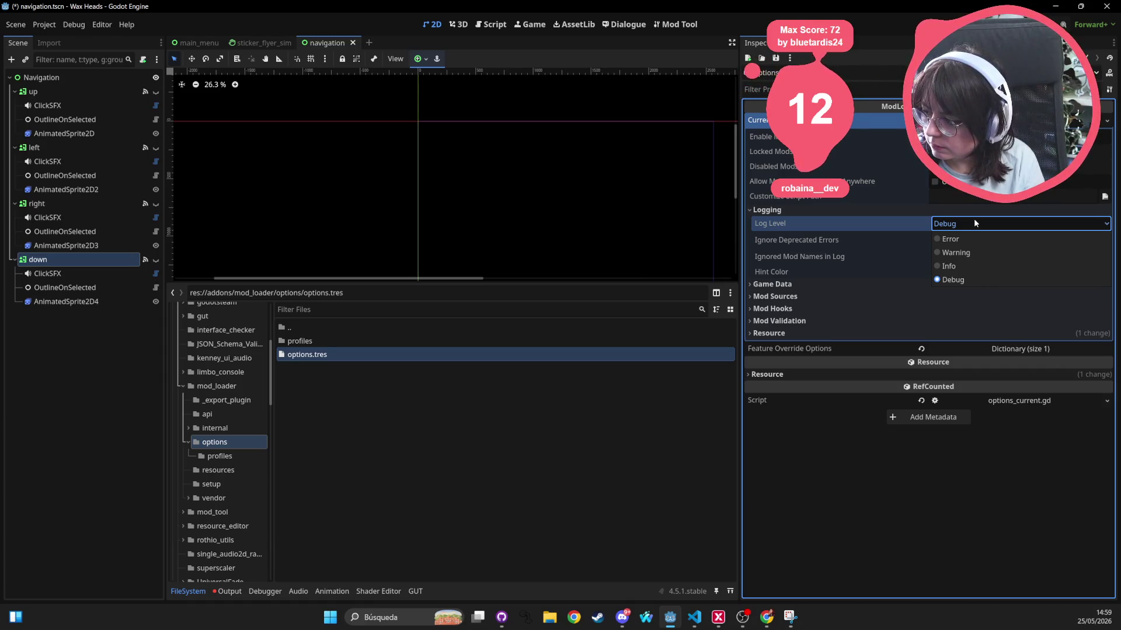
left_click(974, 223)
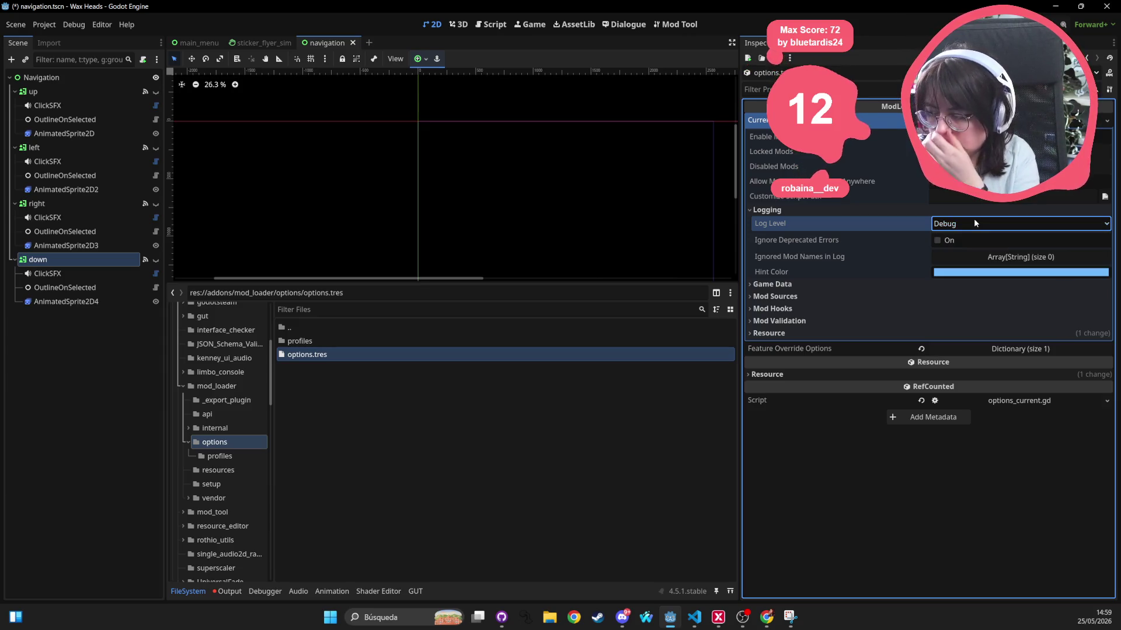
left_click(974, 221)
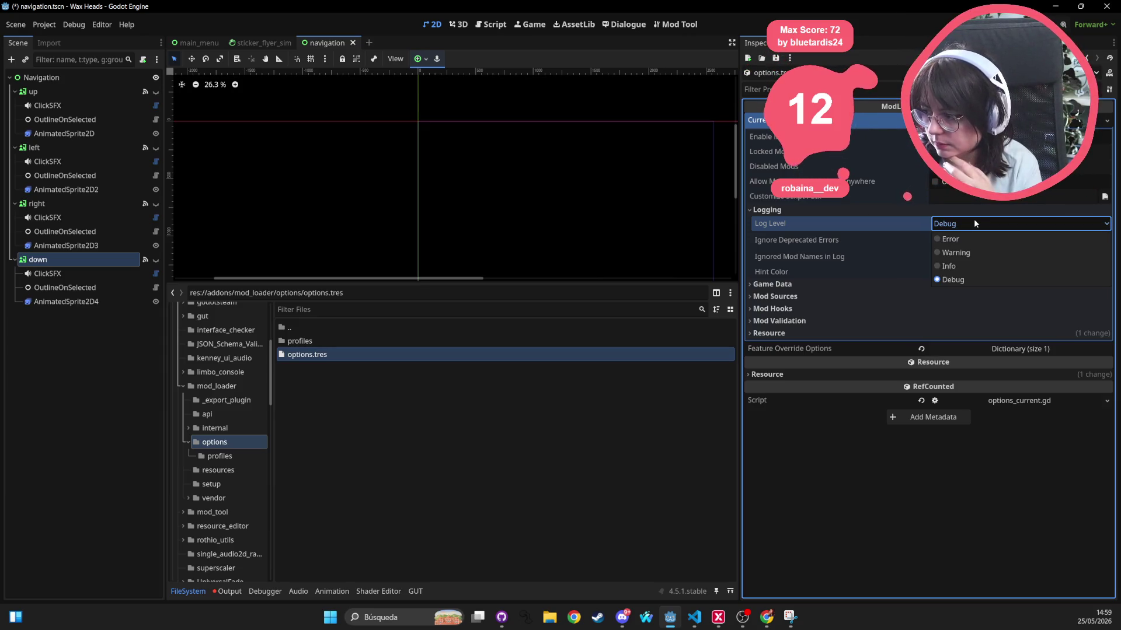
left_click(950, 269)
left_click(958, 223)
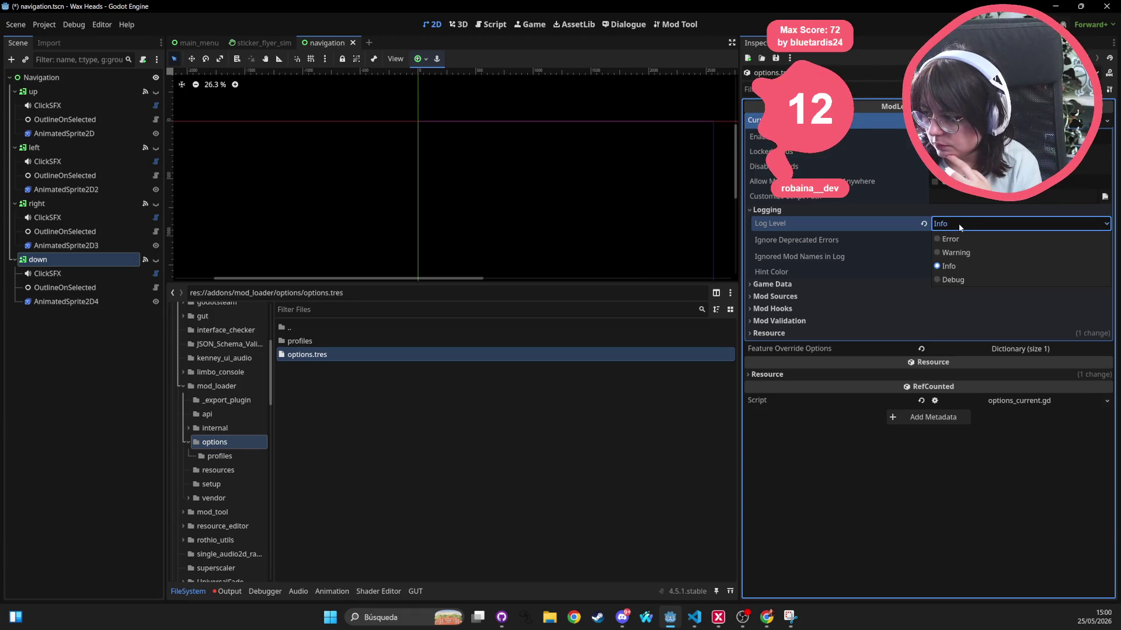
left_click(958, 223)
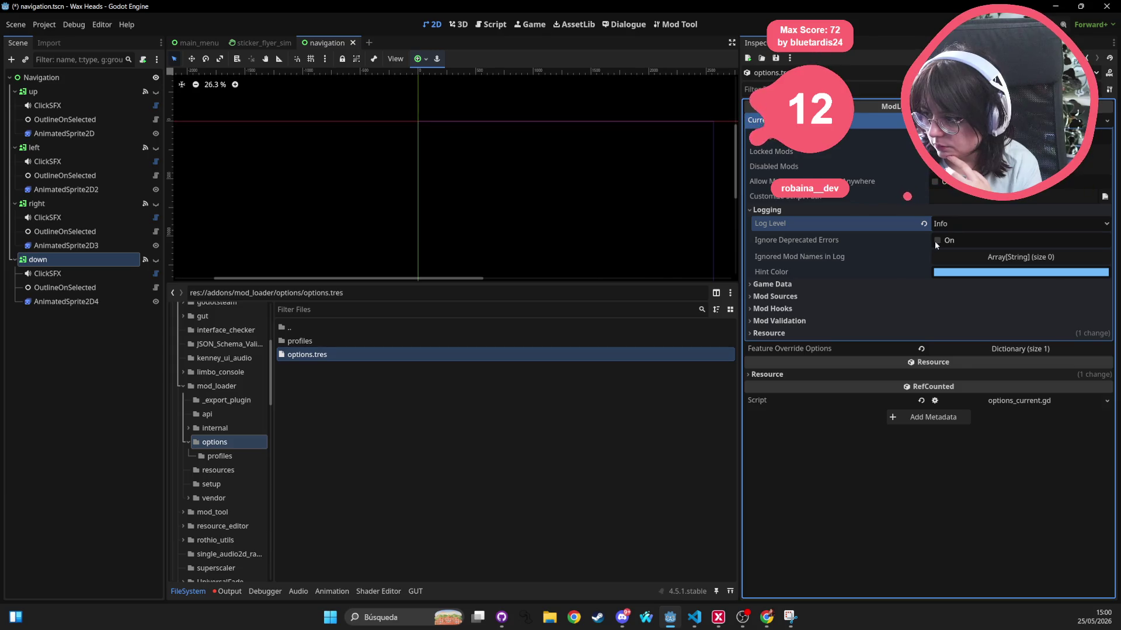
left_click(788, 284)
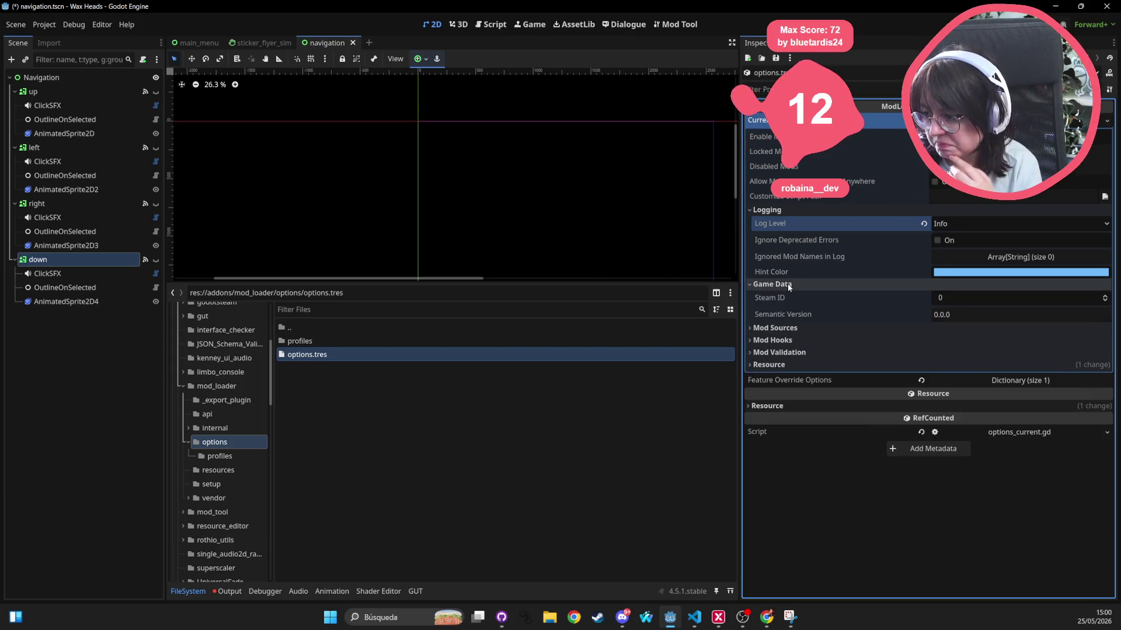
Switch on Load From Steam Workshop under Mod Sources and expand Mod Hooks
left_click(784, 329)
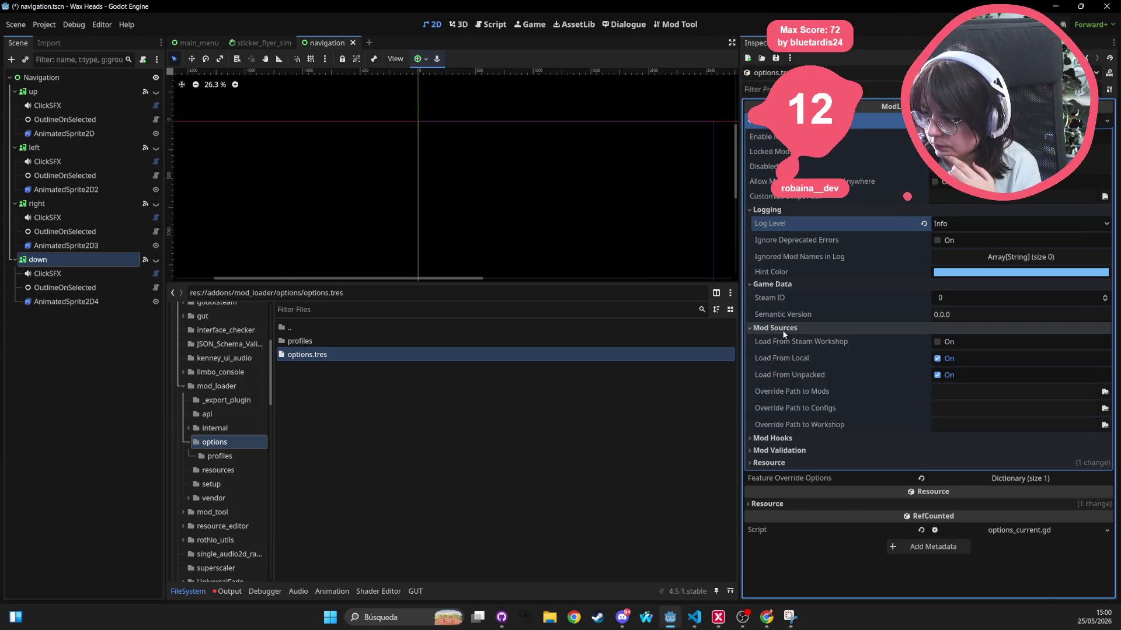
left_click(937, 342)
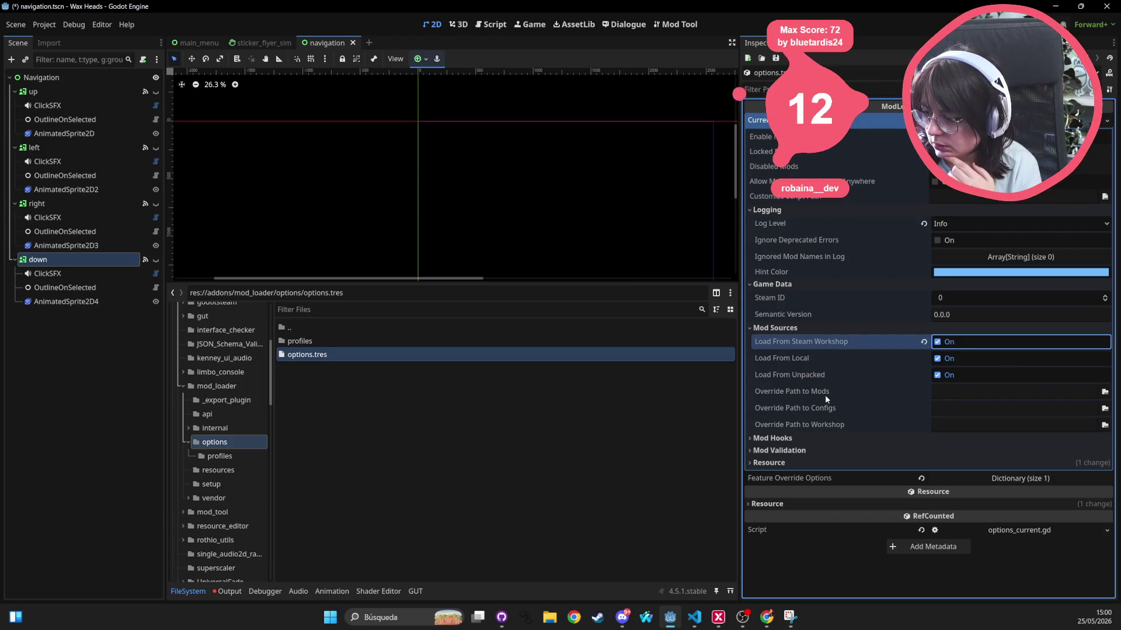
left_click(788, 440)
Expand the Mod Validation and Resource groups to review their settings
scroll(846, 424, "down", 1)
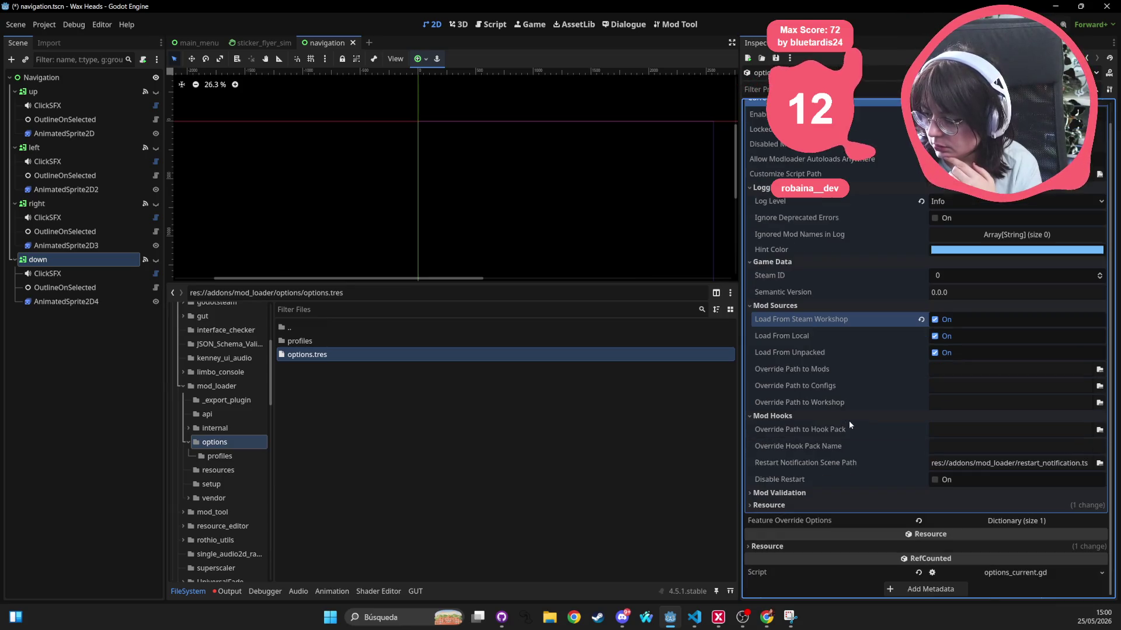
left_click(789, 493)
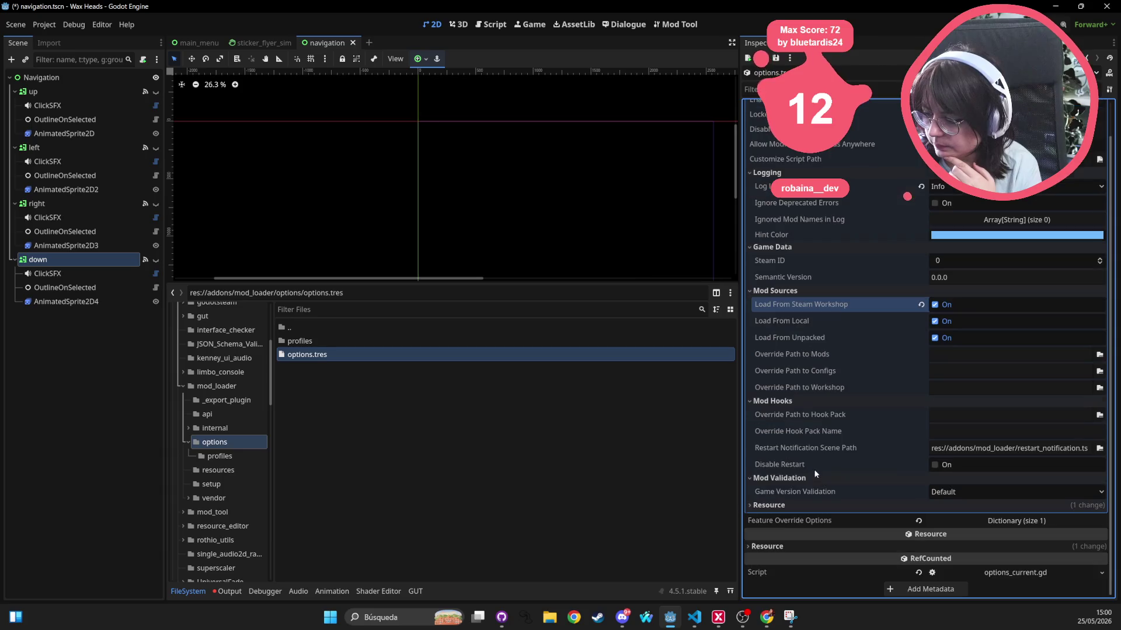
left_click(817, 506)
scroll(829, 462, "down", 2)
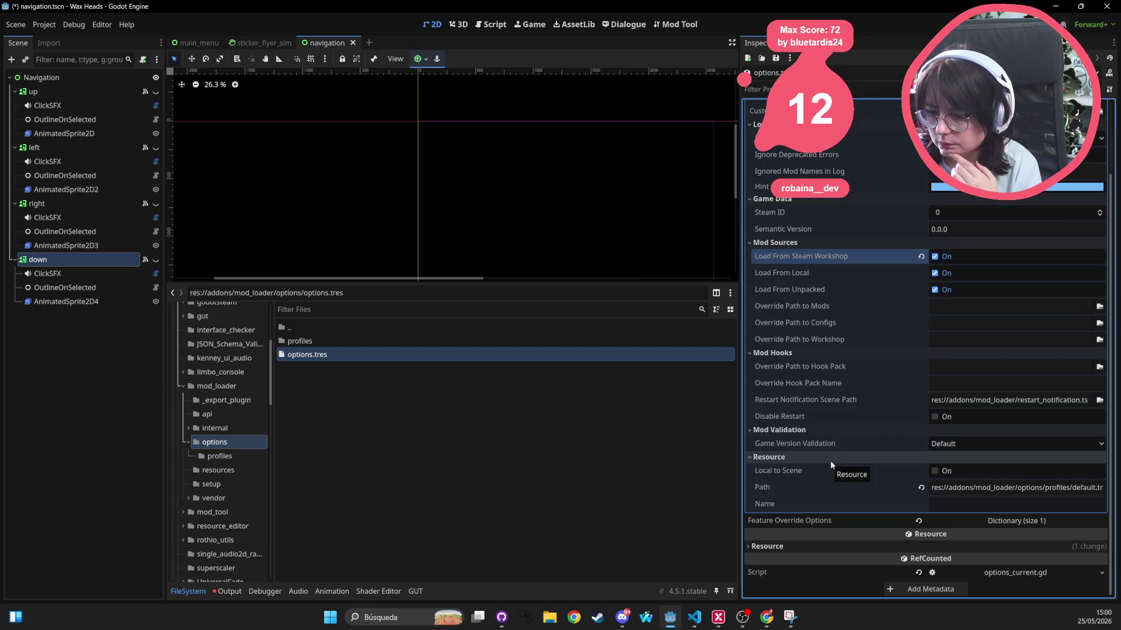
left_click(368, 307)
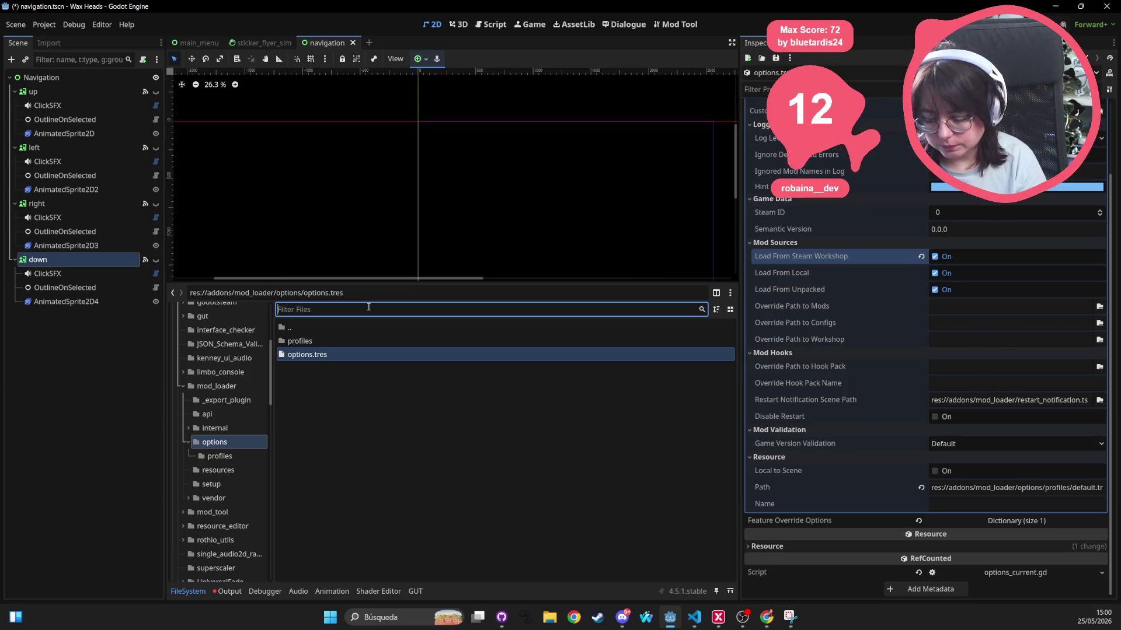
type("options.tre")
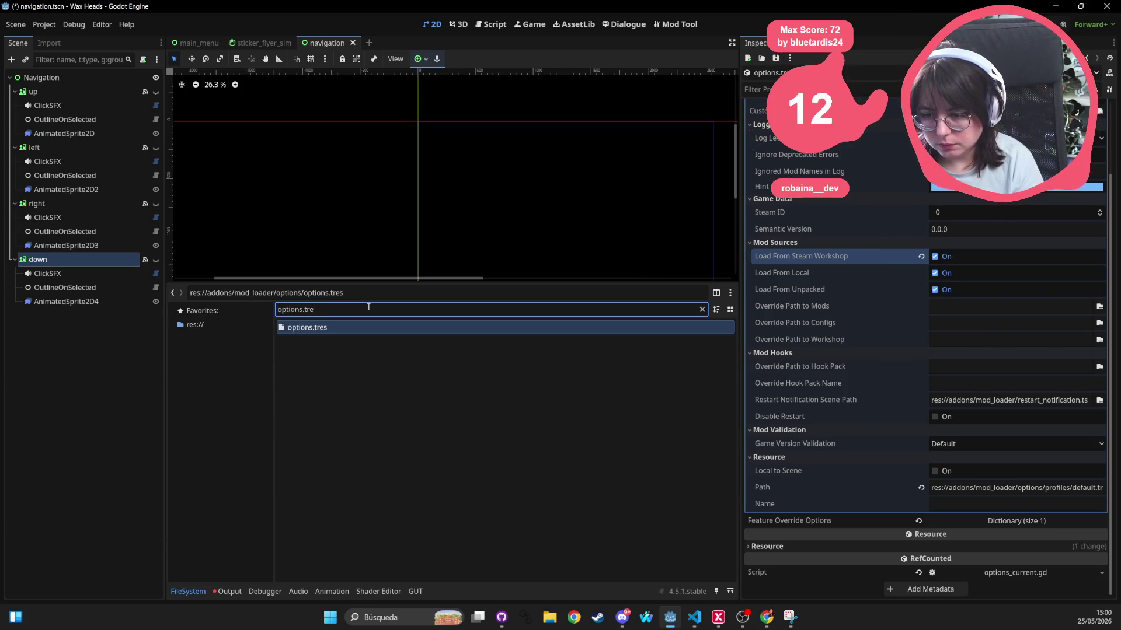
key("BackSpace")
key("BackSpace")
key("BackSpace")
key("BackSpace")
key("BackSpace")
key("BackSpace")
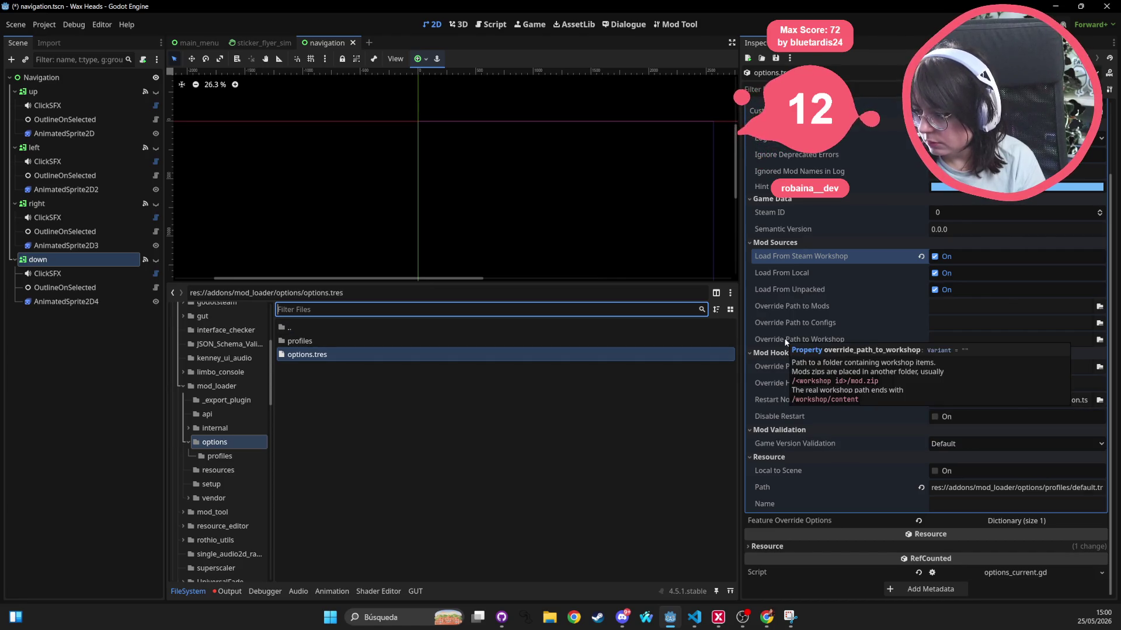
scroll(801, 231, "up", 3)
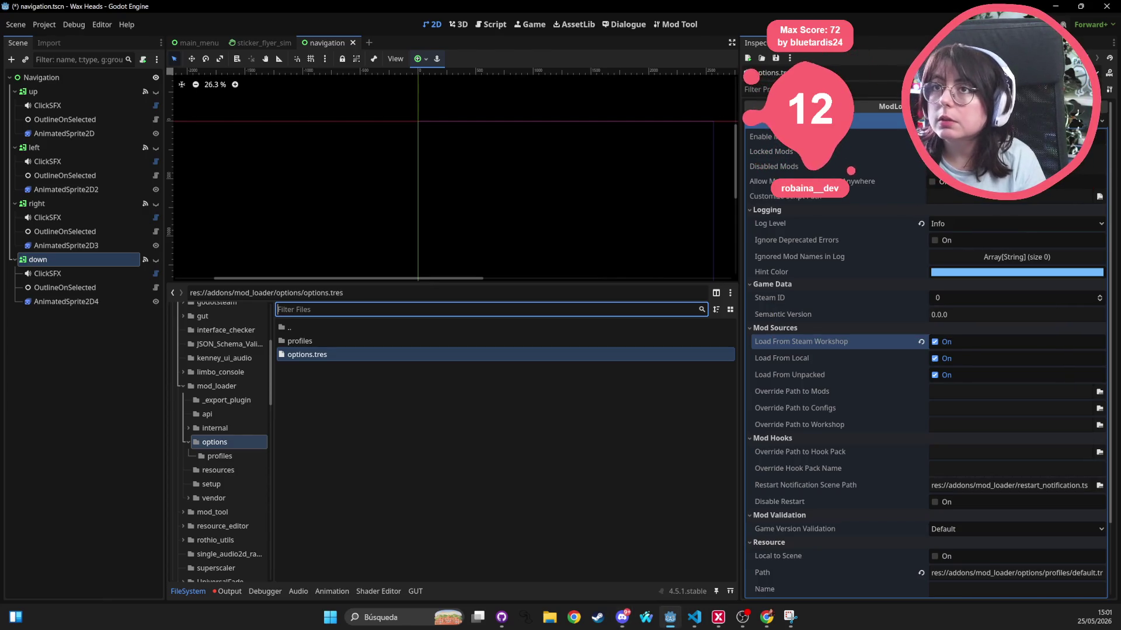
key("alt+Tab")
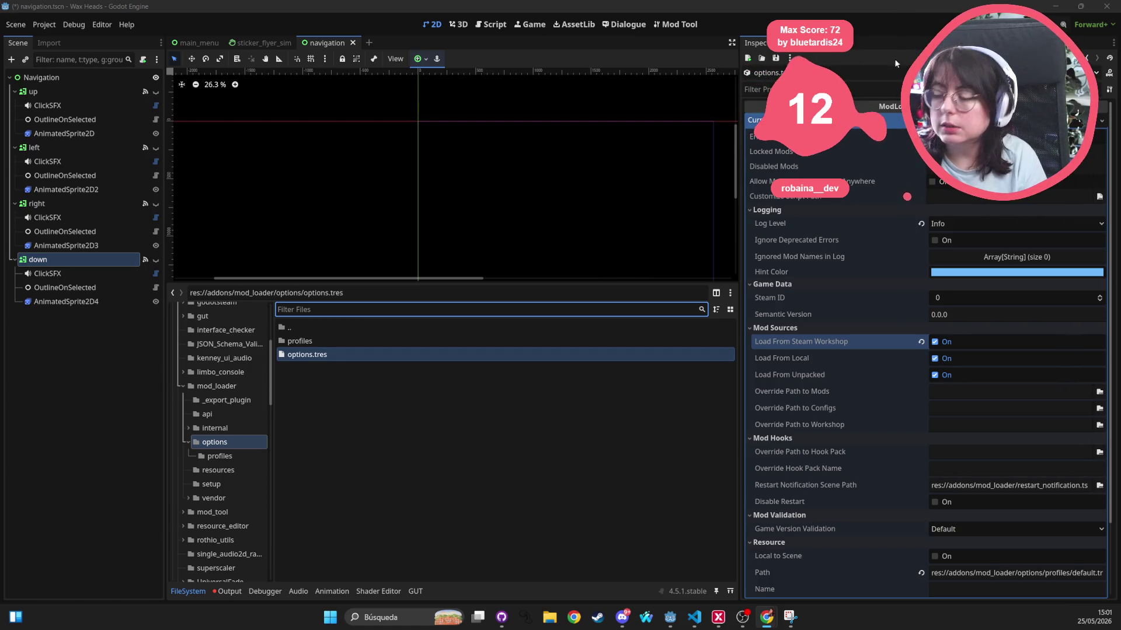
Enter 2950480 as the Game Data Steam ID, correcting the mistyped first digit
left_click(951, 300)
type("1950480")
left_click(937, 298)
key("Delete")
type("2")
left_click(810, 320)
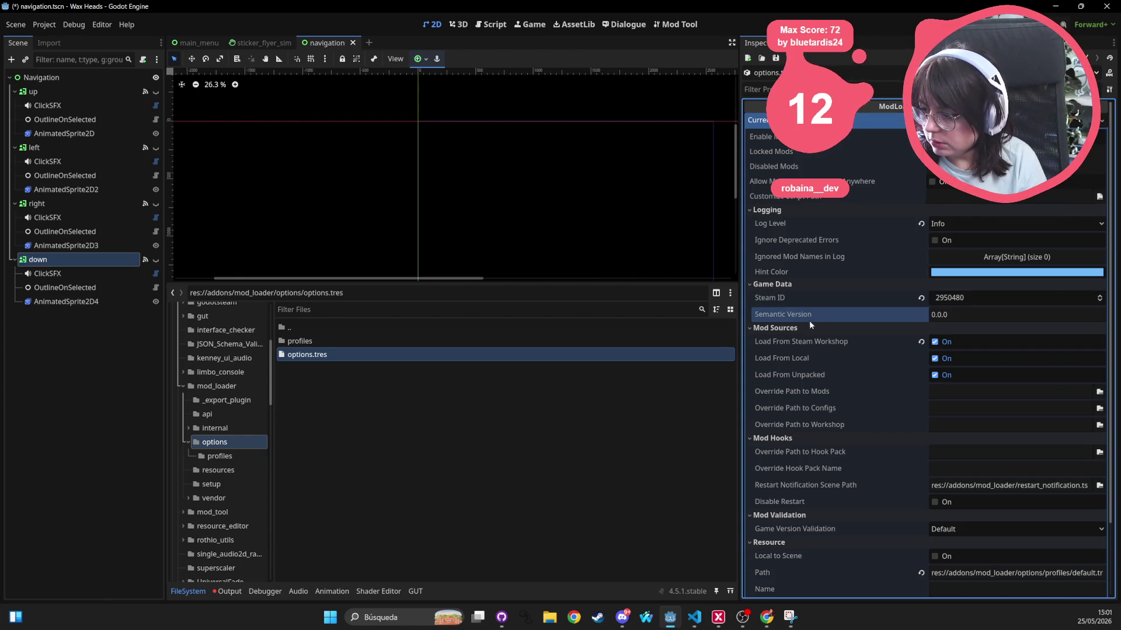
Open the options/profiles folder in the FileSystem dock
mouse_move(790, 314)
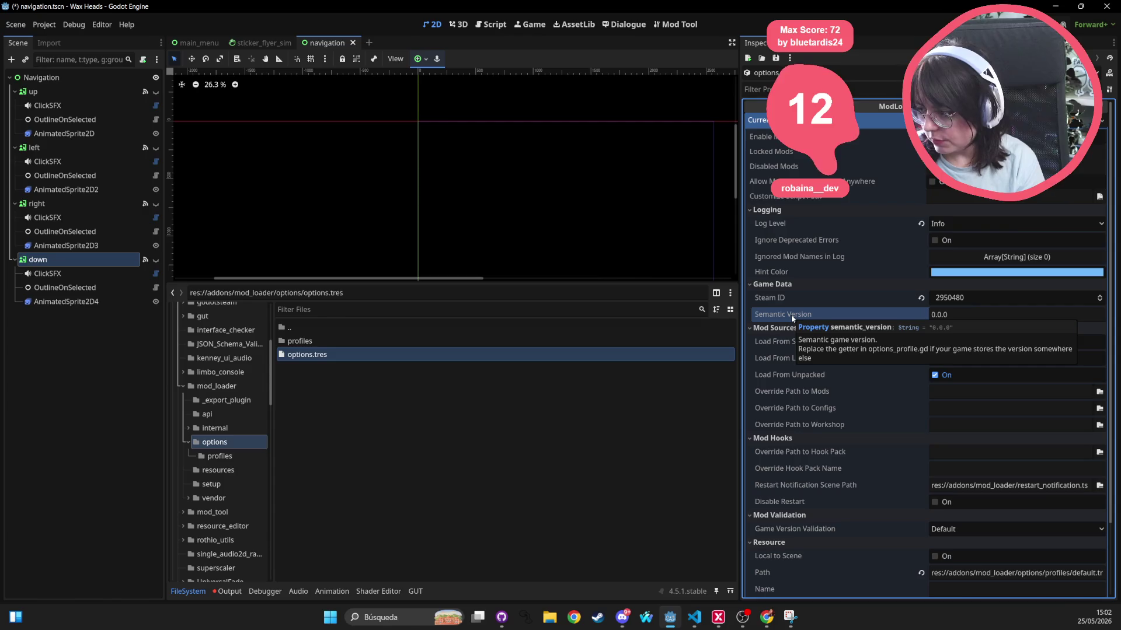
left_click(449, 311)
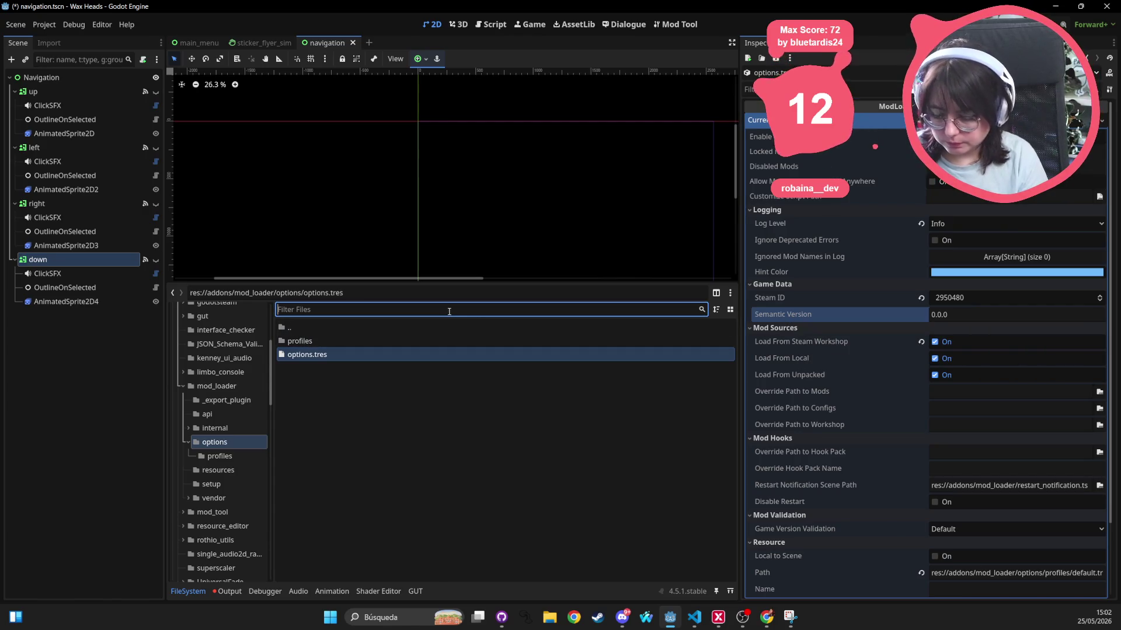
double_click(350, 341)
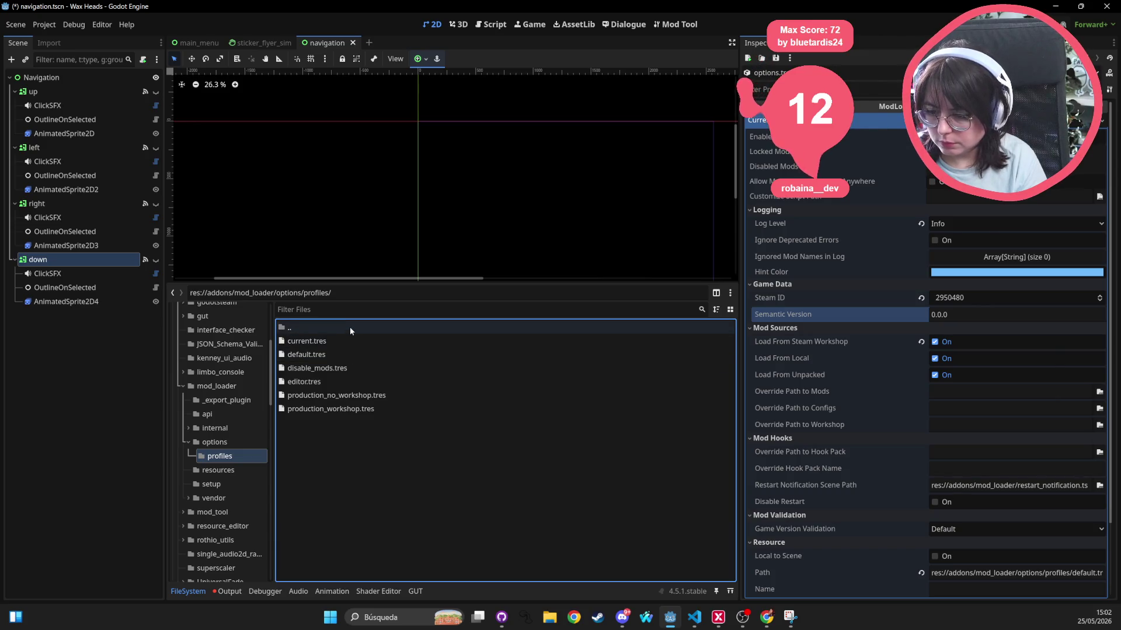
Inspect each profile (current, default, disable_mods, editor, production_no_workshop), ending on production_workshop.tres
left_click(360, 410)
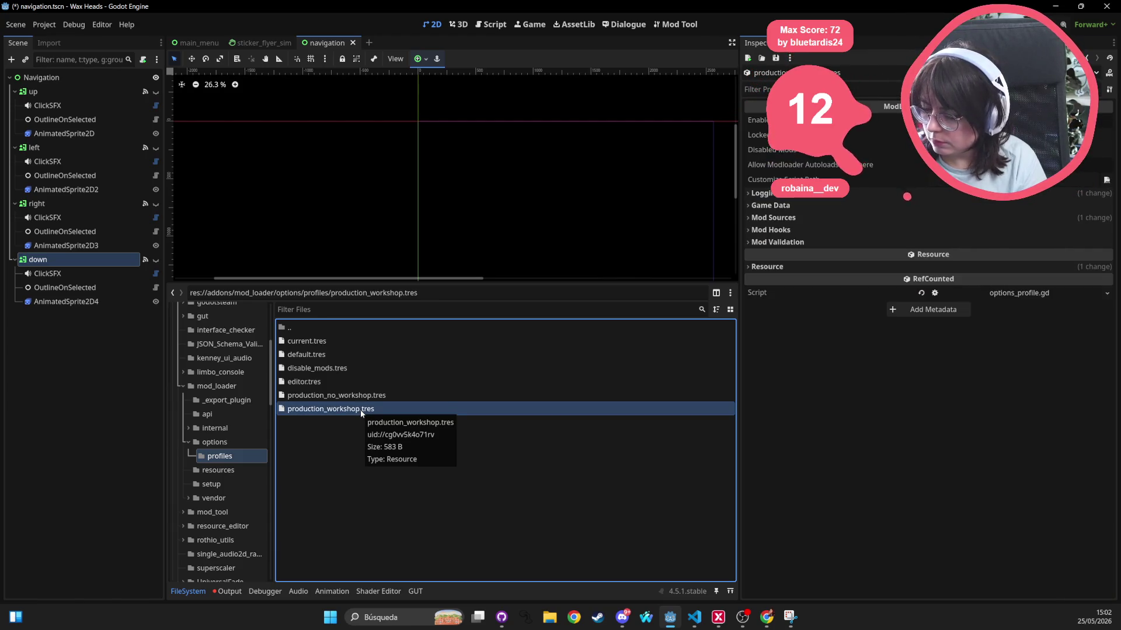
left_click(359, 340)
left_click(351, 354)
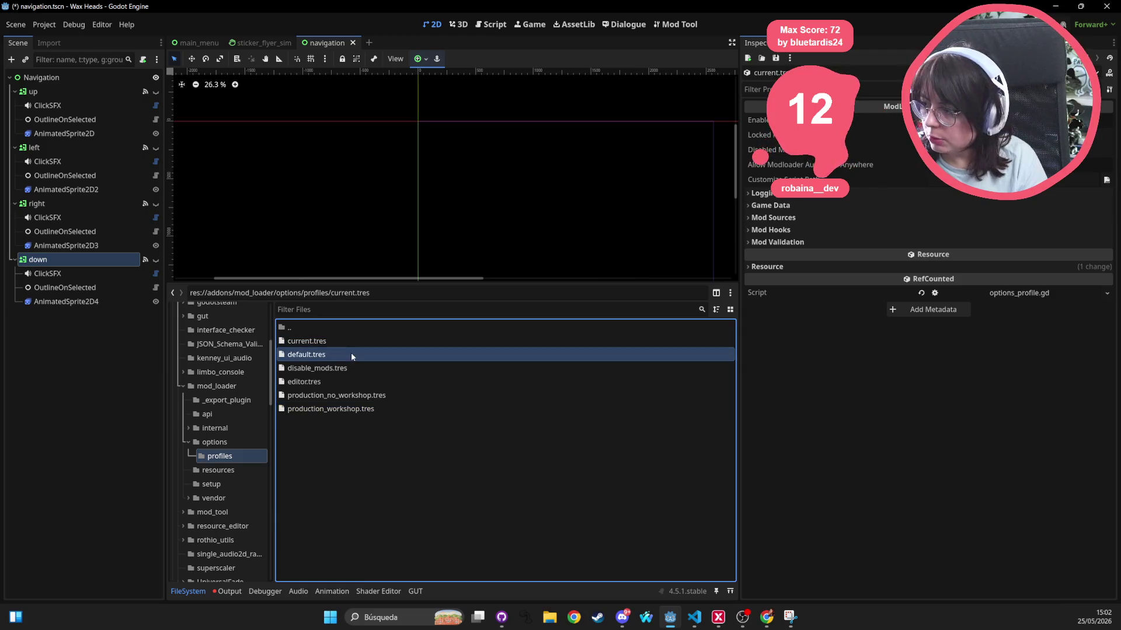
left_click(341, 368)
left_click(335, 381)
left_click(335, 395)
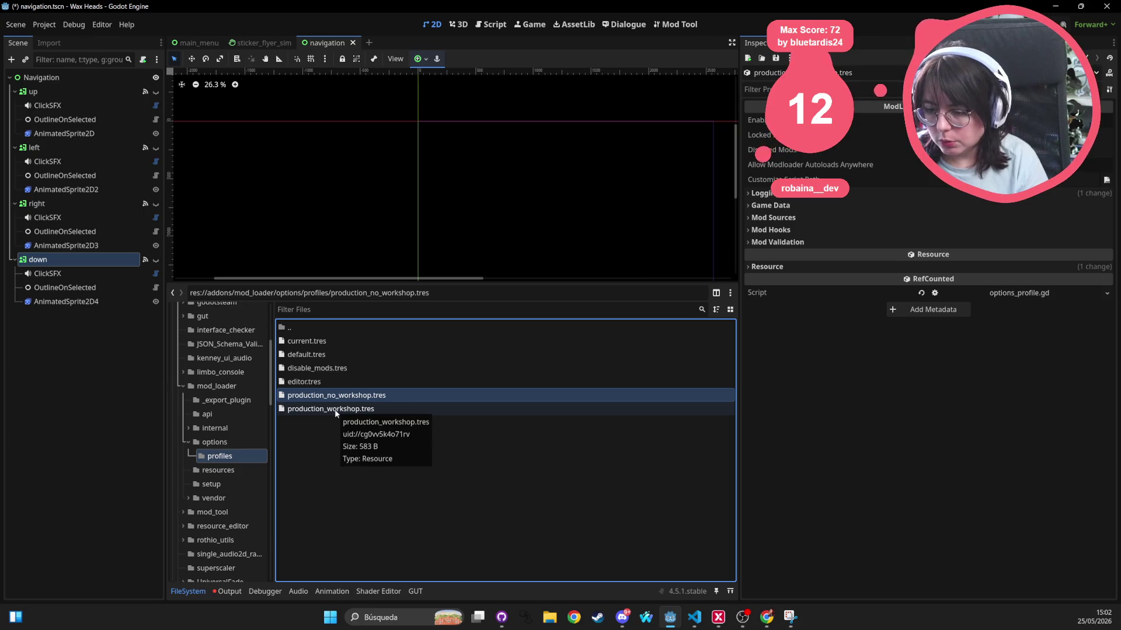
left_click(336, 412)
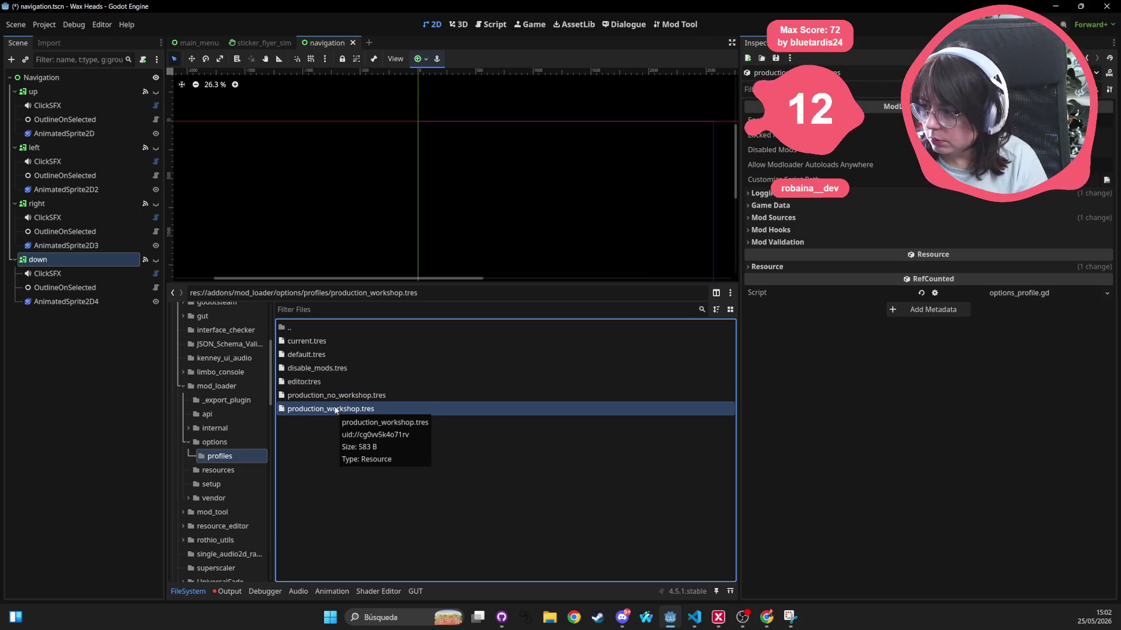
Go back up to the addons/mod_loader/options folder
left_click(321, 279)
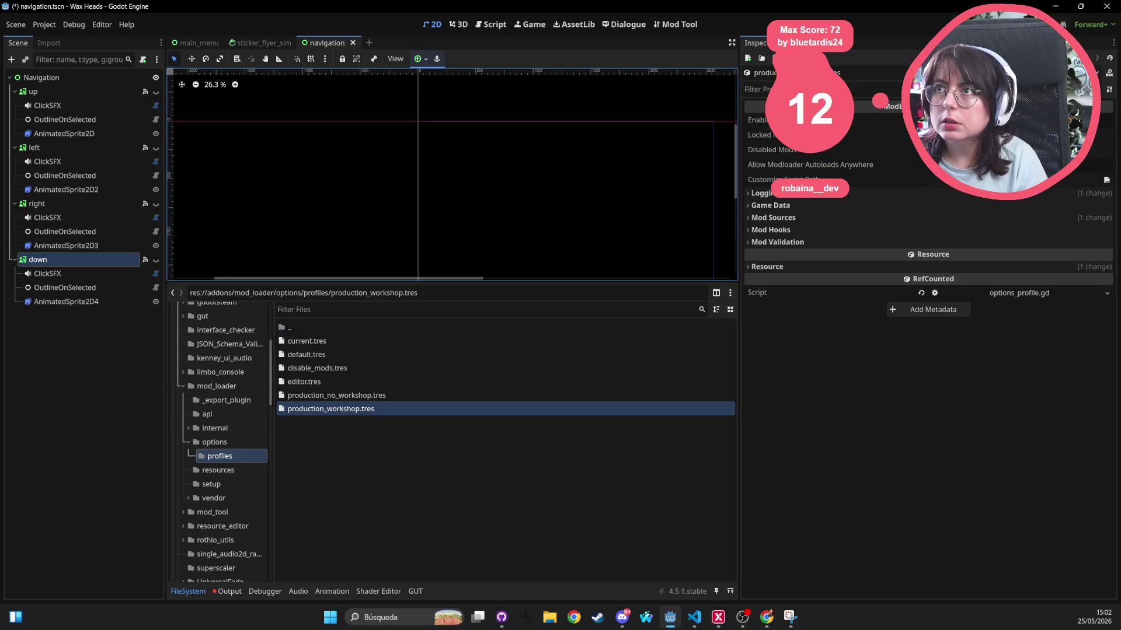
key("alt+Tab")
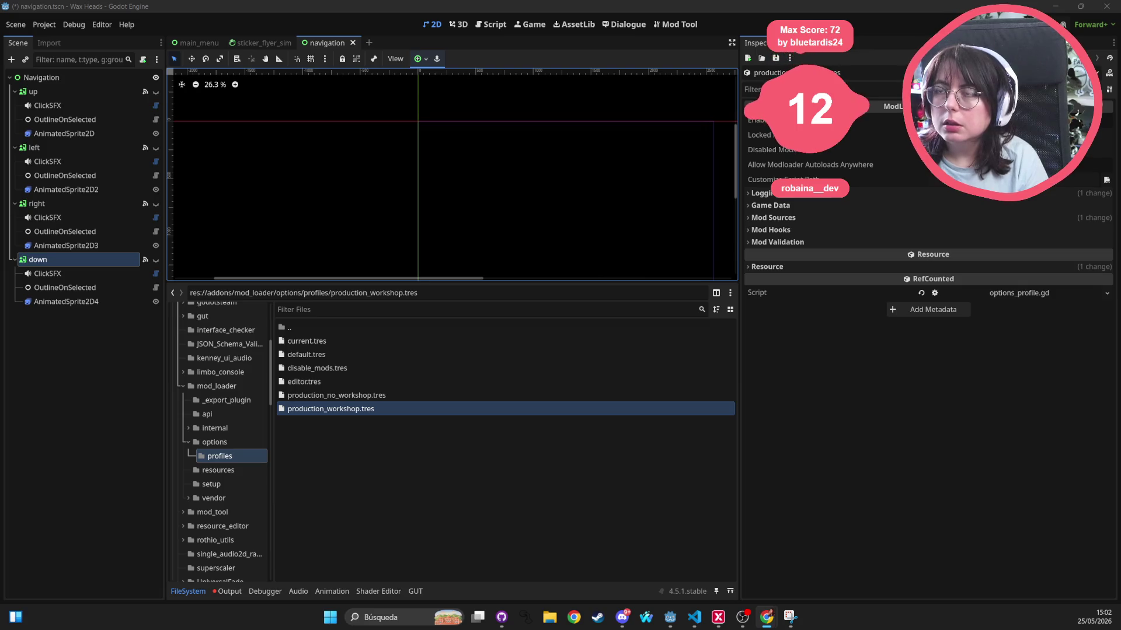
double_click(313, 327)
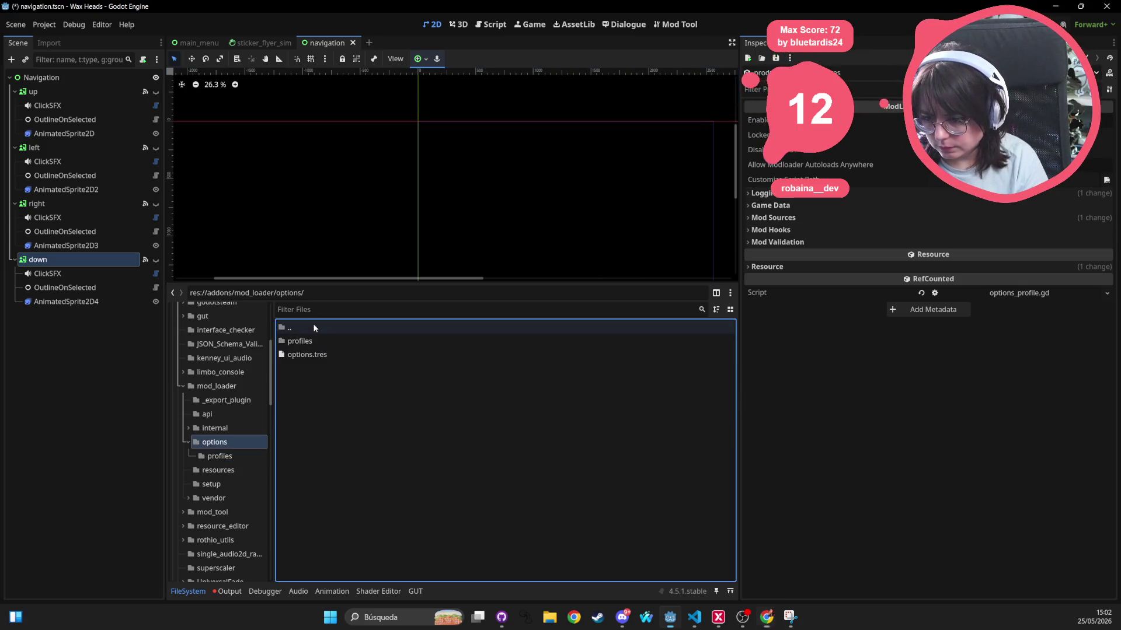
Navigate up to addons and back down to mod_loader/options, selecting options.tres
left_click(325, 354)
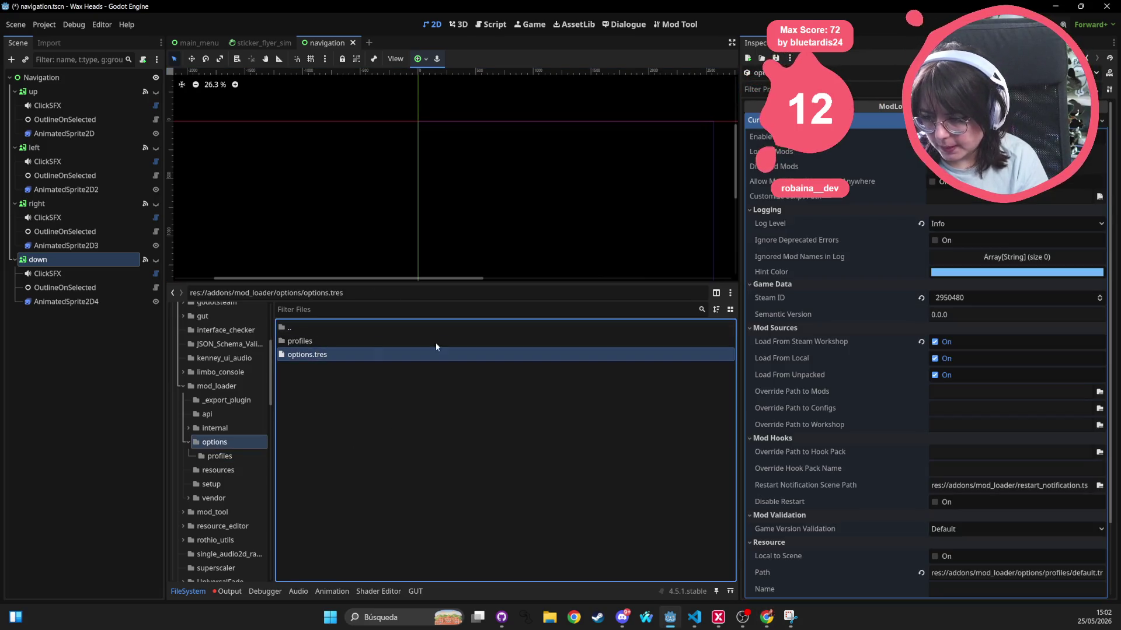
double_click(336, 327)
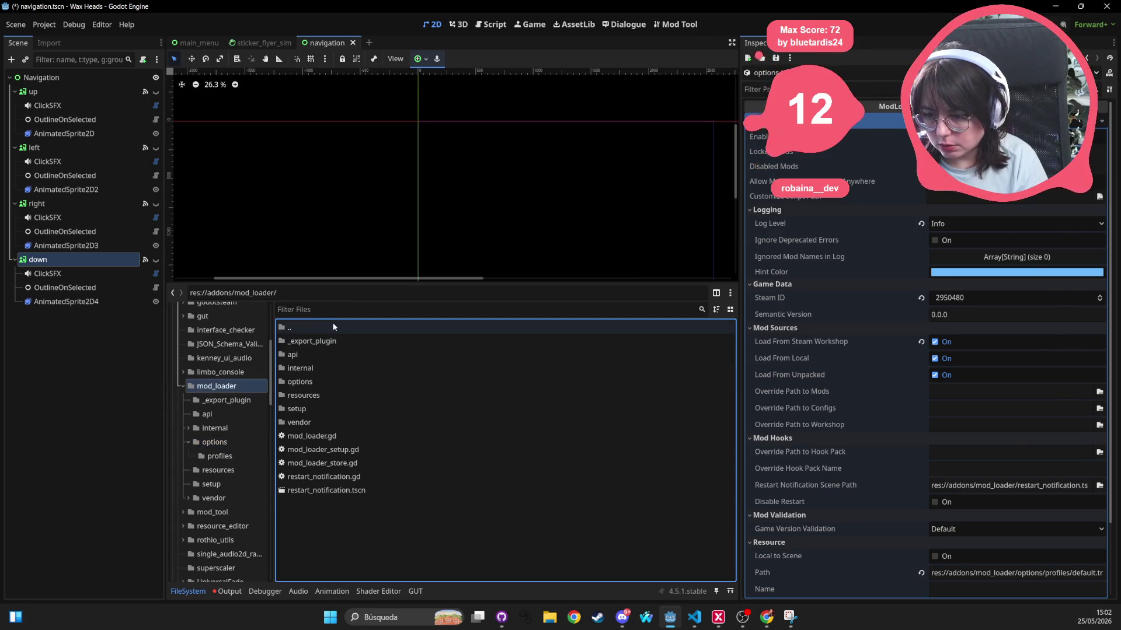
double_click(300, 323)
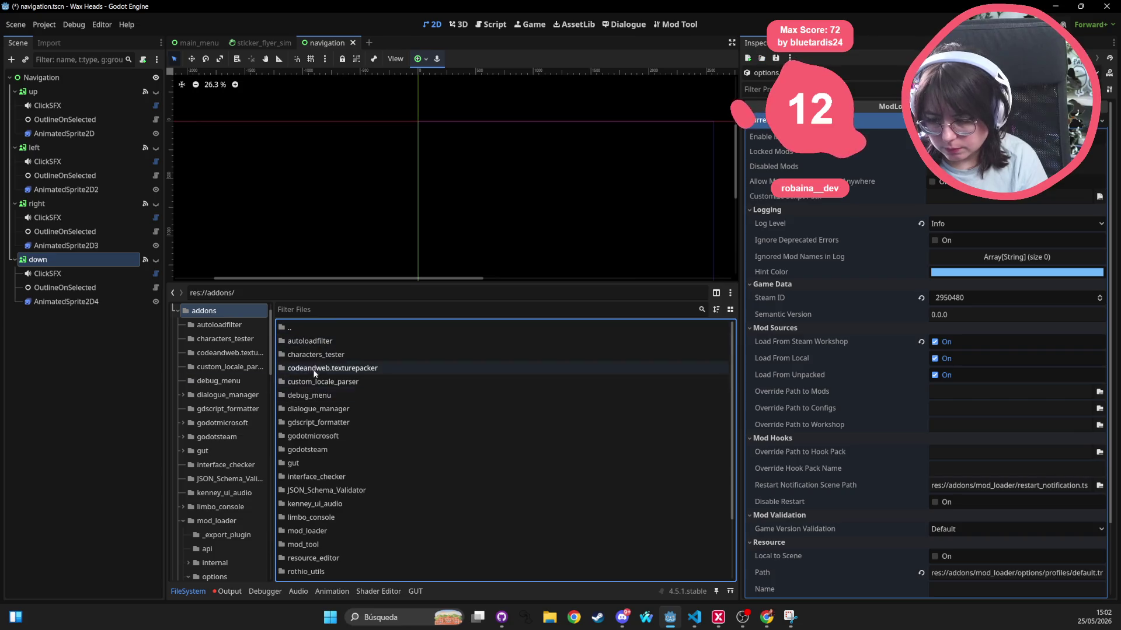
left_click(310, 341)
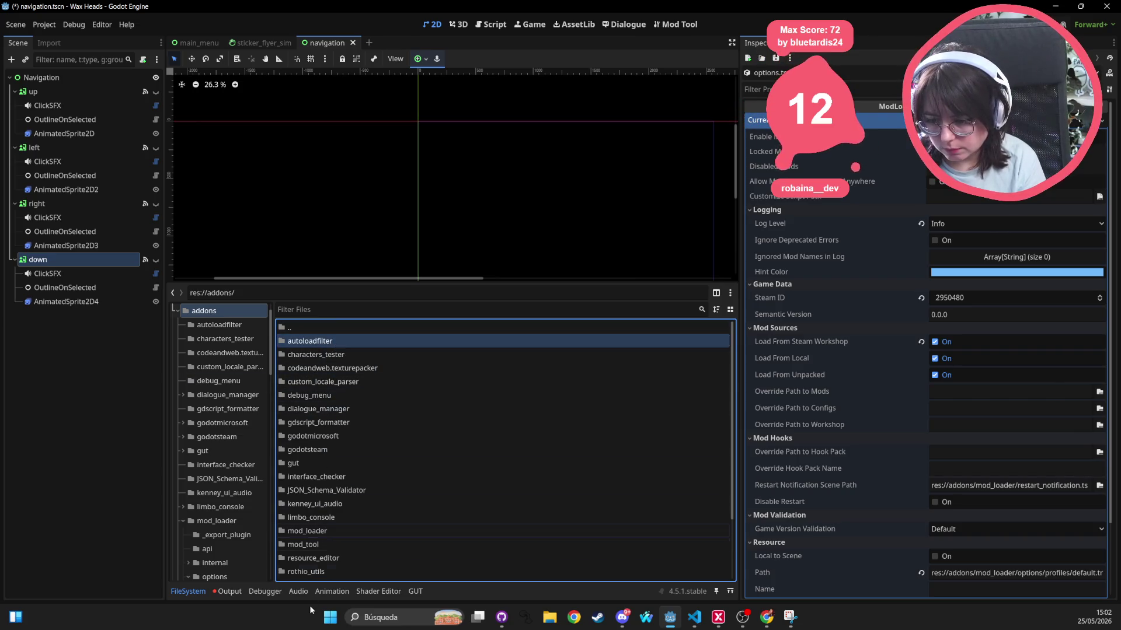
double_click(319, 531)
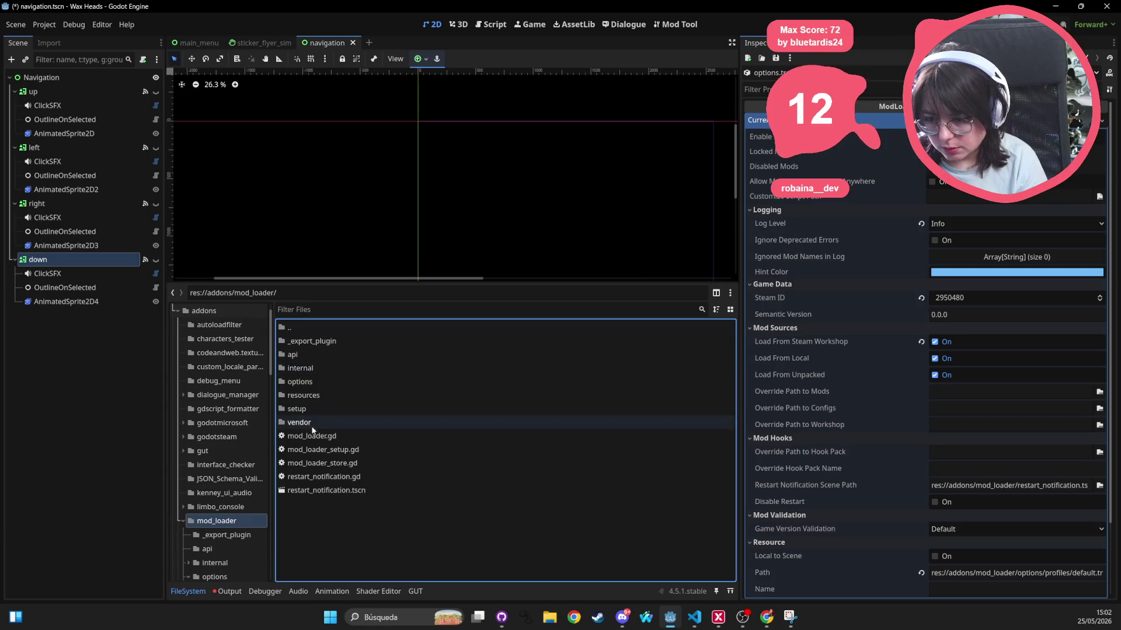
double_click(324, 383)
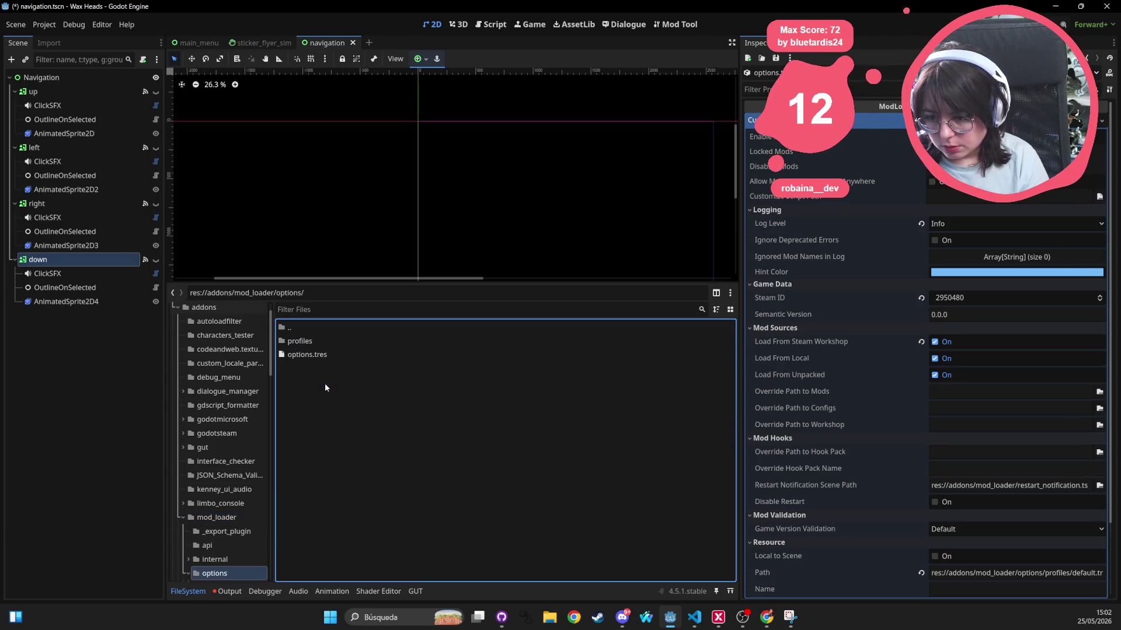
left_click(315, 355)
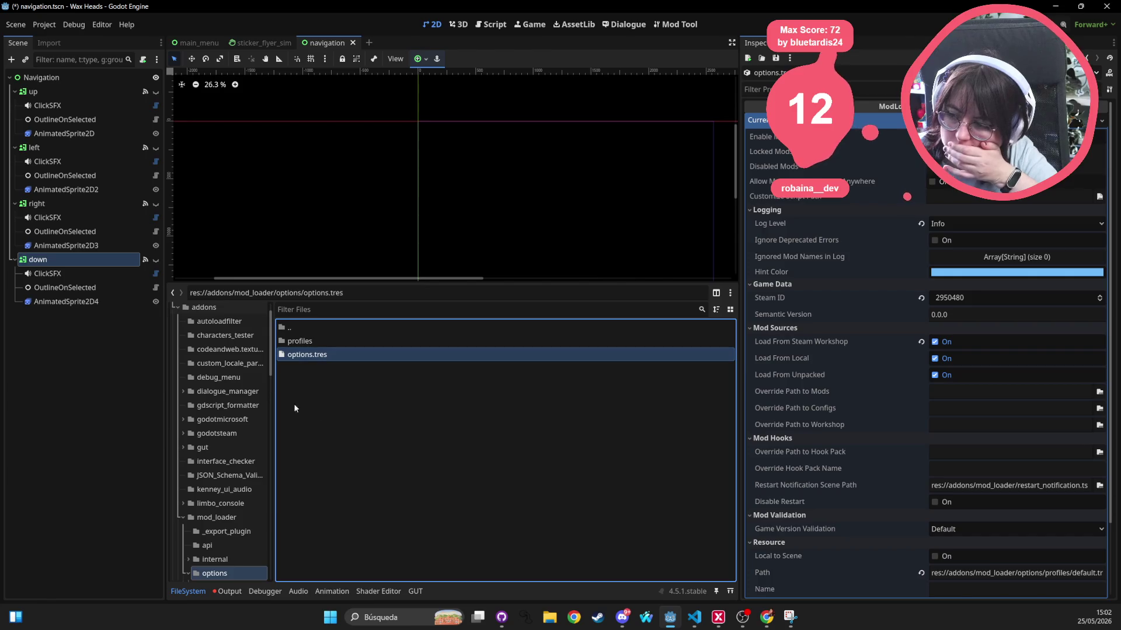
Inspect the production_workshop.tres and current.tres profiles, then reselect options.tres
double_click(314, 340)
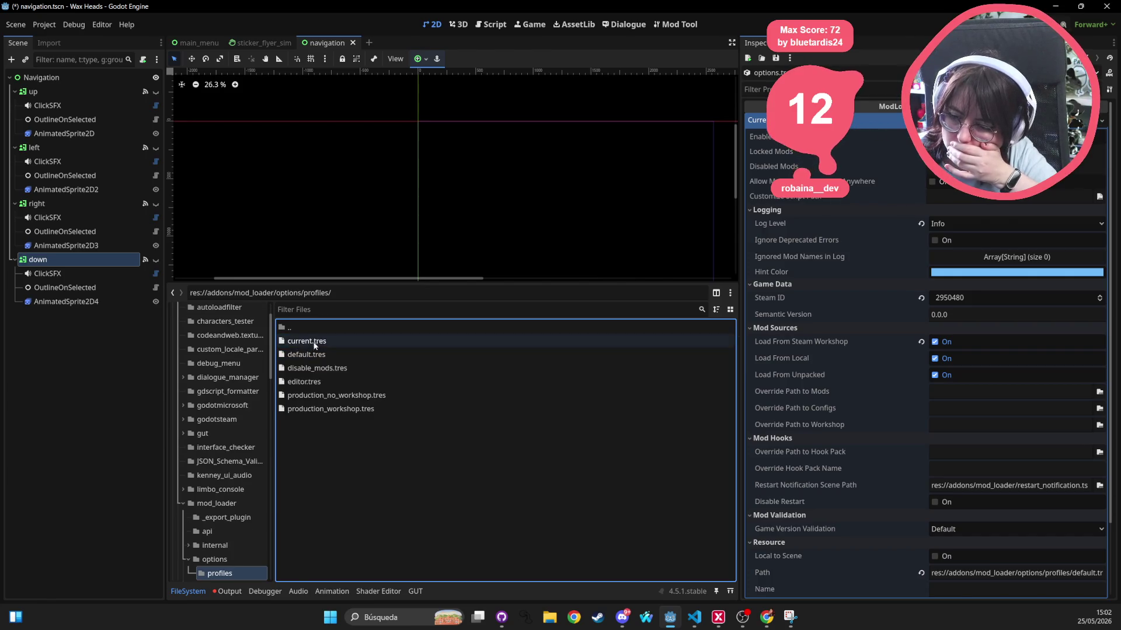
left_click(324, 408)
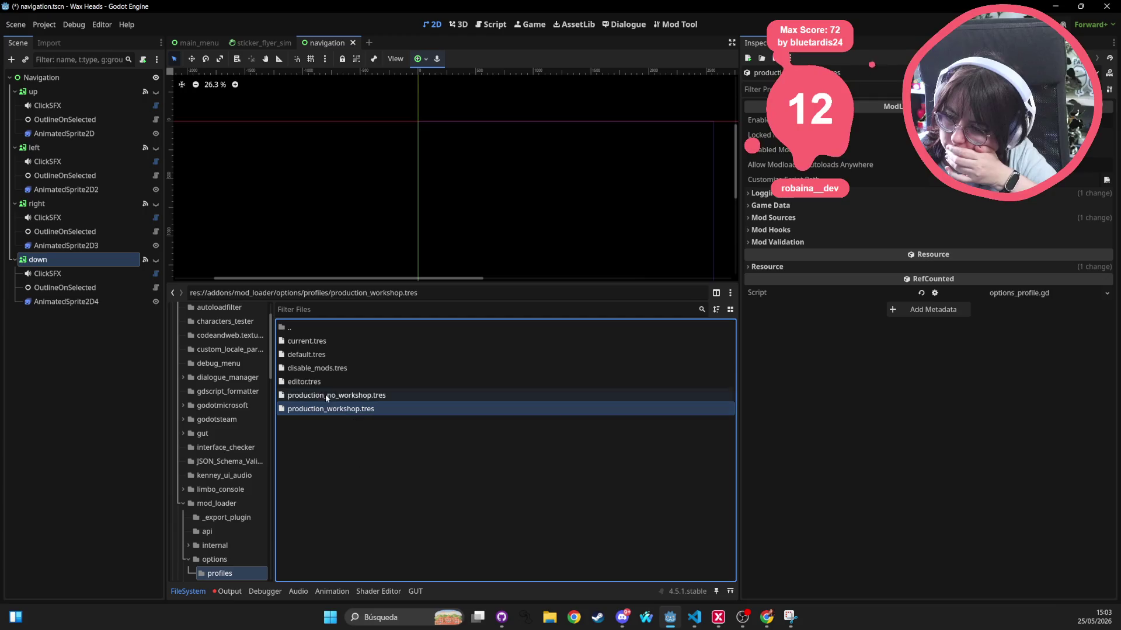
left_click(331, 340)
double_click(331, 327)
left_click(314, 356)
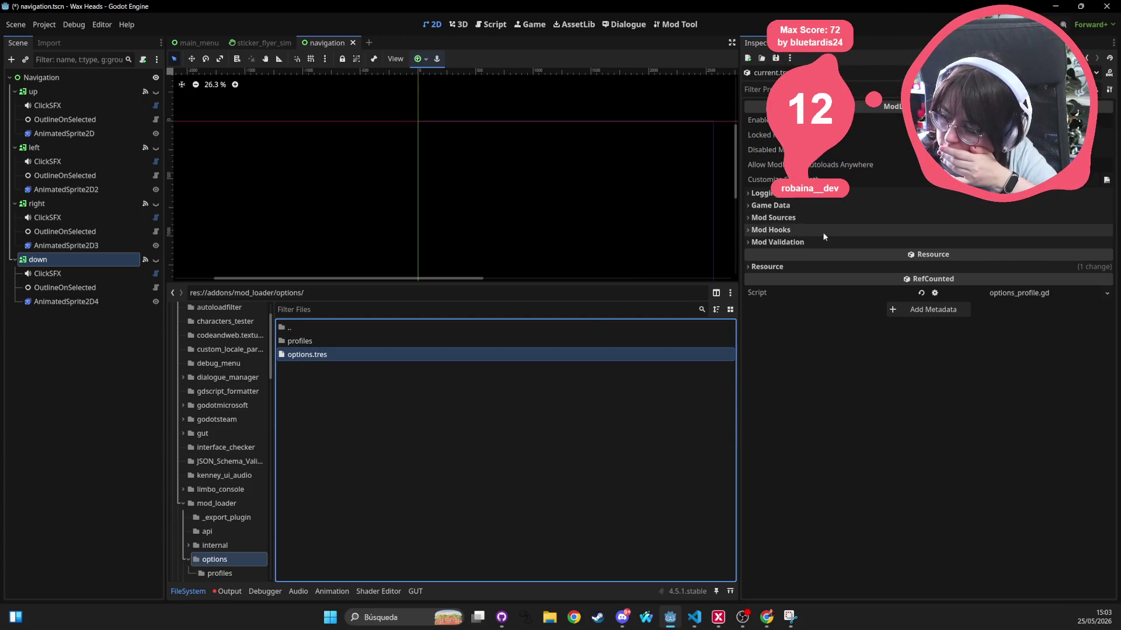
Expand Game Data to read the Steam ID and Semantic Version tooltips
left_click(770, 205)
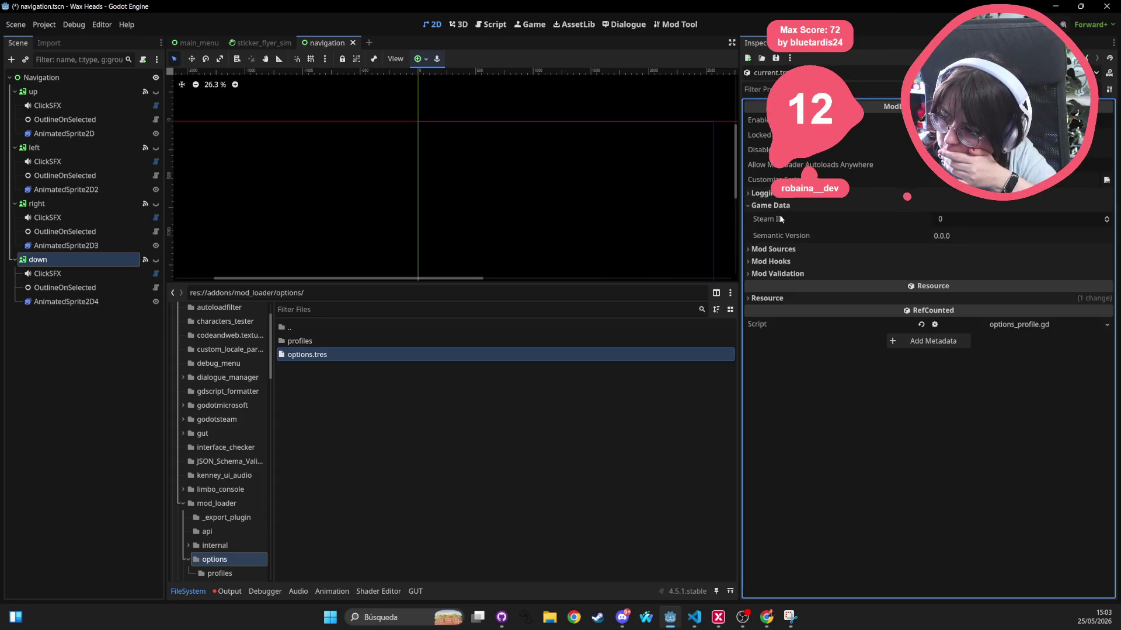
mouse_move(776, 217)
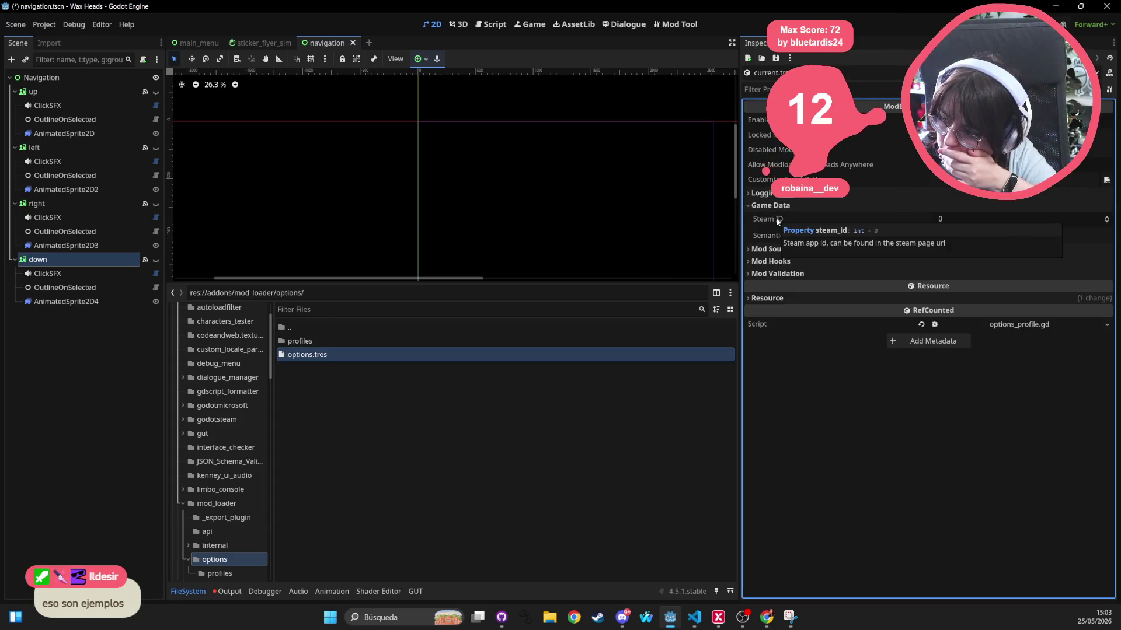
mouse_move(772, 238)
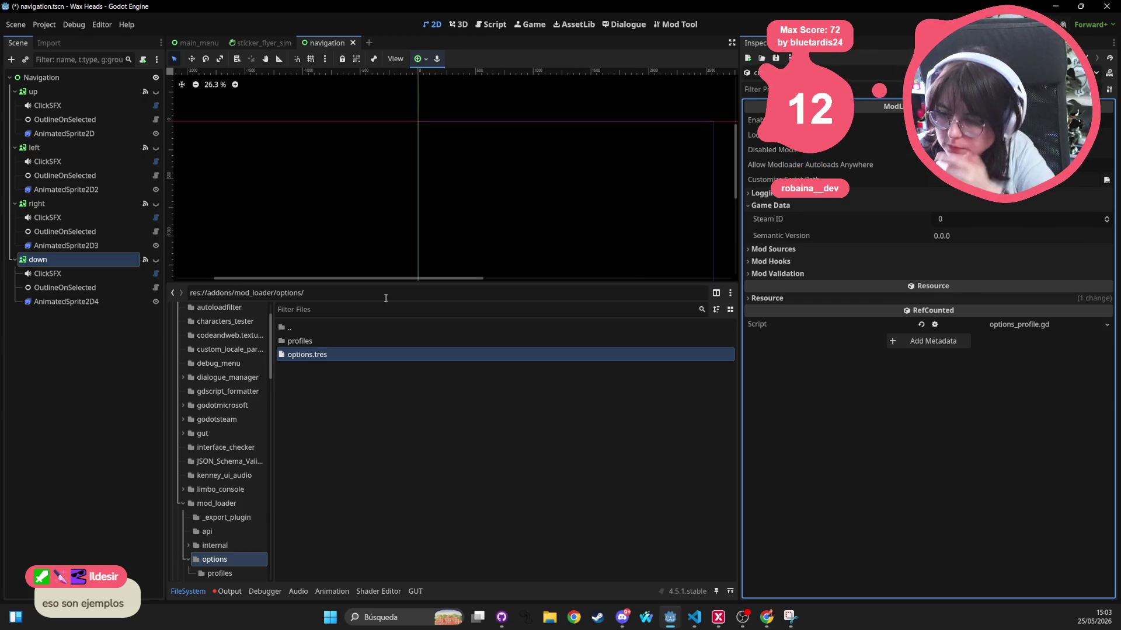
Quick-open options_profile.gd by searching 'options_profi'
key("shift+alt+o")
type("optio")
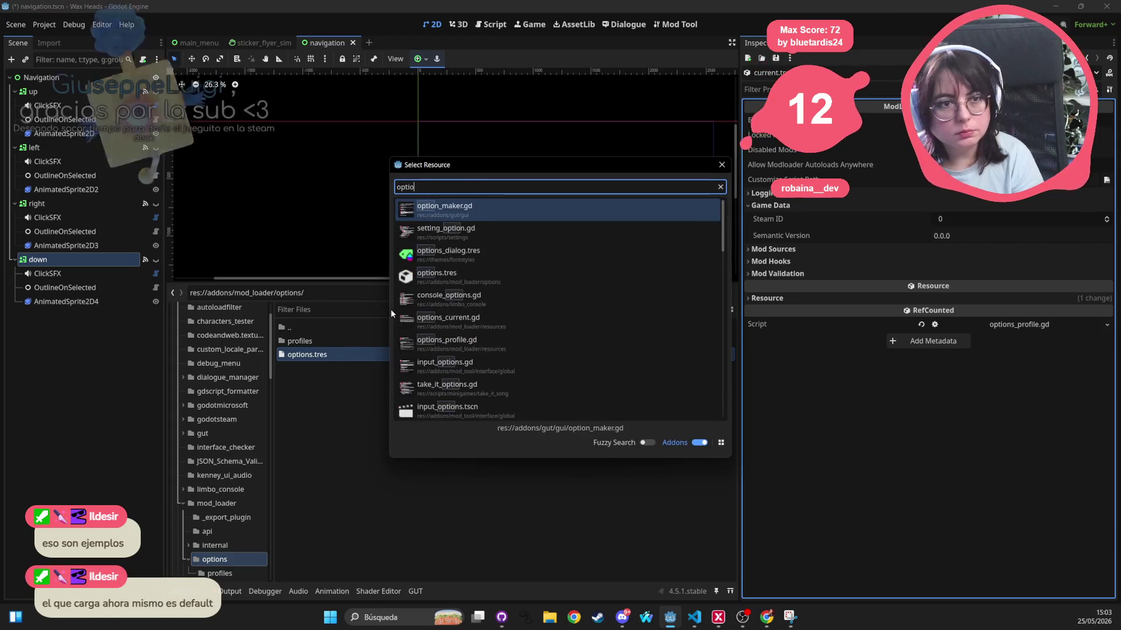
type("ns_profi")
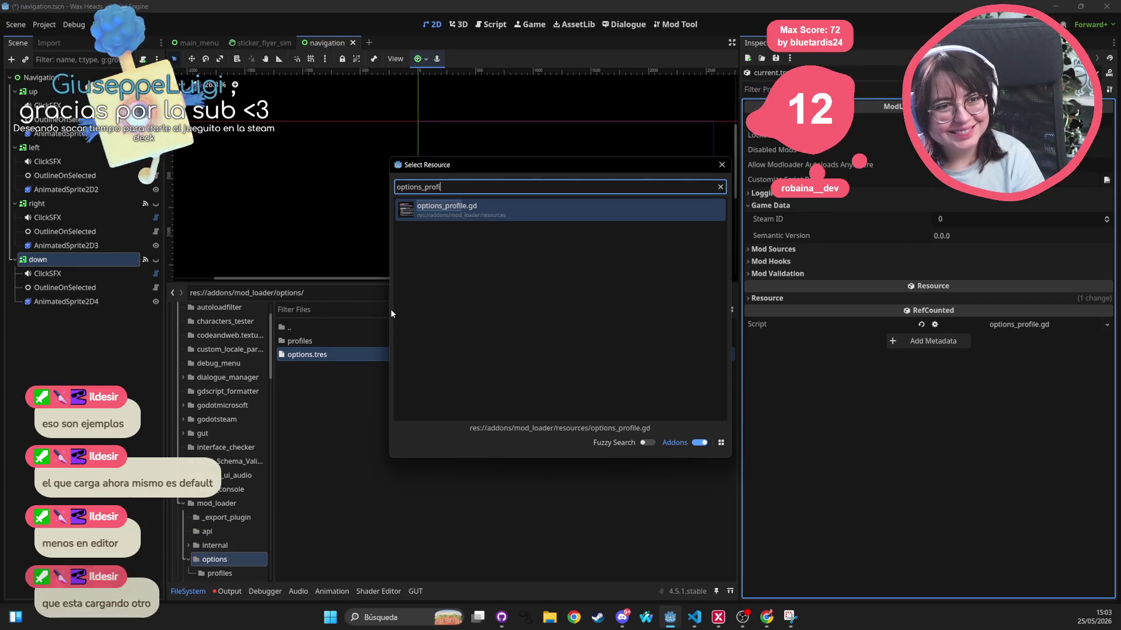
key("Return")
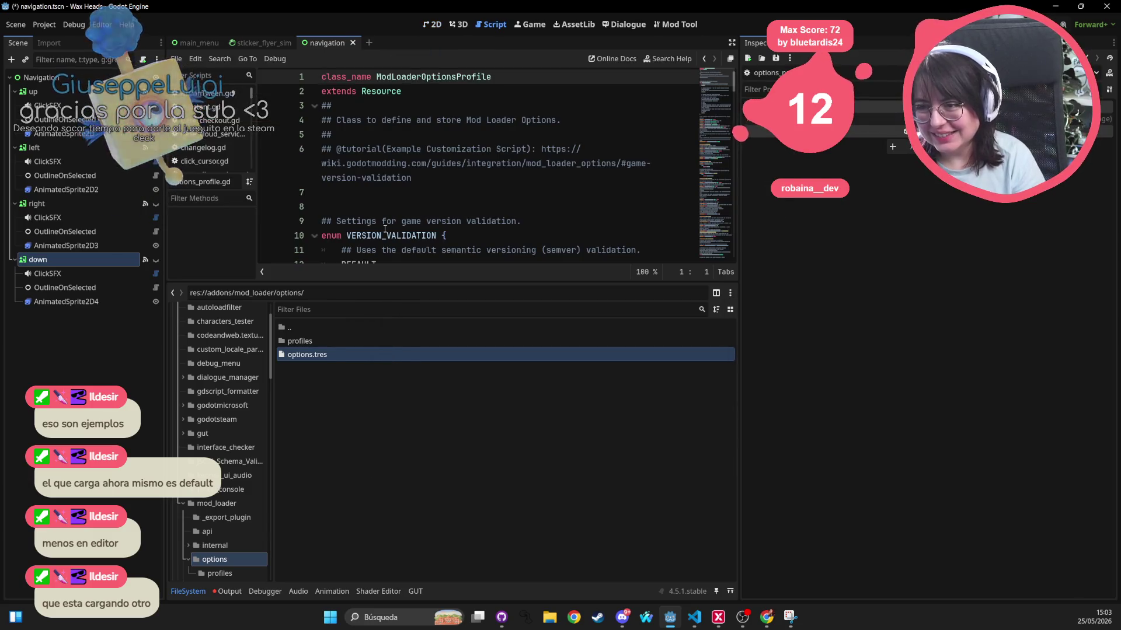
left_click(451, 162)
Enlarge the code area and read the script, selecting the locked_mods declaration
scroll(477, 146, "down", 2)
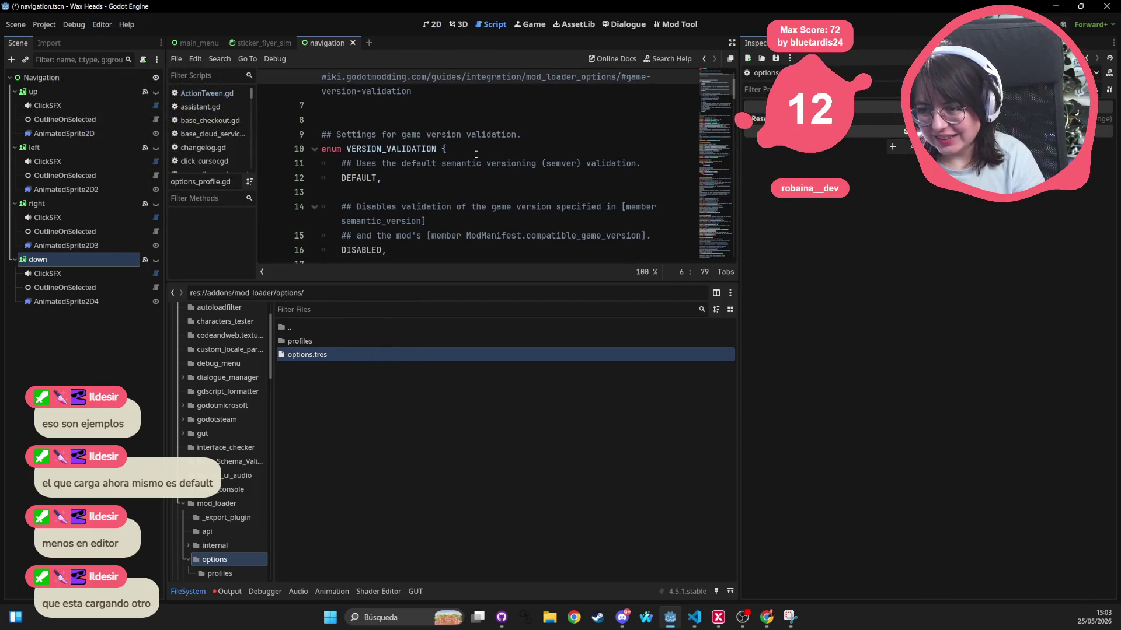
scroll(461, 186, "down", 5)
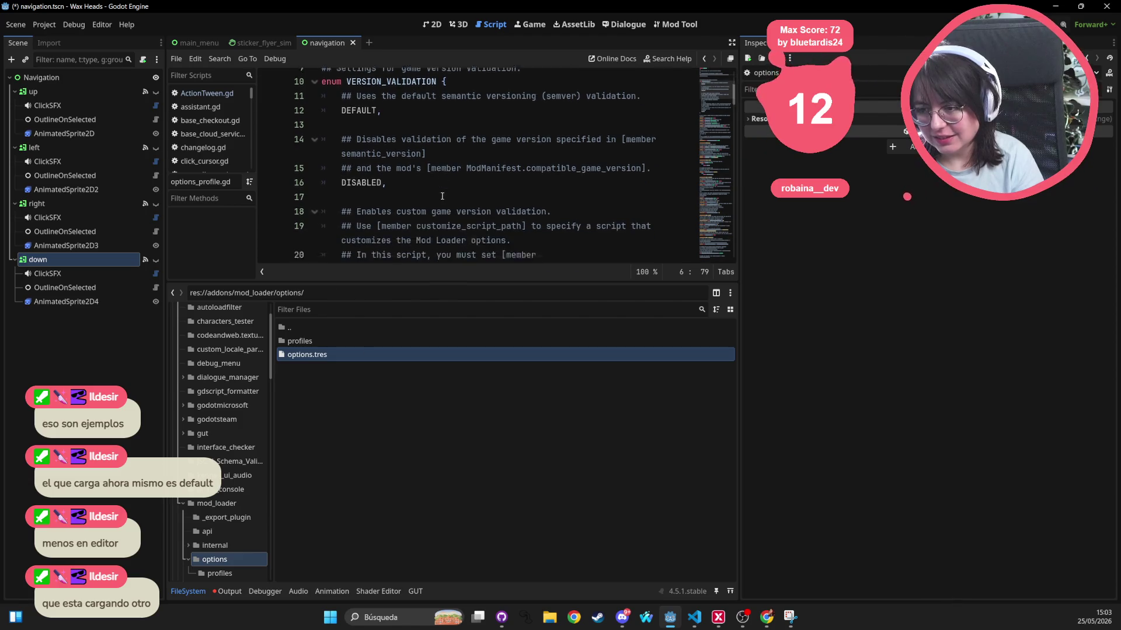
scroll(442, 195, "down", 3)
scroll(442, 195, "up", 2)
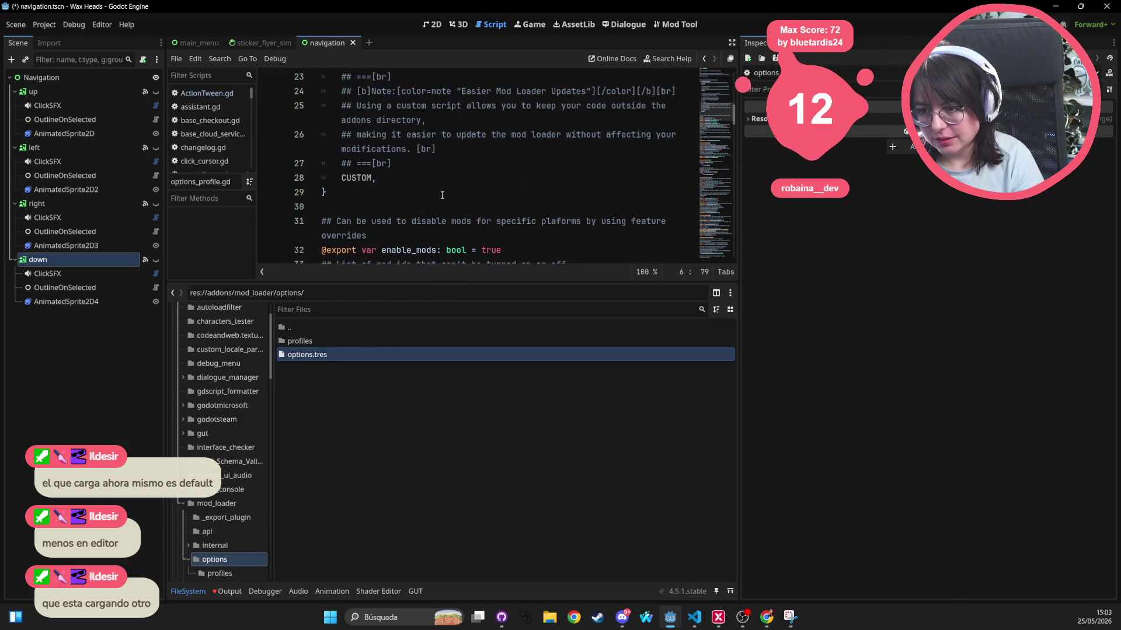
scroll(442, 195, "down", 2)
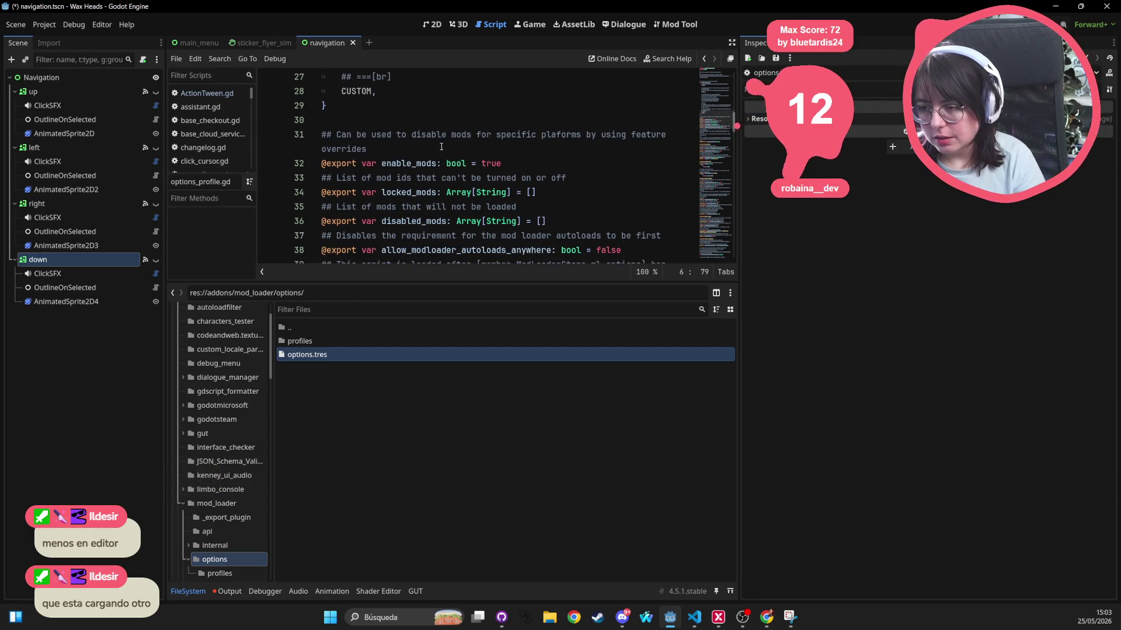
scroll(436, 140, "down", 2)
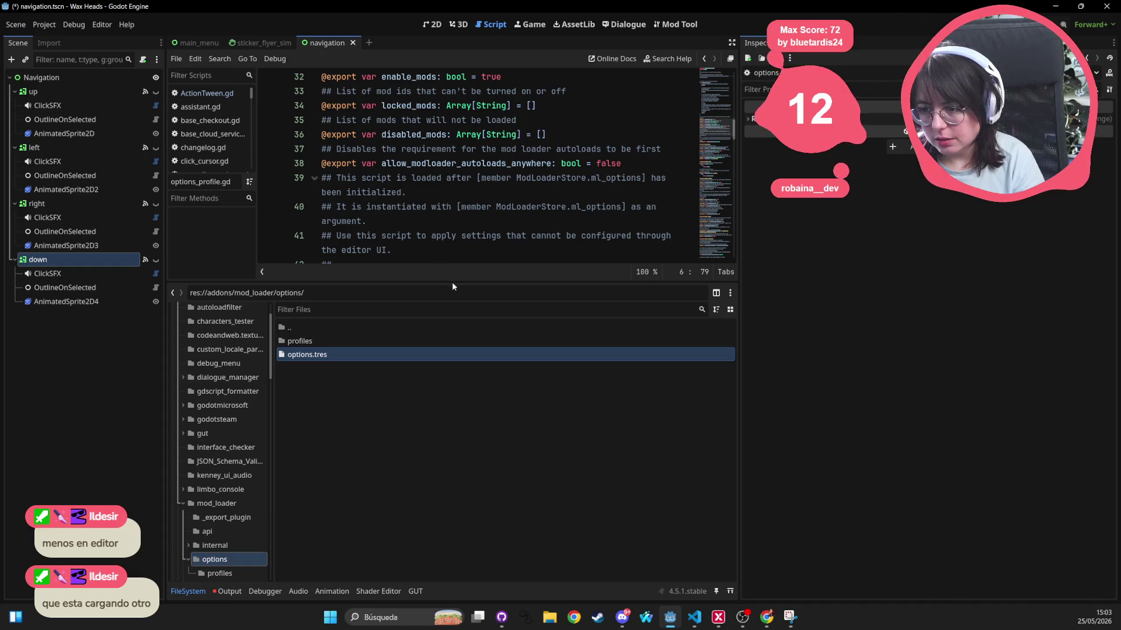
left_click_drag(453, 279, 452, 527)
scroll(425, 279, "up", 4)
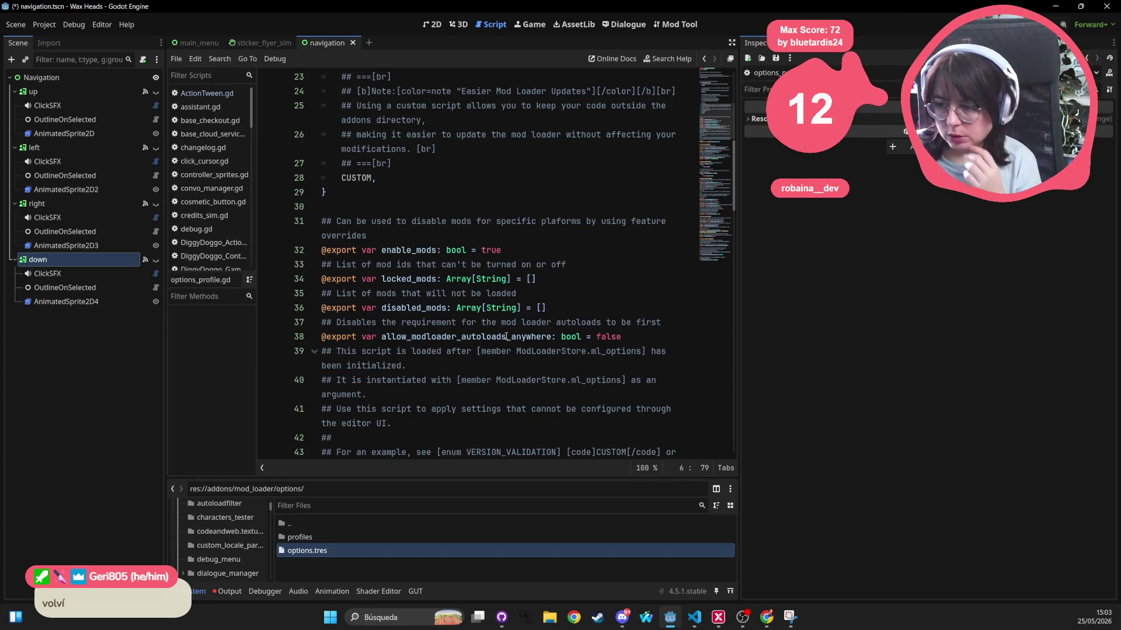
left_click_drag(516, 293, 185, 282)
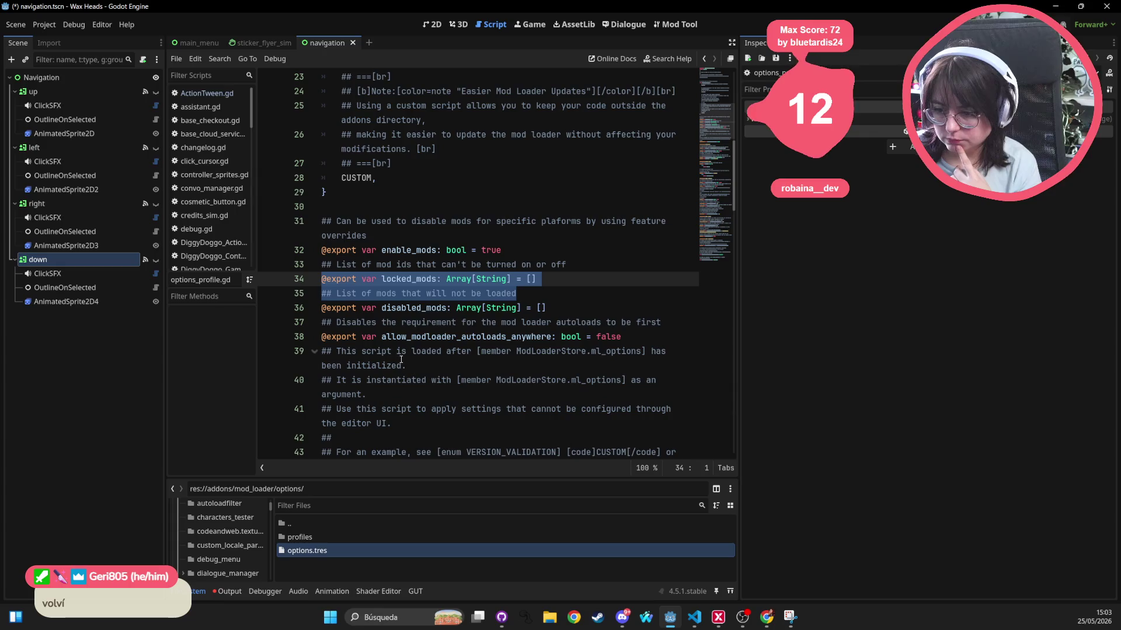
Scroll down to the Game Data section and select 'return semantic_version' on line 70
scroll(394, 384, "down", 2)
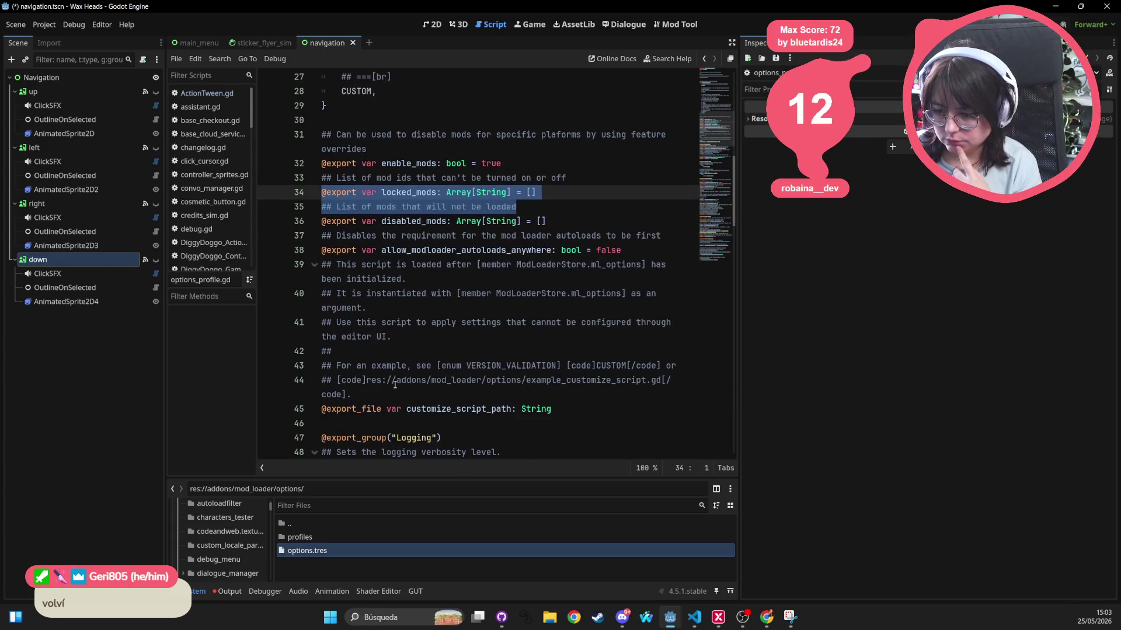
scroll(395, 385, "down", 1)
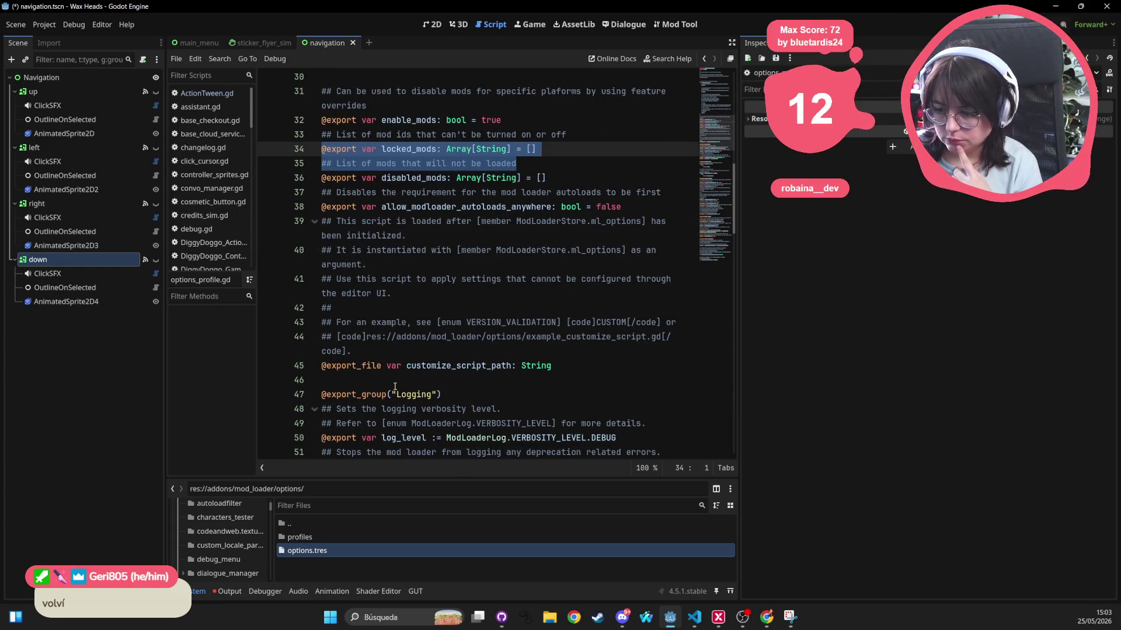
scroll(394, 386, "down", 5)
left_click(432, 337)
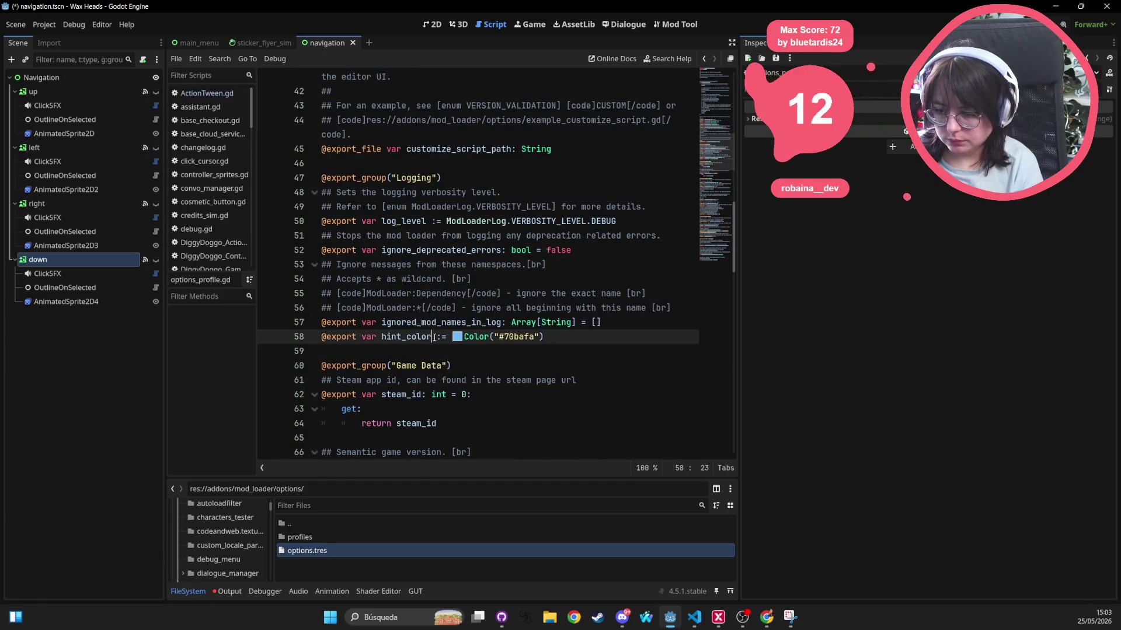
scroll(432, 346, "down", 2)
scroll(432, 347, "down", 1)
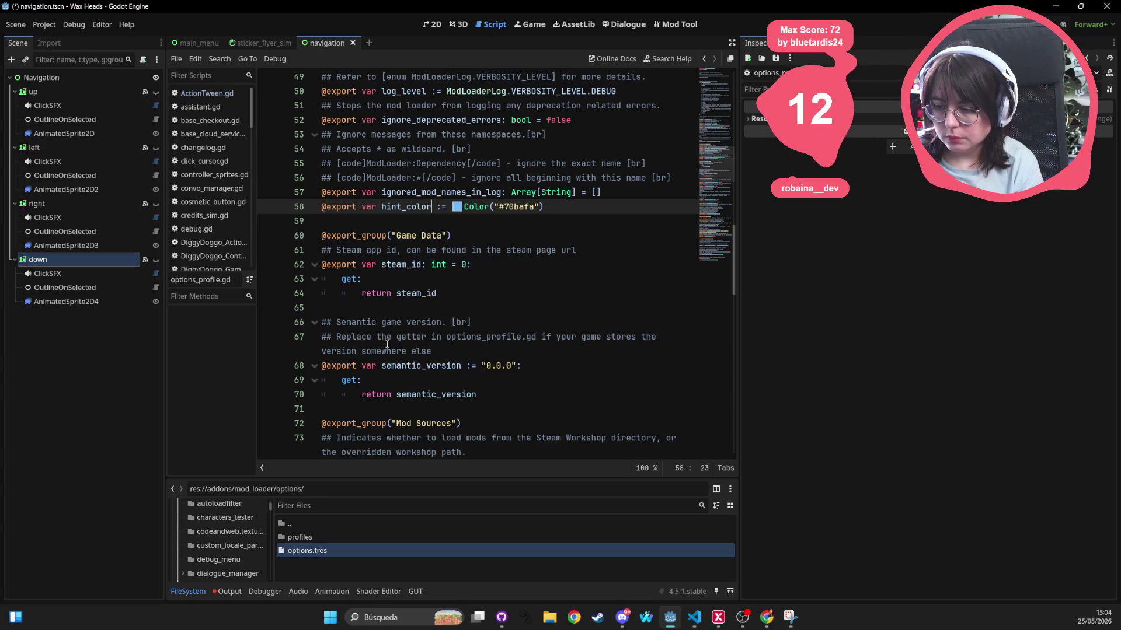
mouse_move(340, 379)
left_mouse_down()
mouse_move(477, 395)
mouse_move(330, 380)
mouse_move(311, 363)
left_mouse_up()
left_click(542, 387)
left_click_drag(477, 395, 361, 394)
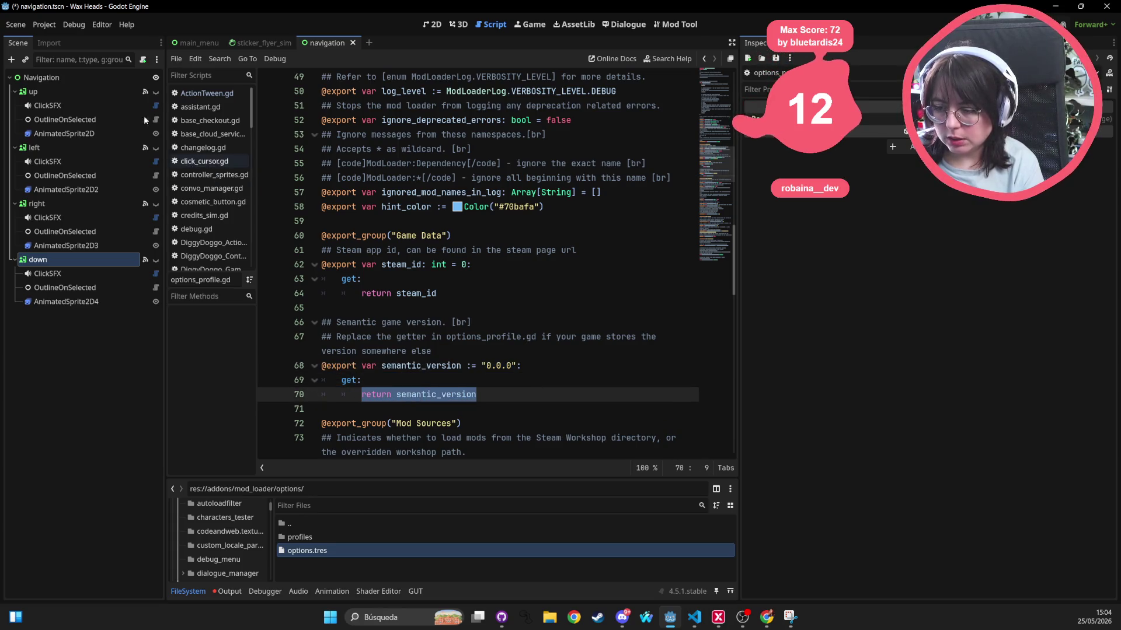
left_click(54, 26)
left_click(58, 37)
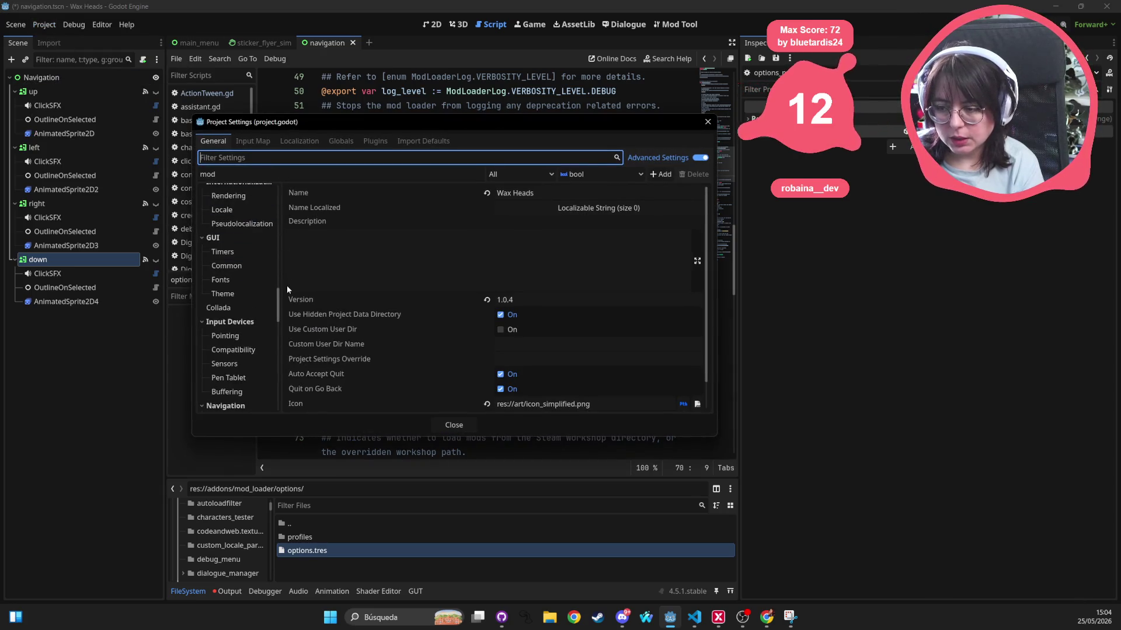
left_click(414, 298)
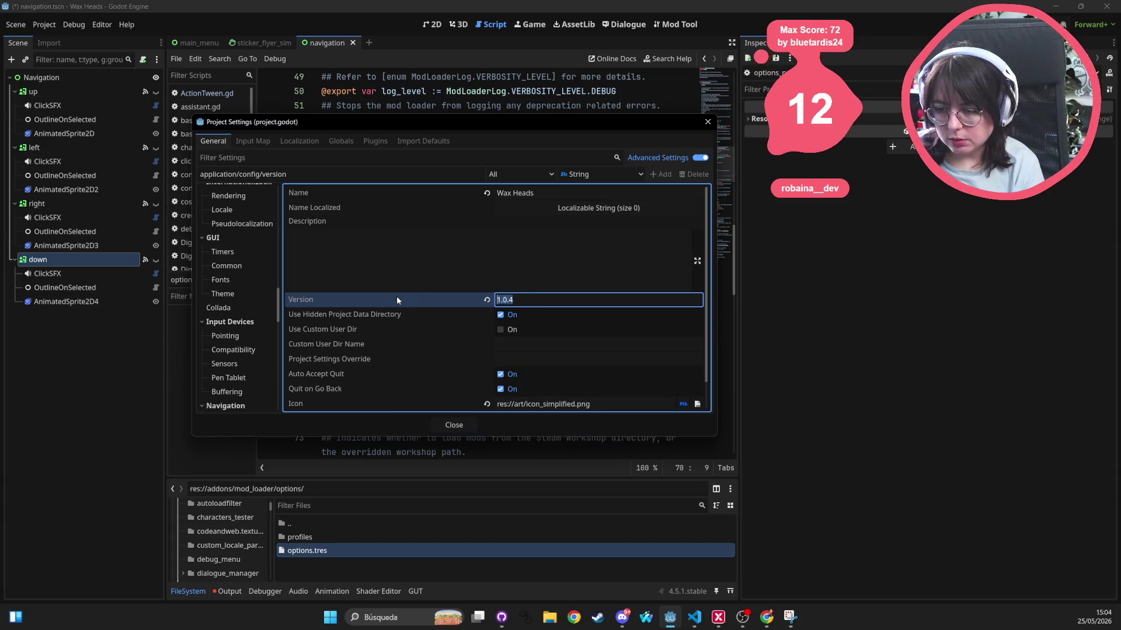
mouse_move(397, 298)
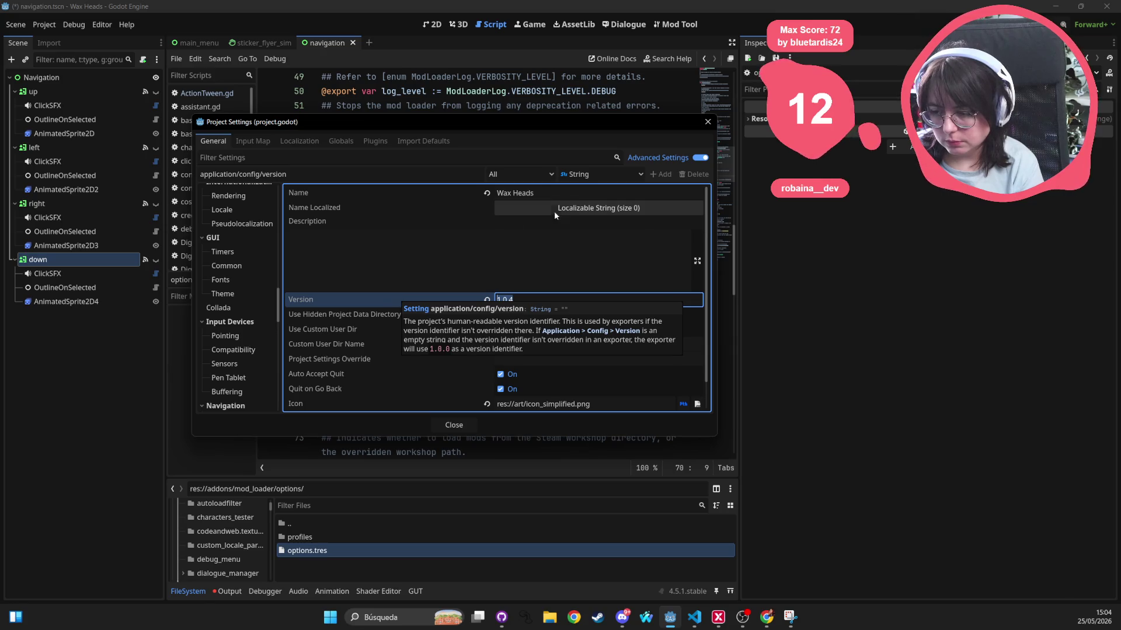
left_click(707, 122)
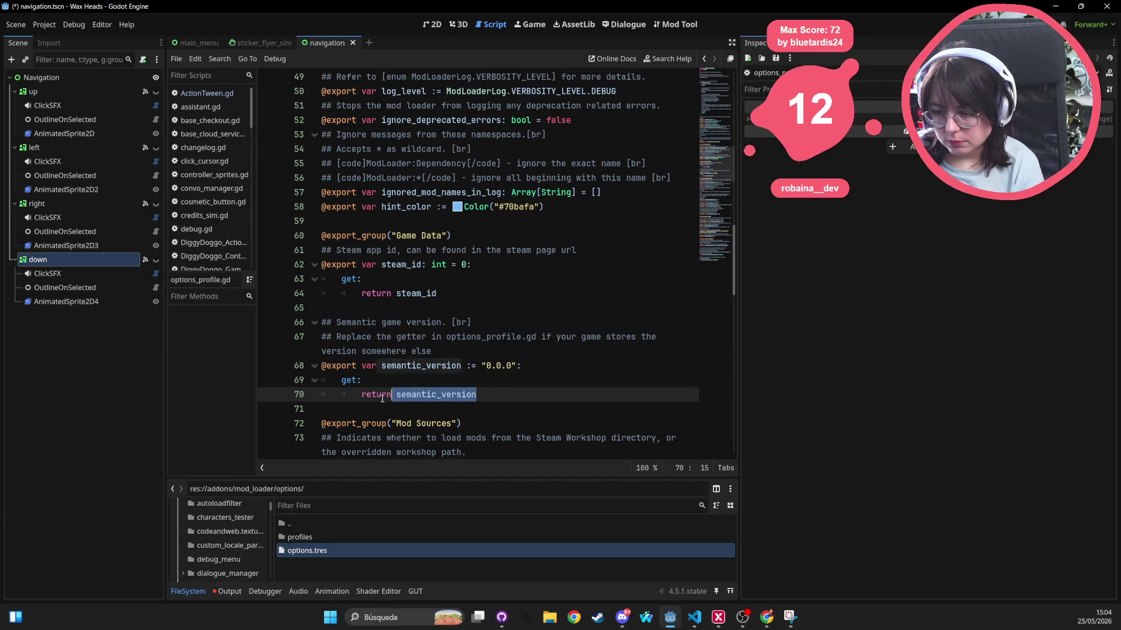
left_click_drag(476, 395, 396, 395)
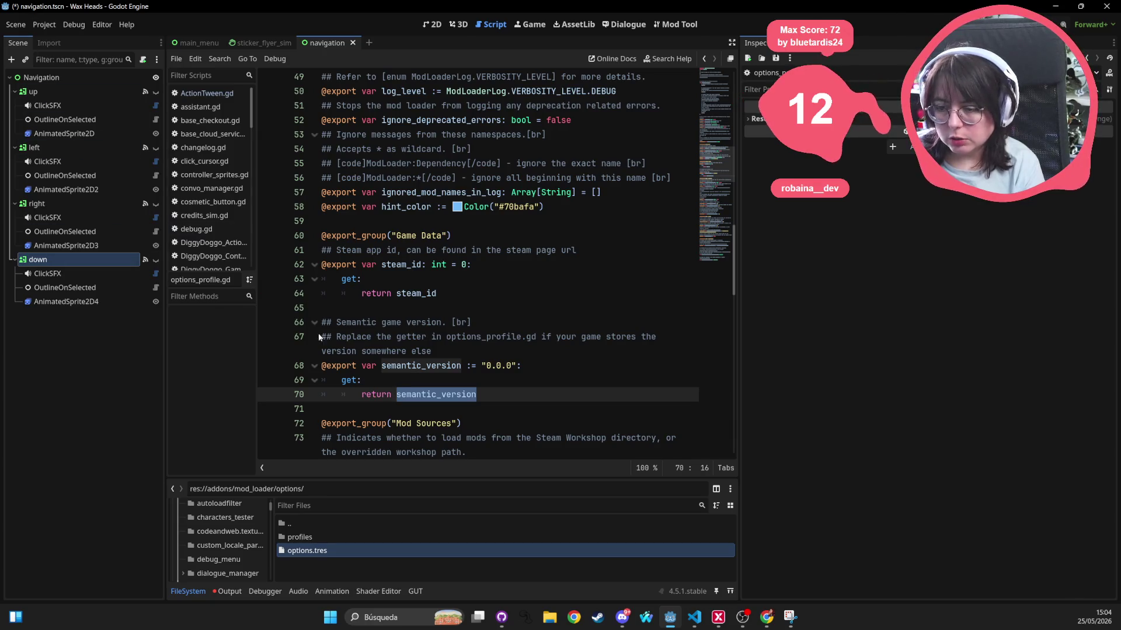
left_click(36, 27)
left_click(66, 40)
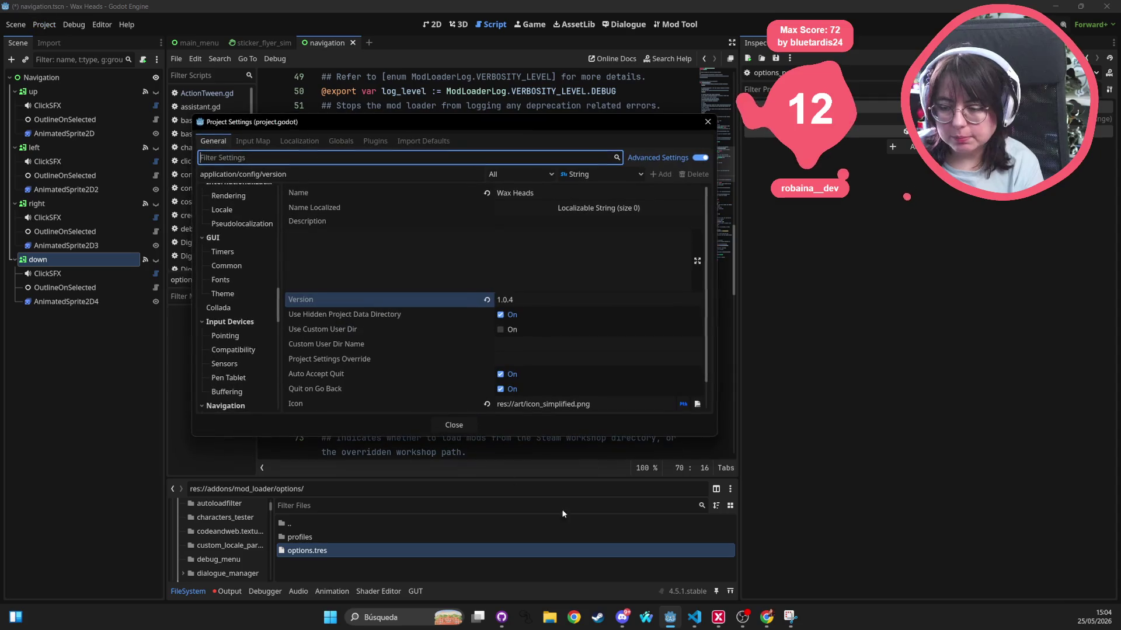
left_click(342, 303)
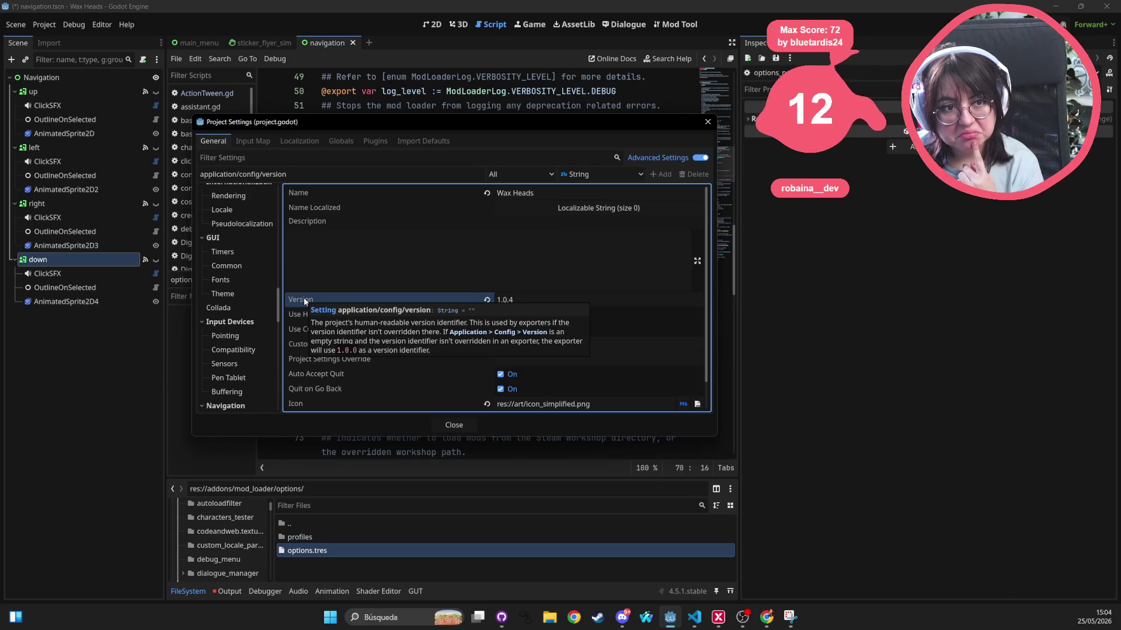
left_click(710, 125)
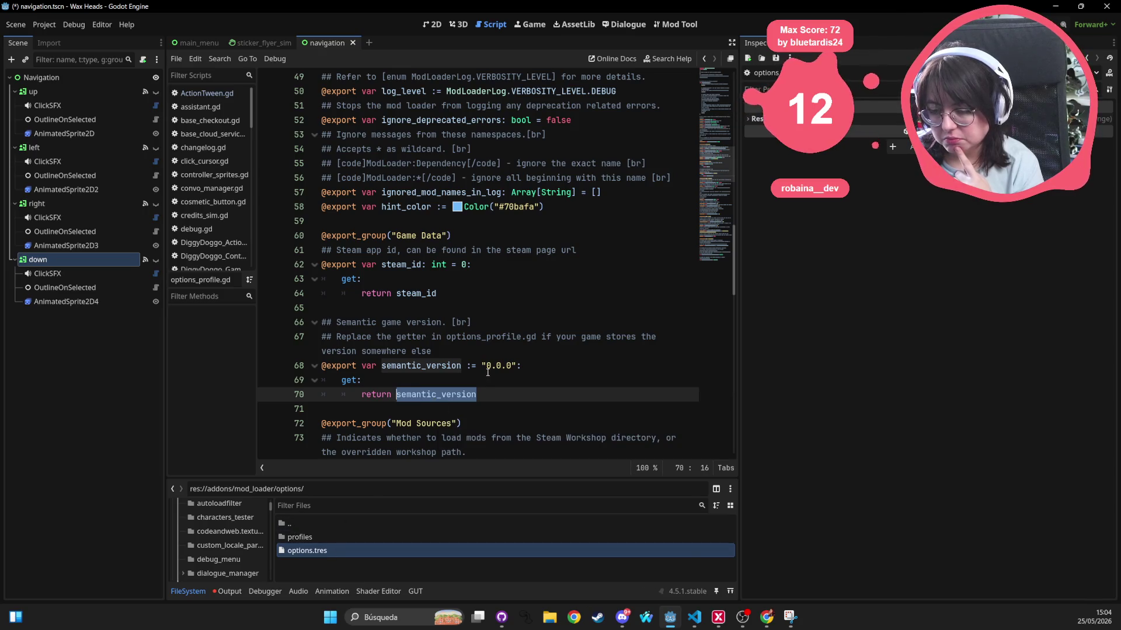
left_click(397, 394)
double_click(397, 394)
scroll(446, 380, "down", 1)
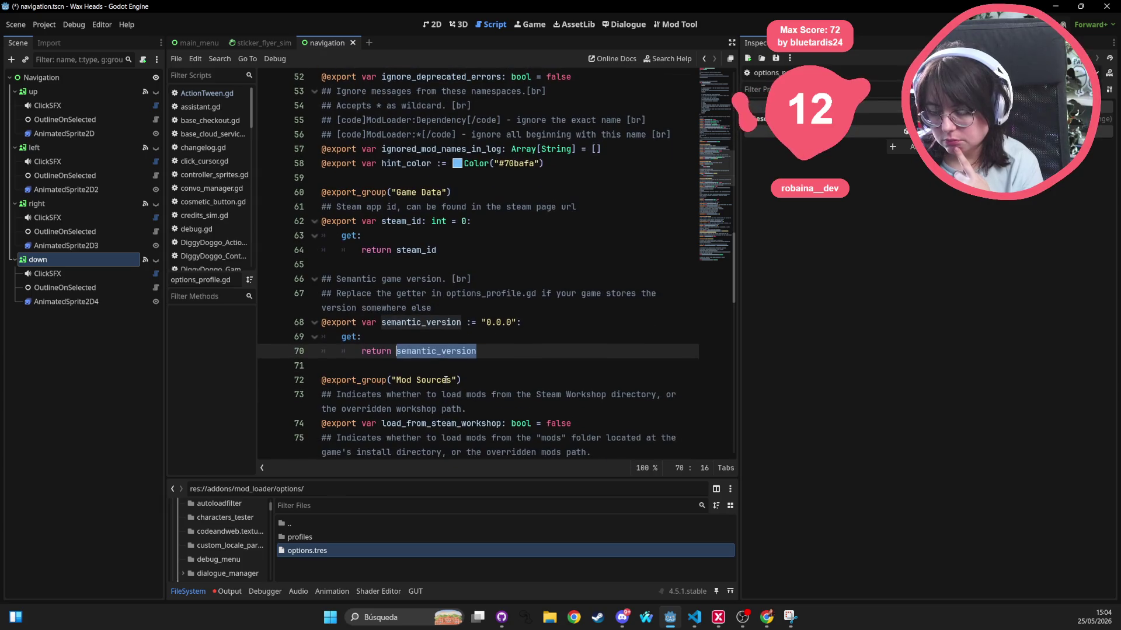
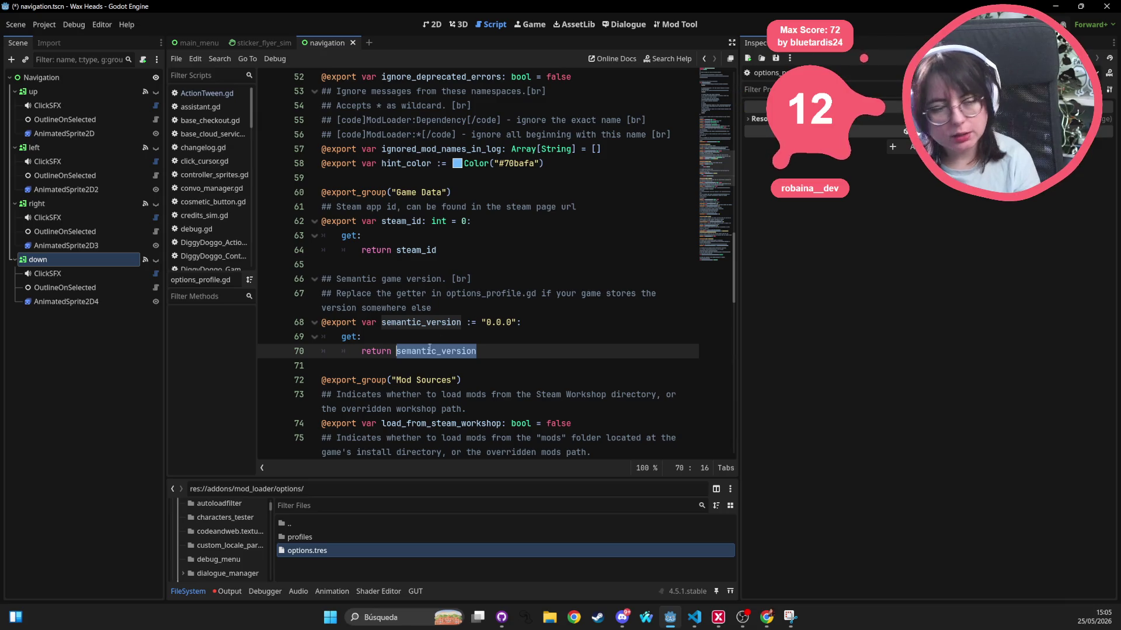
Try a ProjectSettings.get_ver call in the script, then undo back to 'return semantic_version' and save
type("Project")
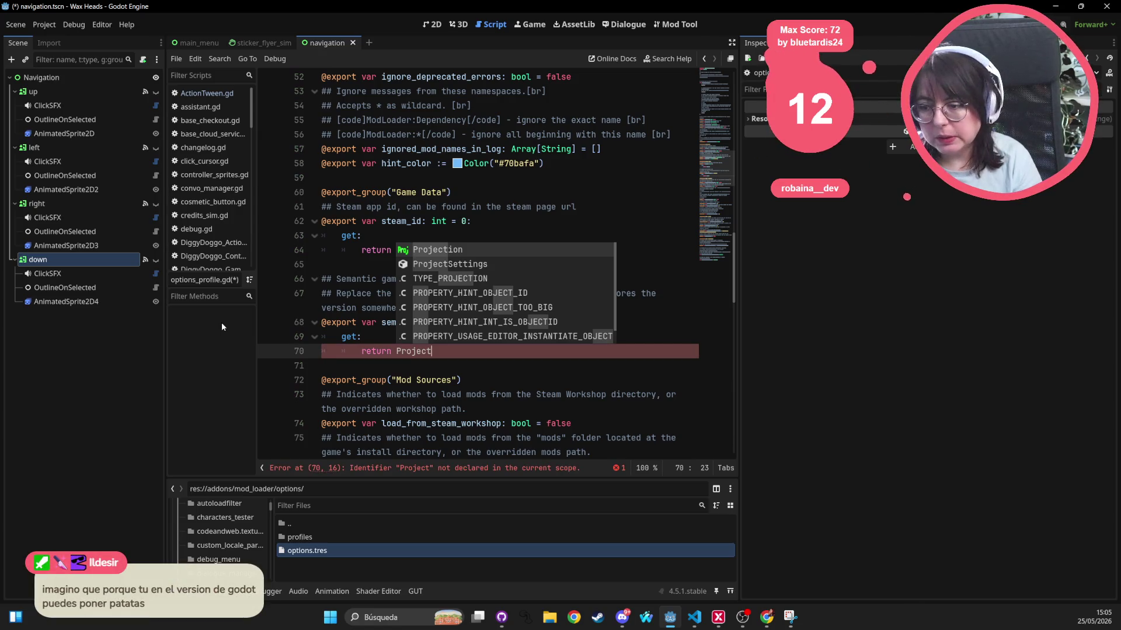
type("Set")
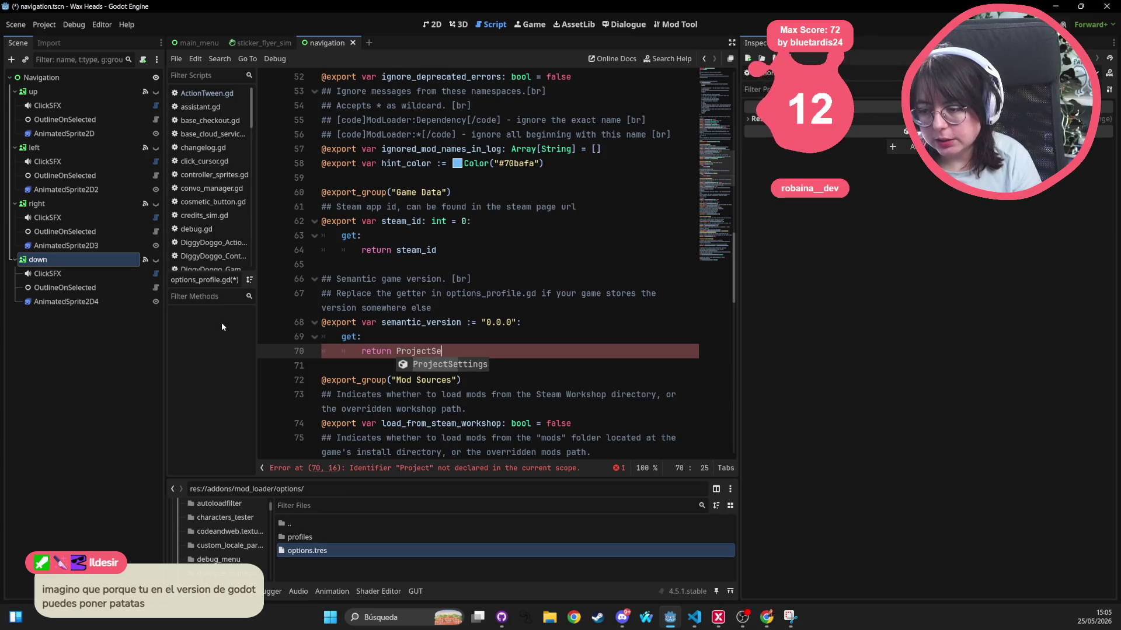
key("Return")
type(".")
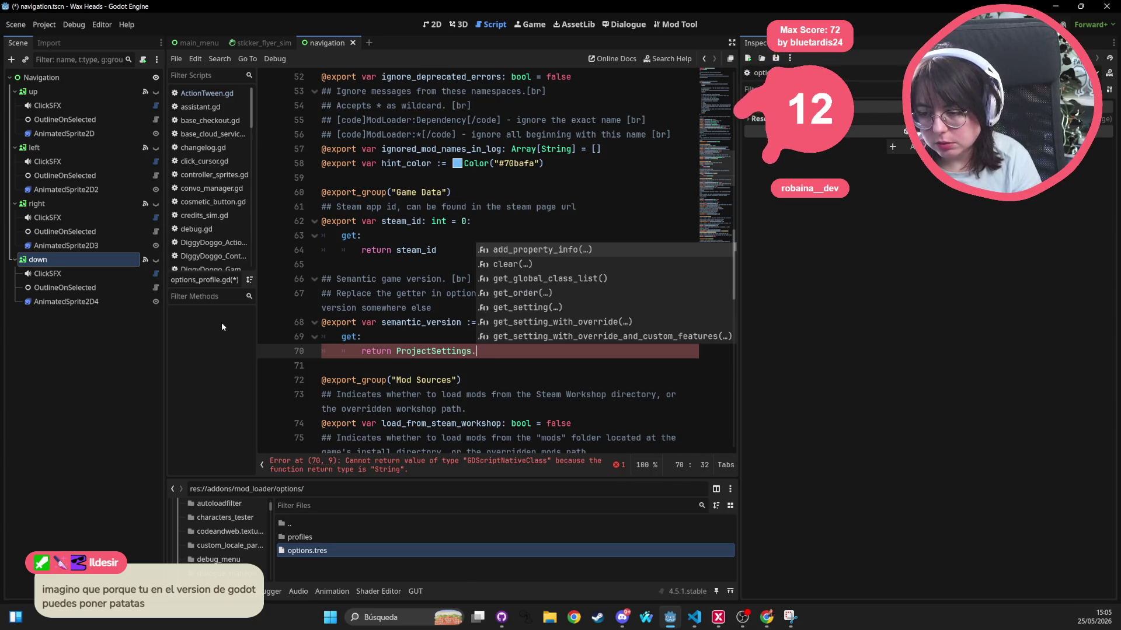
type("get_")
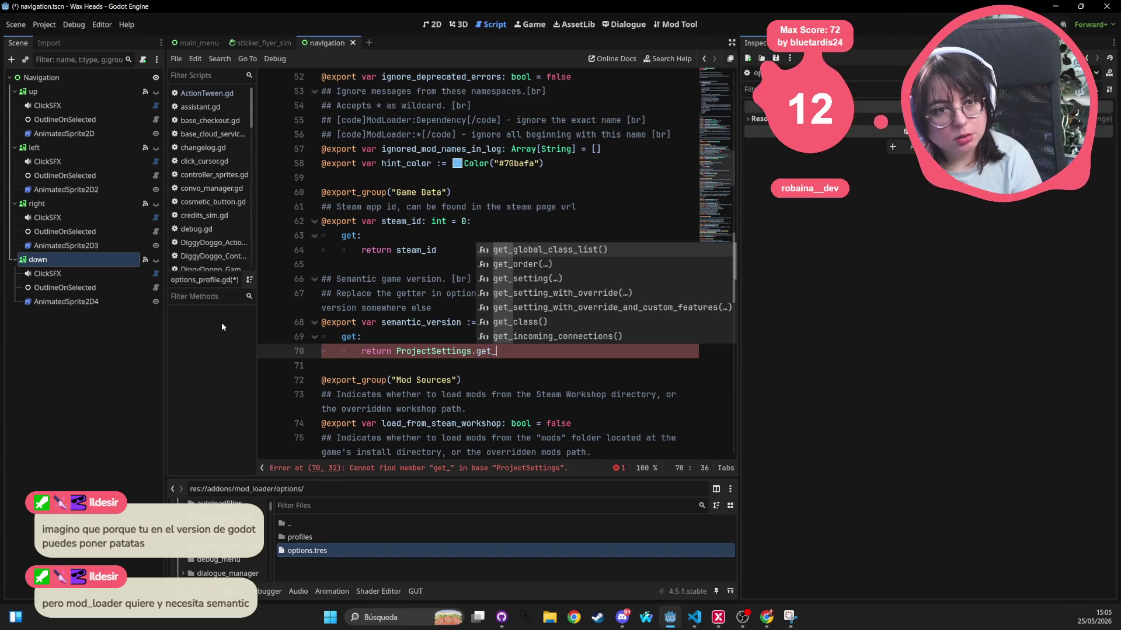
type("ver")
key("ctrl+BackSpace")
key("ctrl+BackSpace")
key("ctrl+BackSpace")
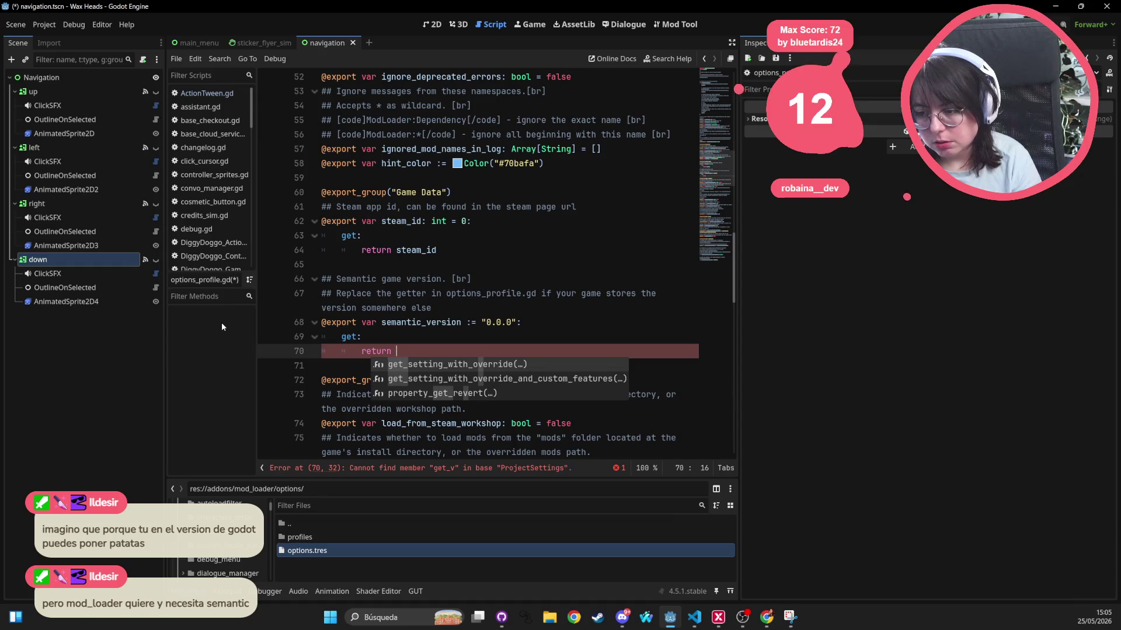
key("ctrl+z")
key("ctrl+z")
key("ctrl+z")
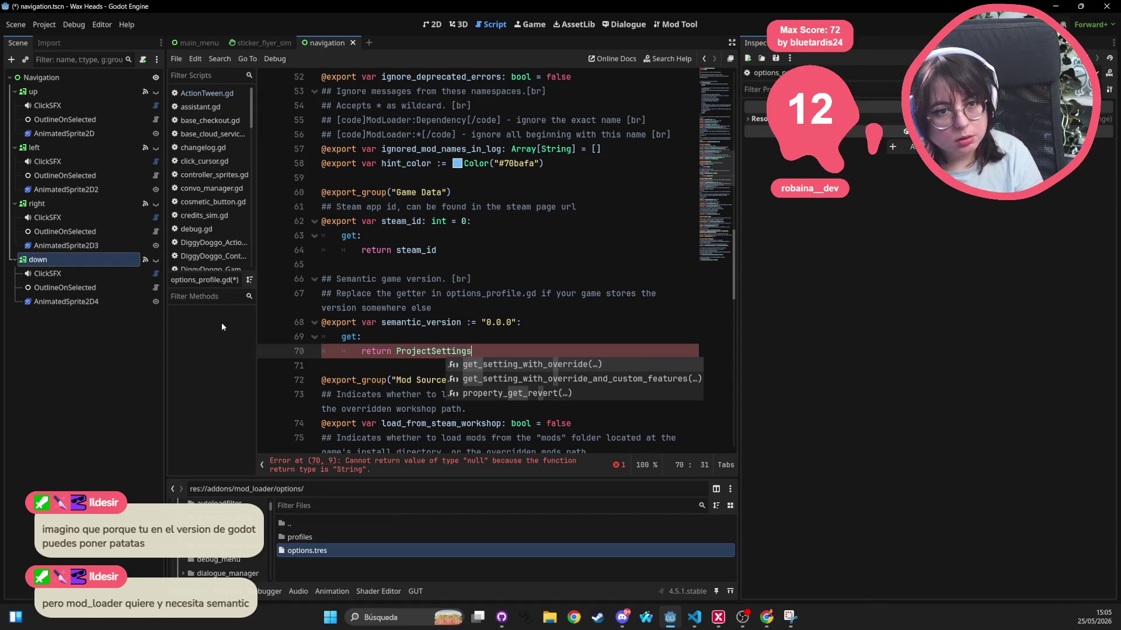
key("ctrl+s")
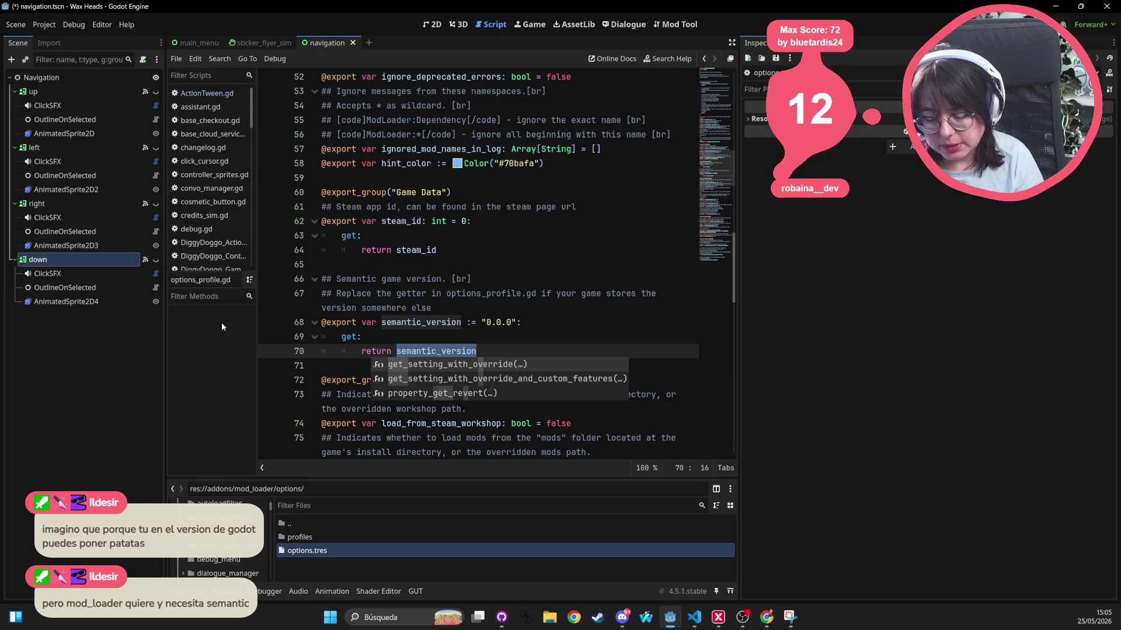
left_click(369, 308)
mouse_move(371, 340)
left_mouse_down()
mouse_move(513, 350)
mouse_move(310, 334)
mouse_move(325, 323)
left_mouse_up()
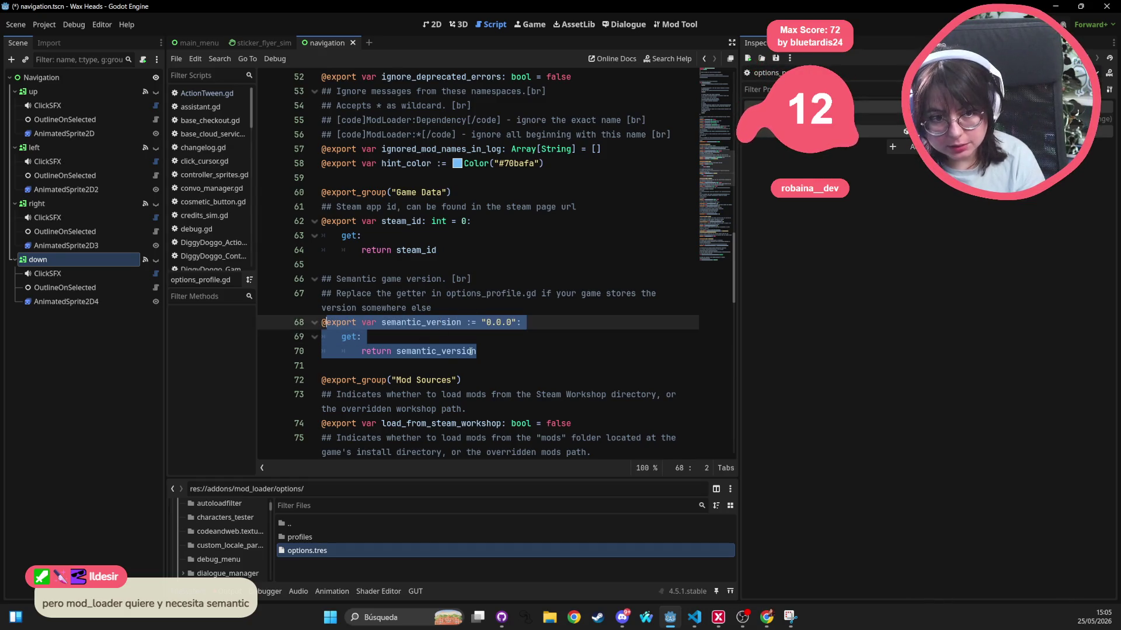
Check the project version 1.0.4 in Project Settings, then close it
left_click(44, 24)
left_click(58, 38)
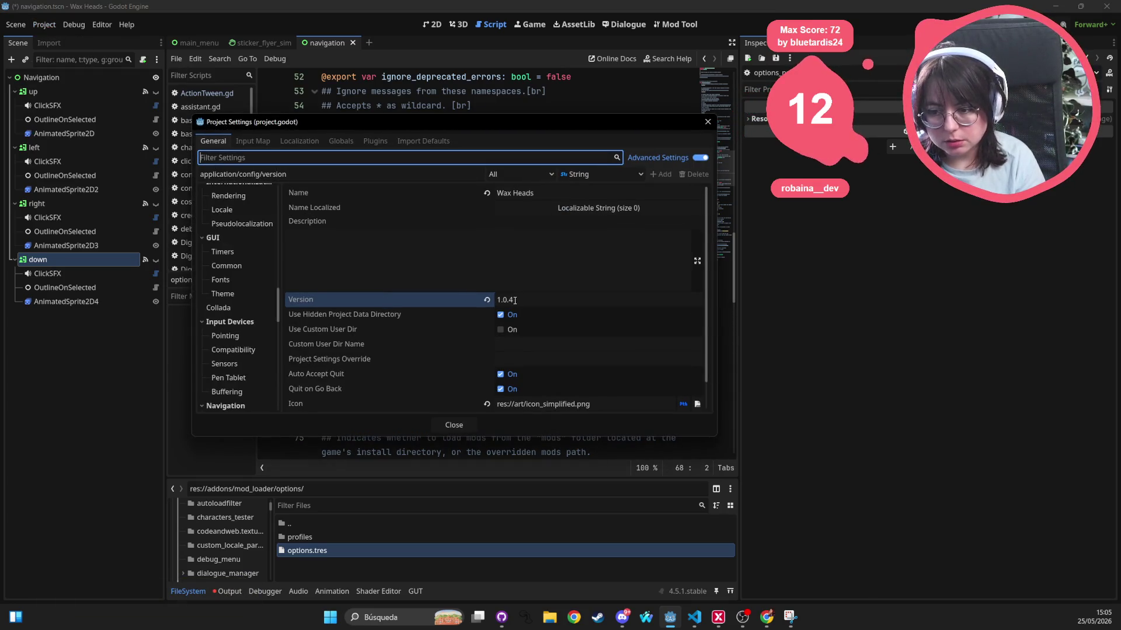
left_click(707, 123)
left_click(651, 165)
Quick-open label_version.gd and select its ProjectSettings.get_setting call on line 5
key("alt+shift+o")
type("pr")
key("BackSpace")
key("BackSpace")
type("label")
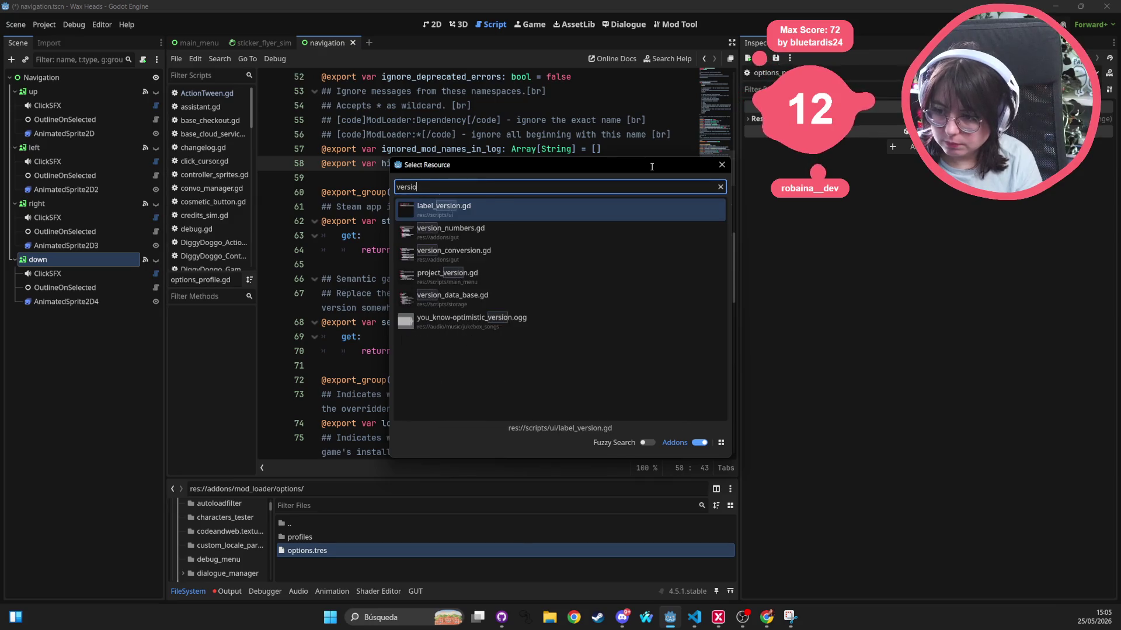
key("Return")
left_click_drag(679, 135, 366, 134)
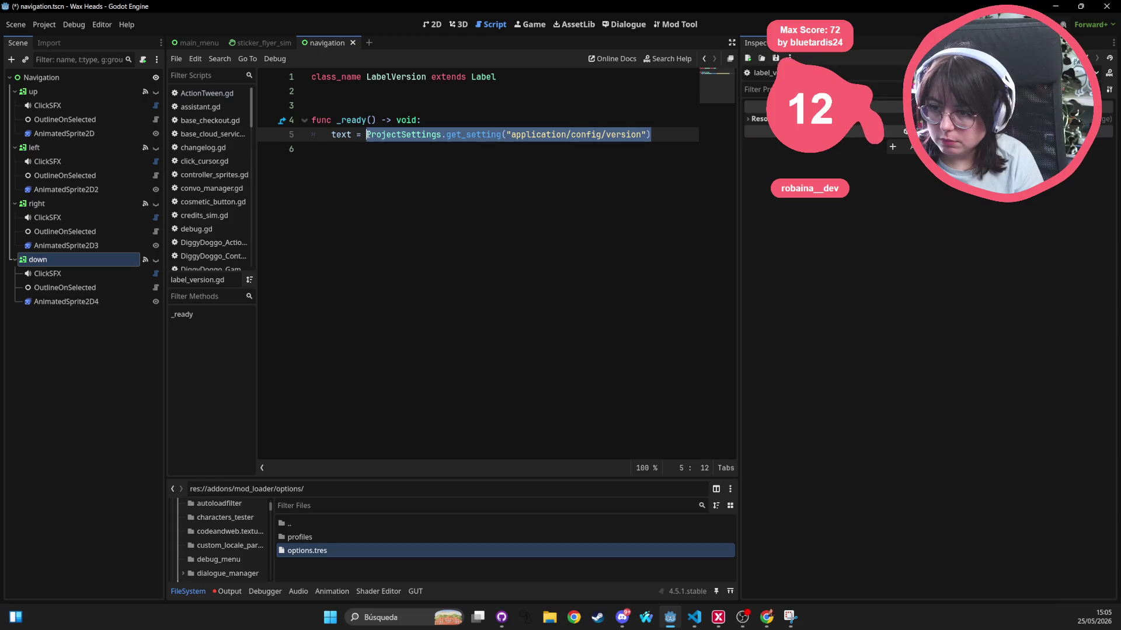
Cycle through the navigation and main_menu scene tabs, ending on sticker_flyer_sim
left_click(263, 43)
left_click(327, 44)
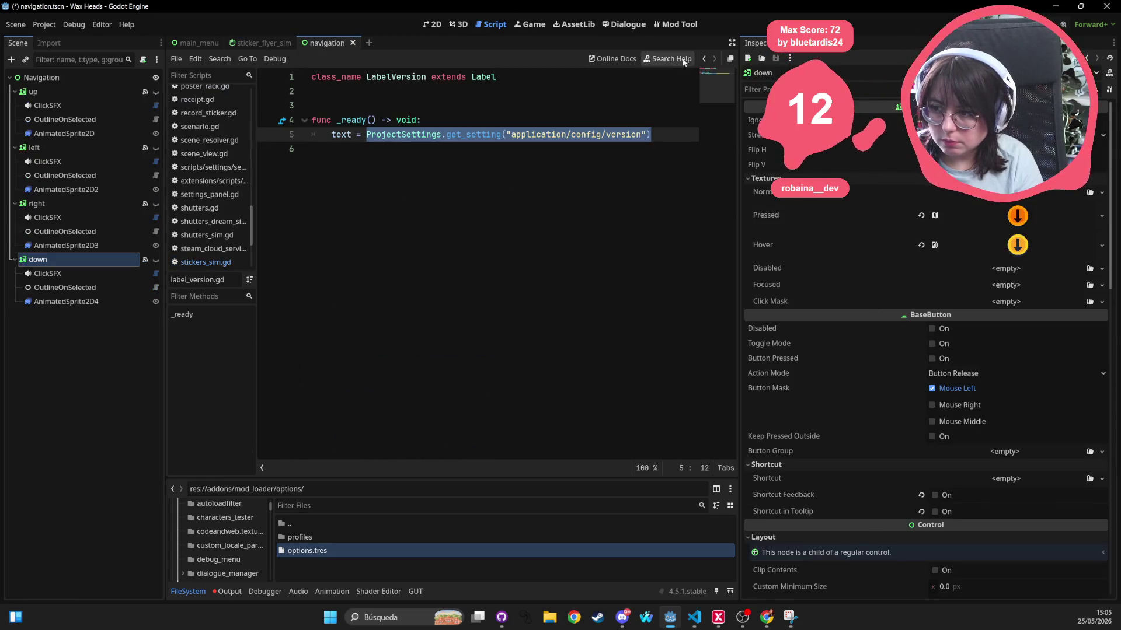
left_click(704, 58)
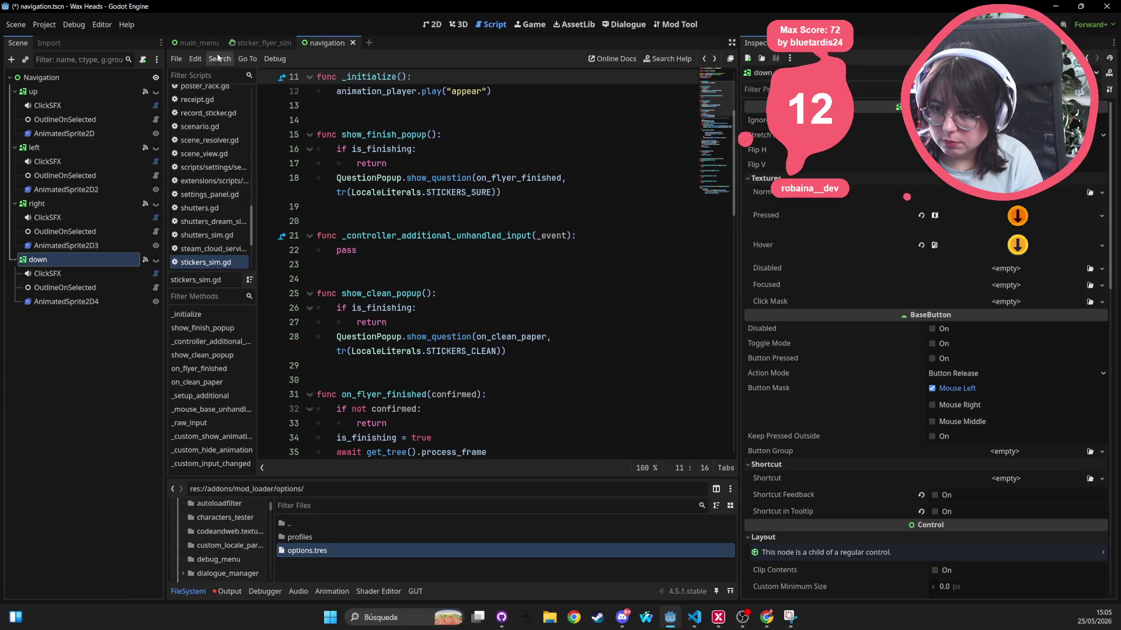
left_click(202, 42)
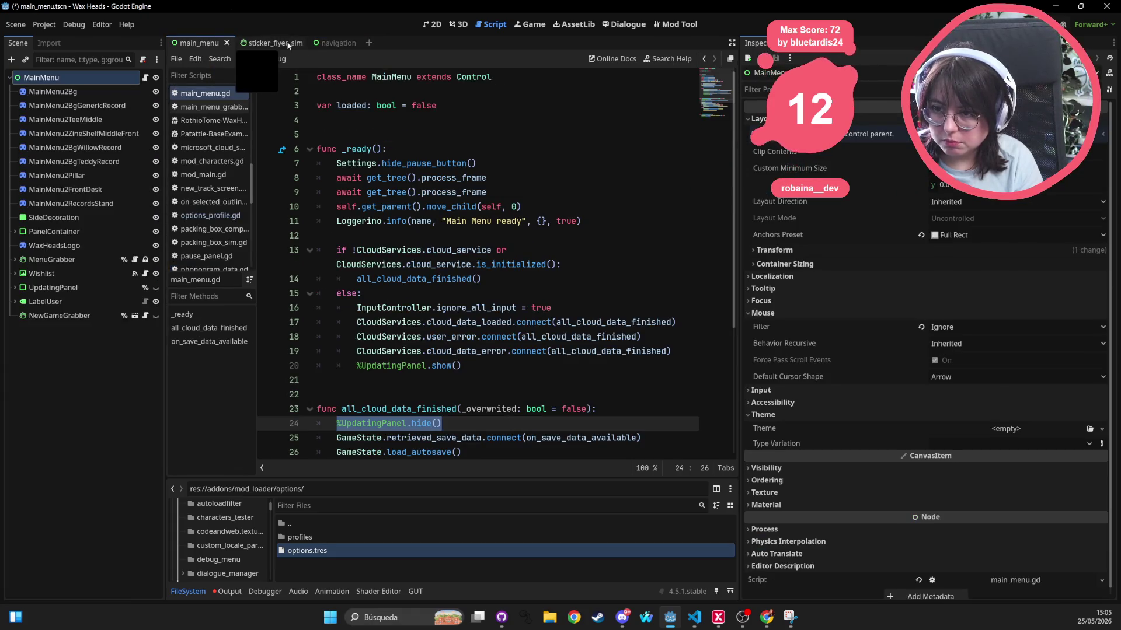
left_click(263, 43)
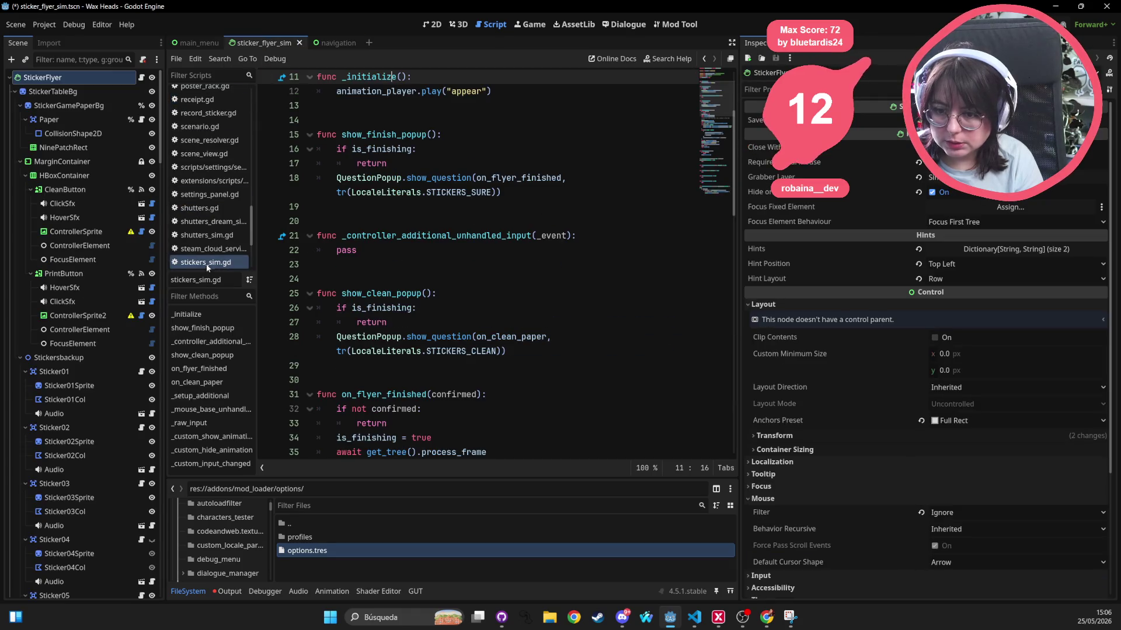
left_click(339, 574)
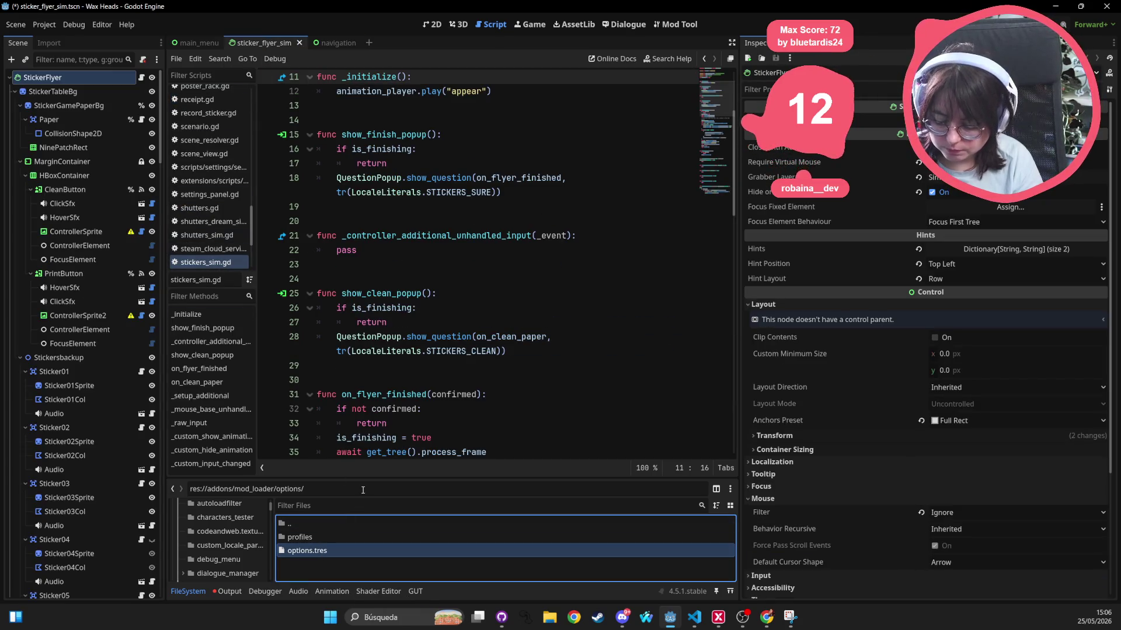
Search for the mod loader's options.tres resource and load it into the Inspector
key("shift+alt+o")
type("options")
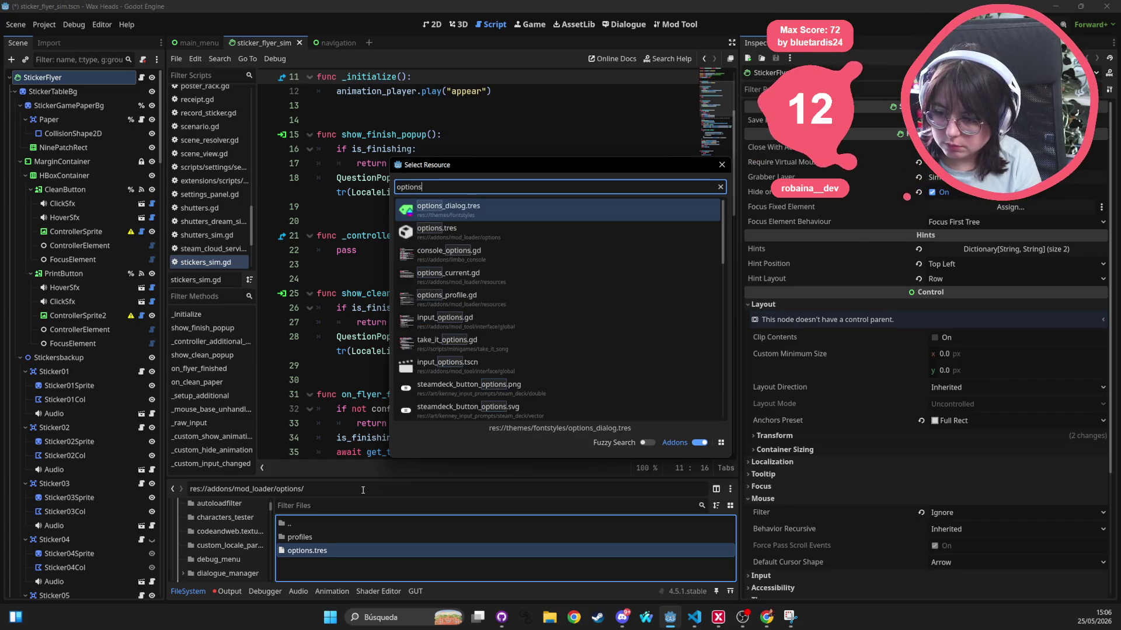
key("ctrl+a")
type("mod_o")
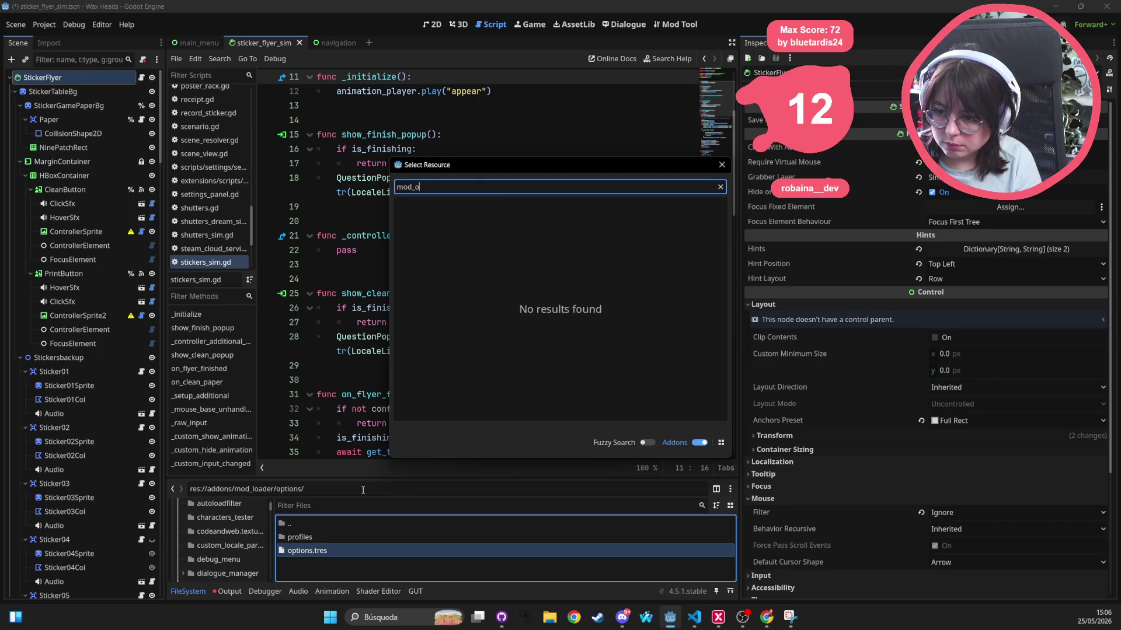
key("BackSpace")
key("BackSpace")
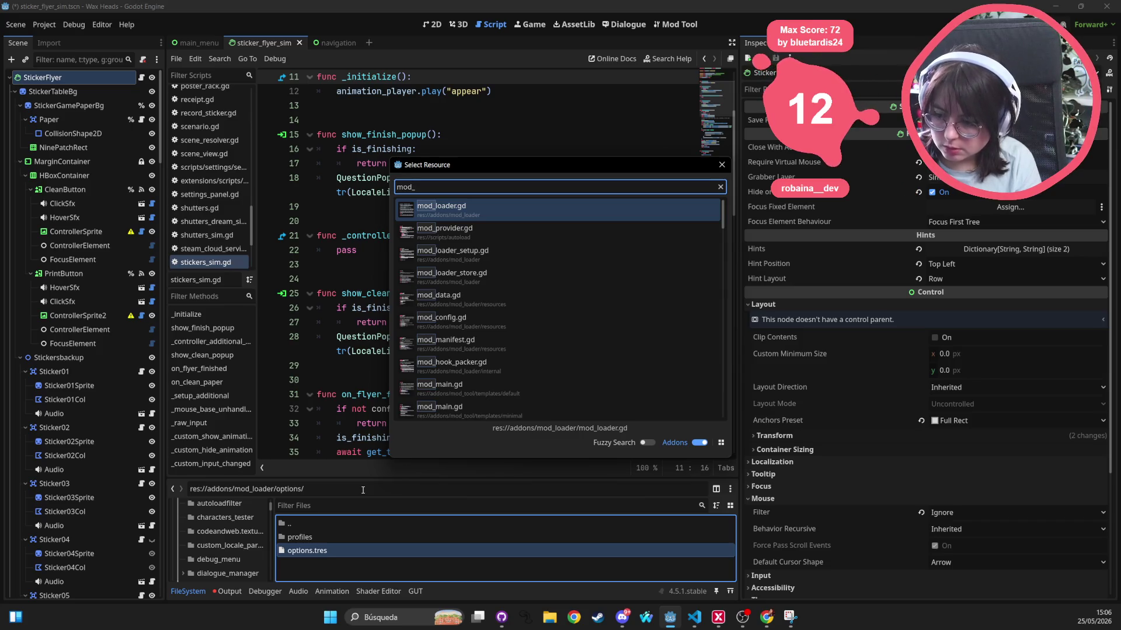
key("Escape")
left_click(309, 551)
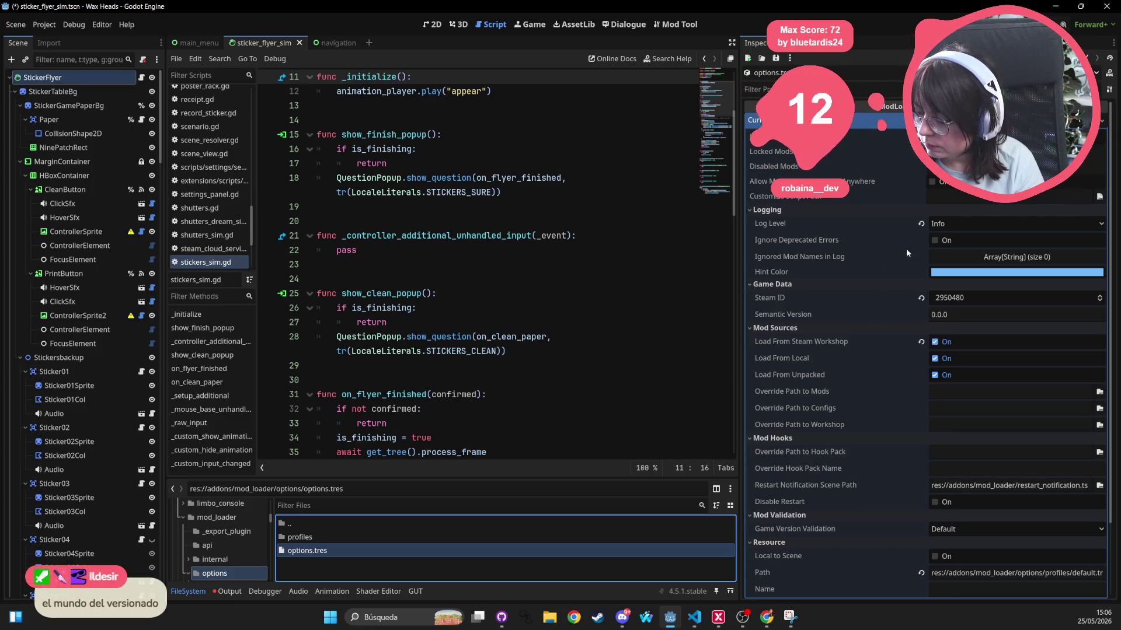
Expand options.tres's Resource section and open its options_current.gd script
scroll(1003, 534, "down", 3)
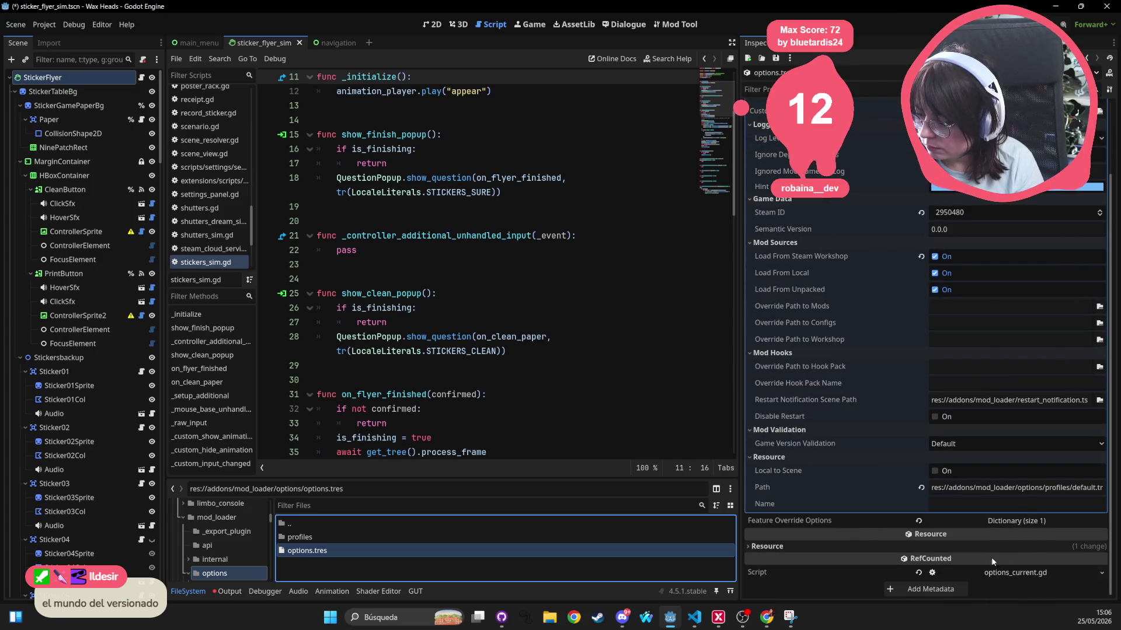
left_click(1023, 548)
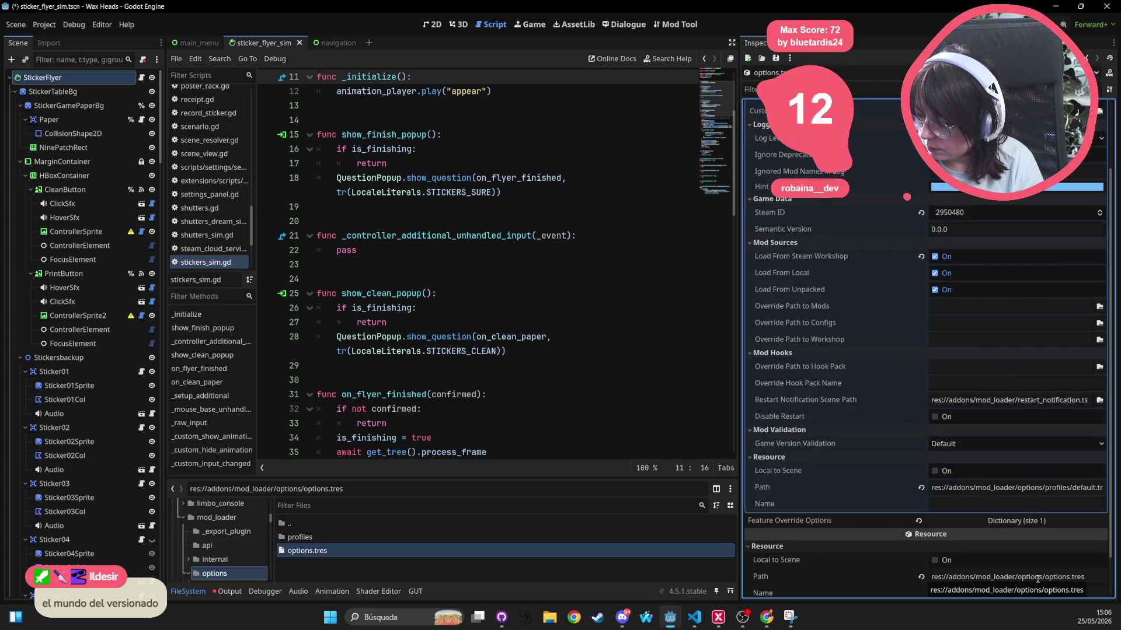
scroll(1092, 577, "down", 2)
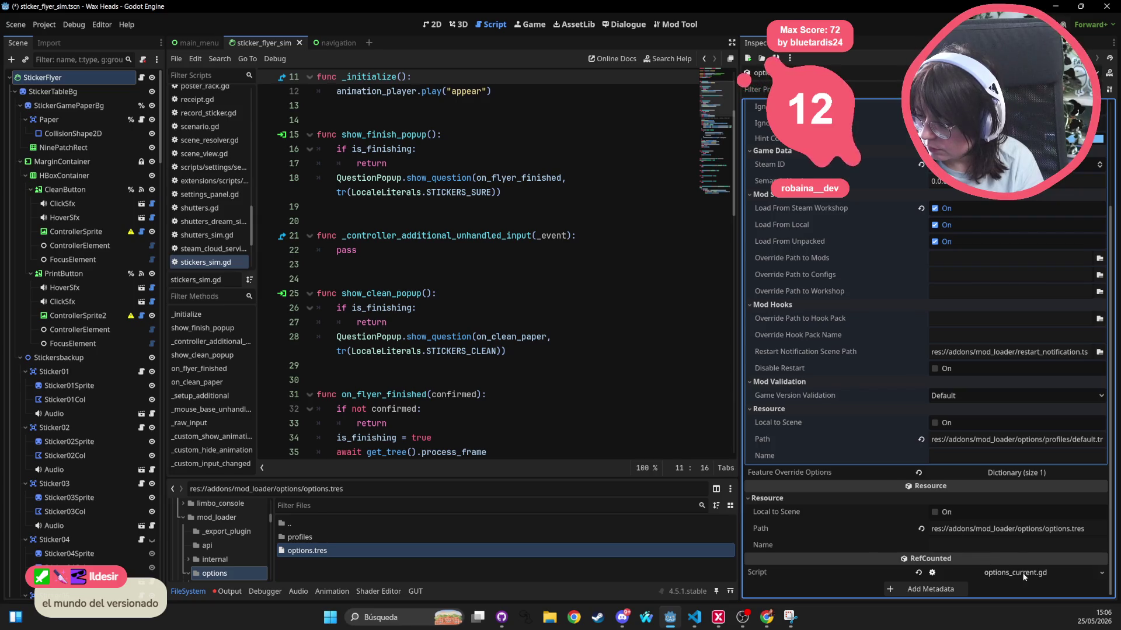
left_click(1029, 575)
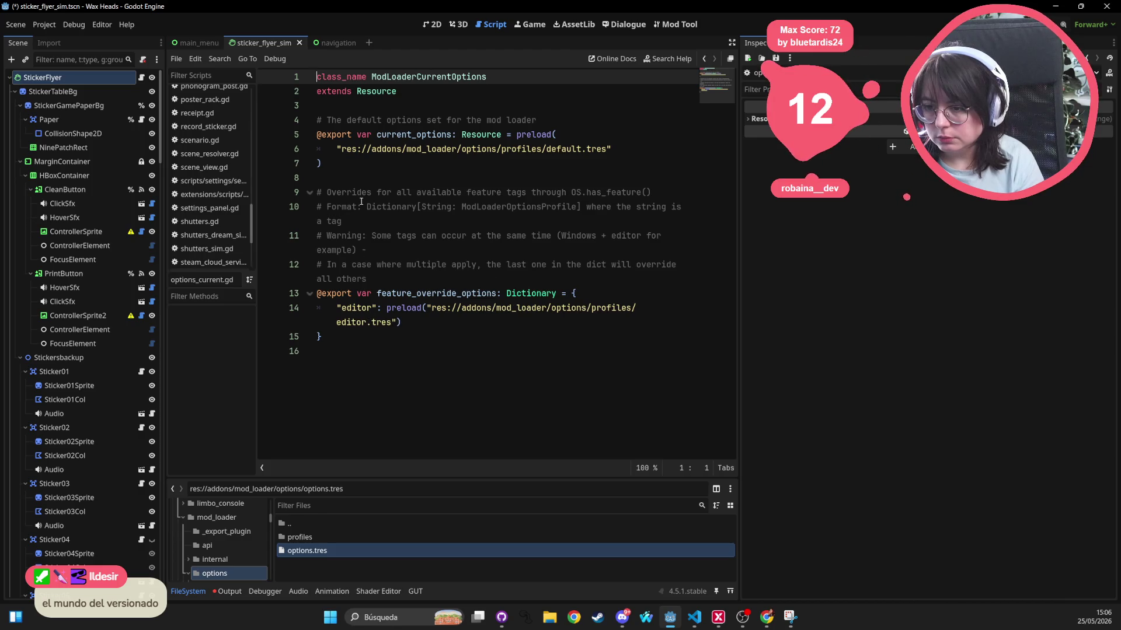
Inspect the ModLoaderCurrentOptions class, the editor.tres override and the current_options declaration on lines 5–6
double_click(437, 78)
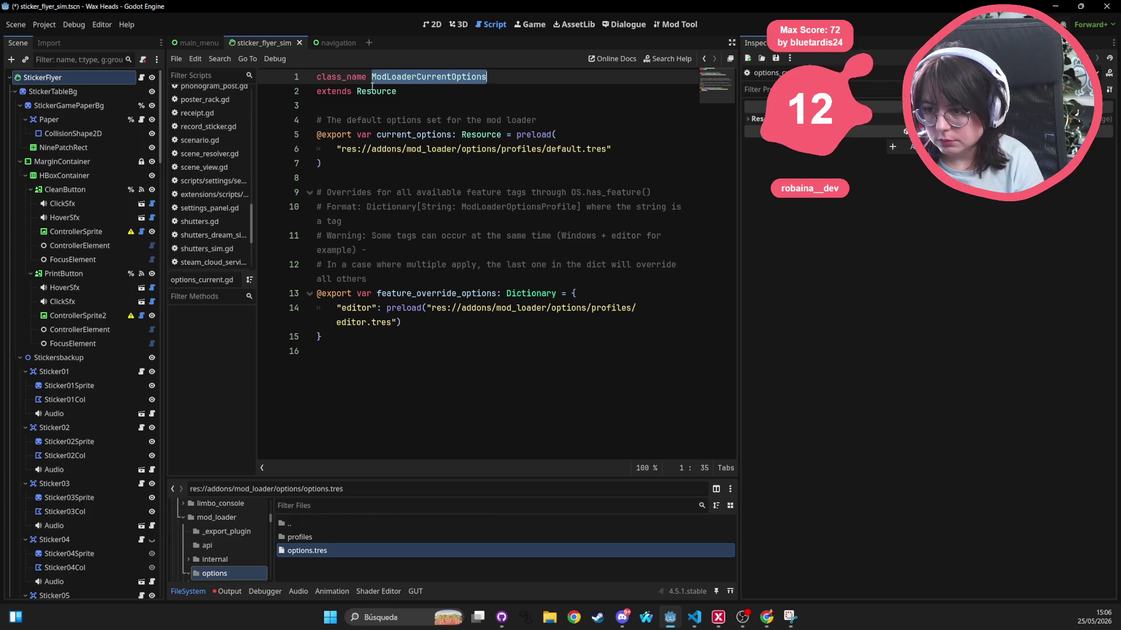
left_click(315, 506)
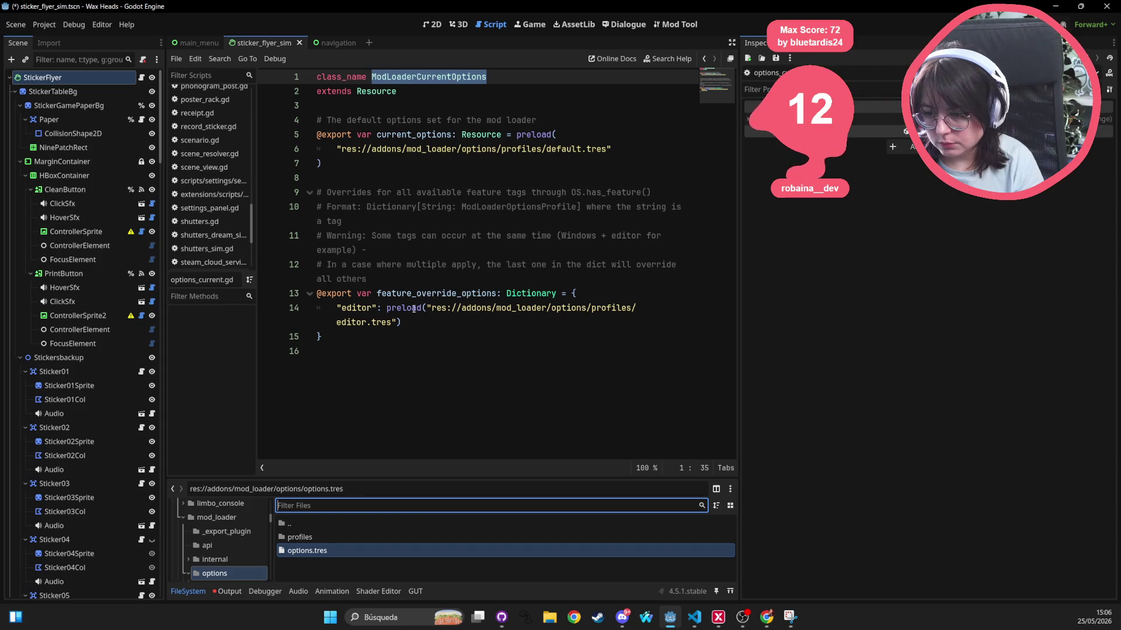
left_click(354, 307)
left_click(298, 312)
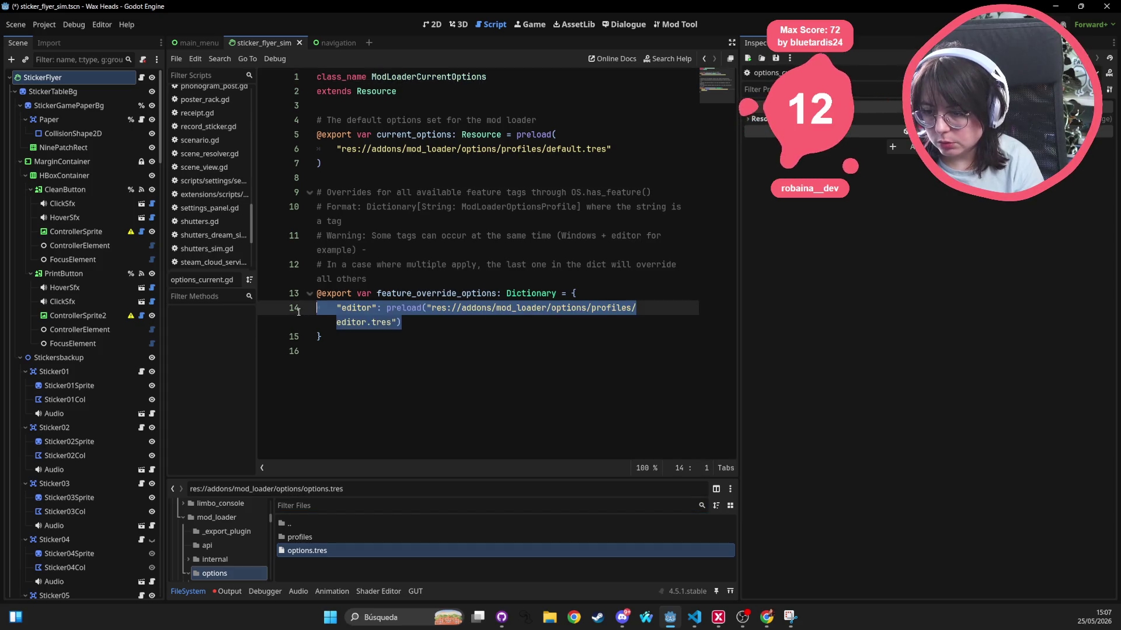
double_click(409, 134)
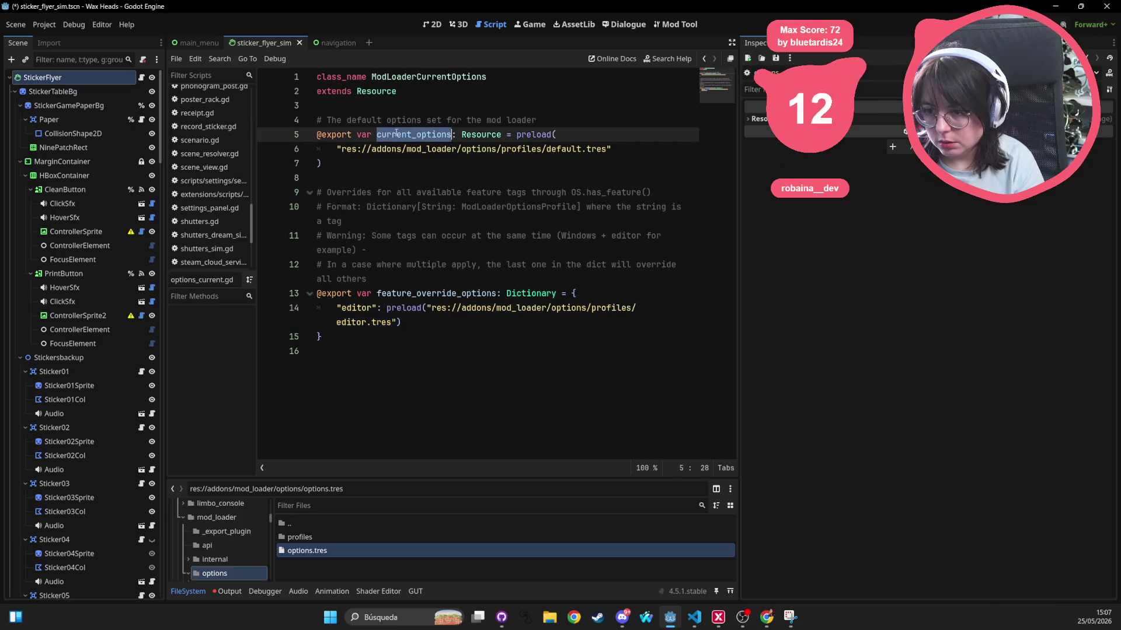
left_click_drag(295, 134, 283, 149)
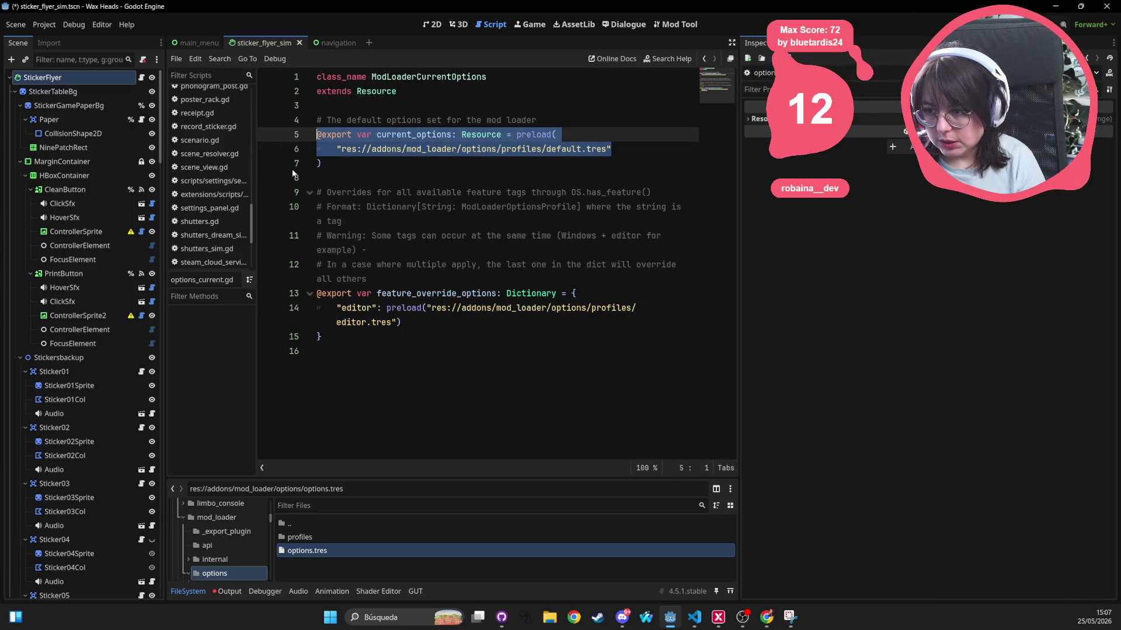
Filter FileSystem for 'defa' and compare the default.tres profile files
left_click(334, 503)
type("defa")
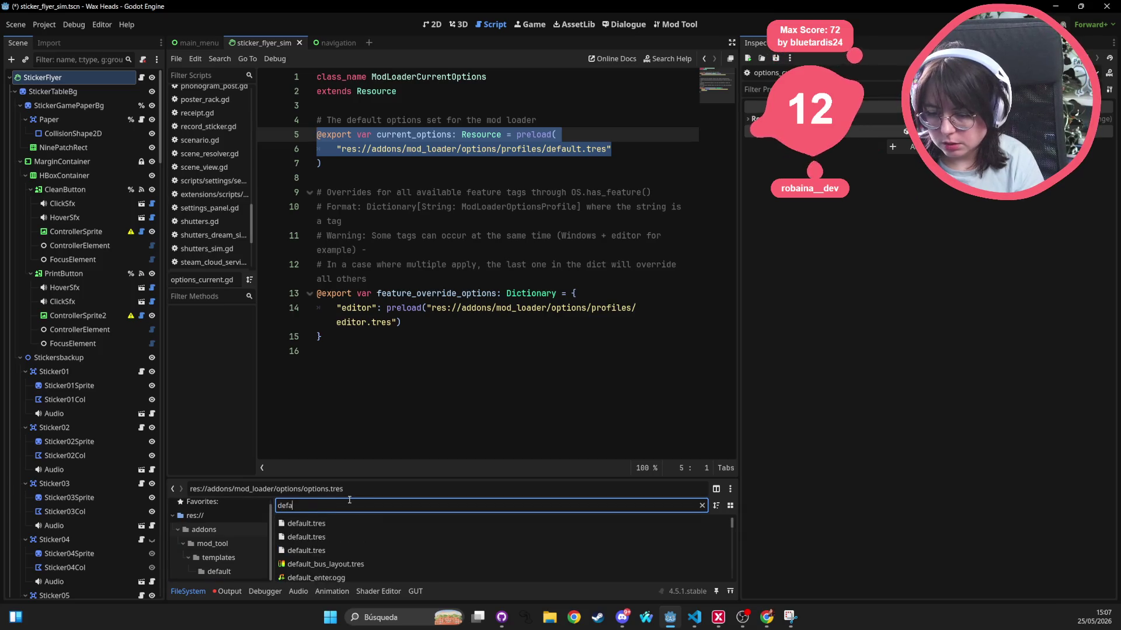
left_click(321, 524)
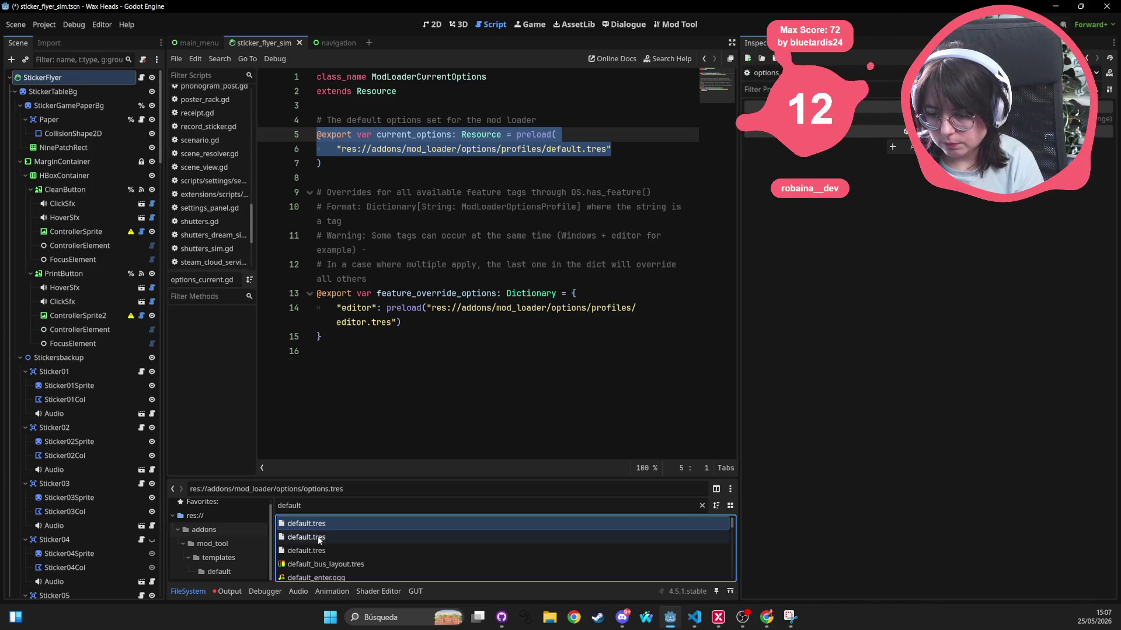
left_click(321, 537)
left_click(321, 551)
left_click(321, 536)
left_click(322, 524)
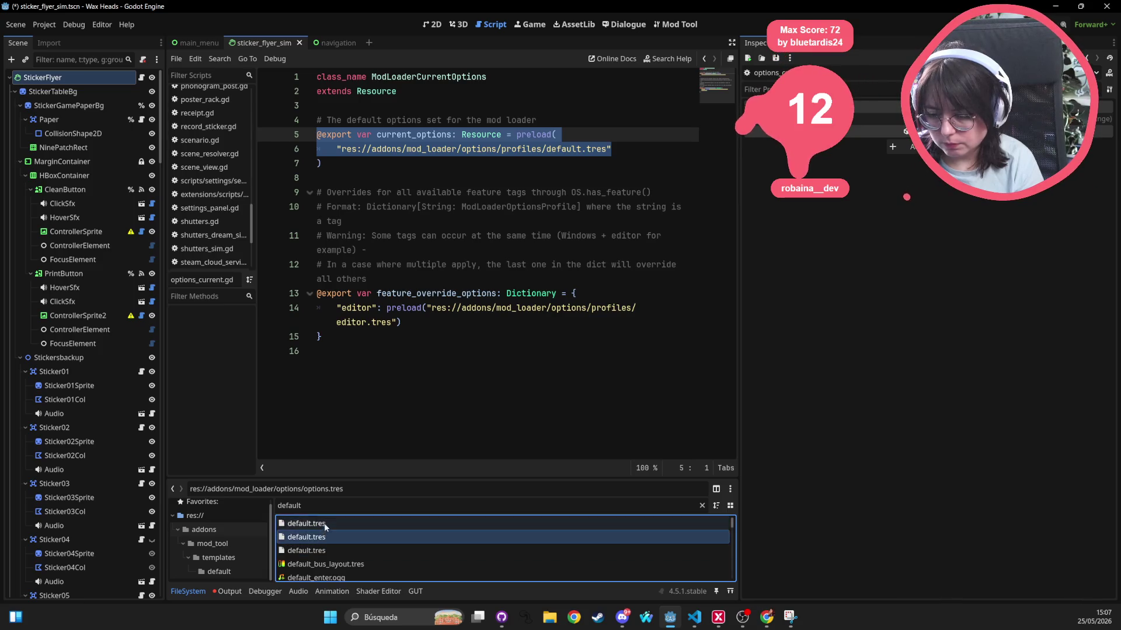
double_click(573, 148)
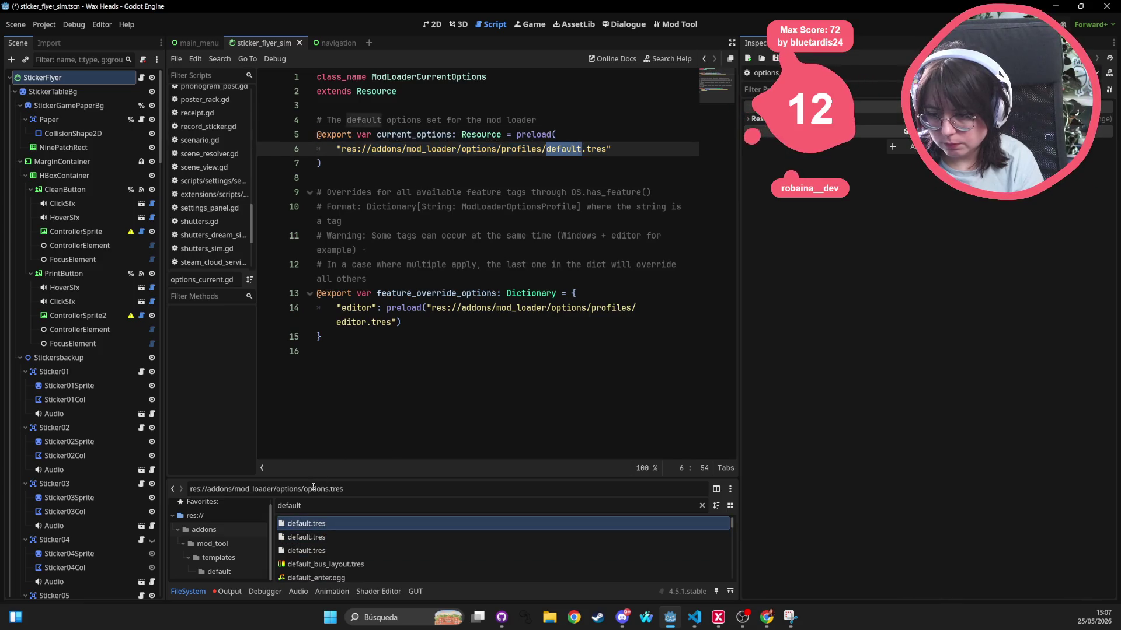
Filter for 'workshop', select production_workshop.tres and try that profile on line 6, saving
double_click(318, 504)
type("workshop")
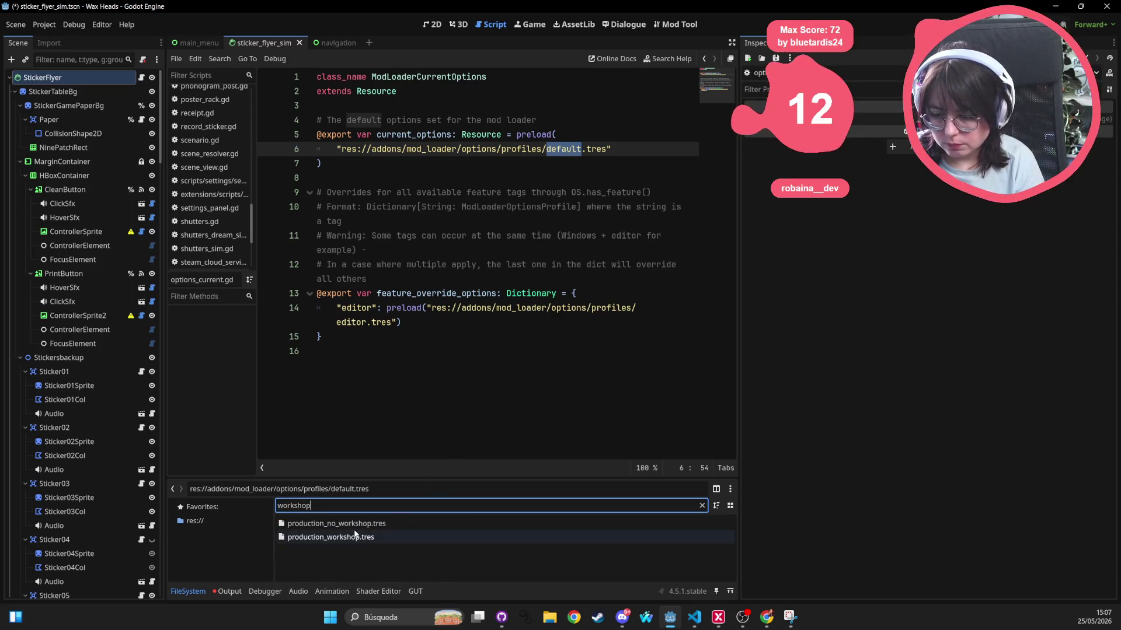
left_click(349, 538)
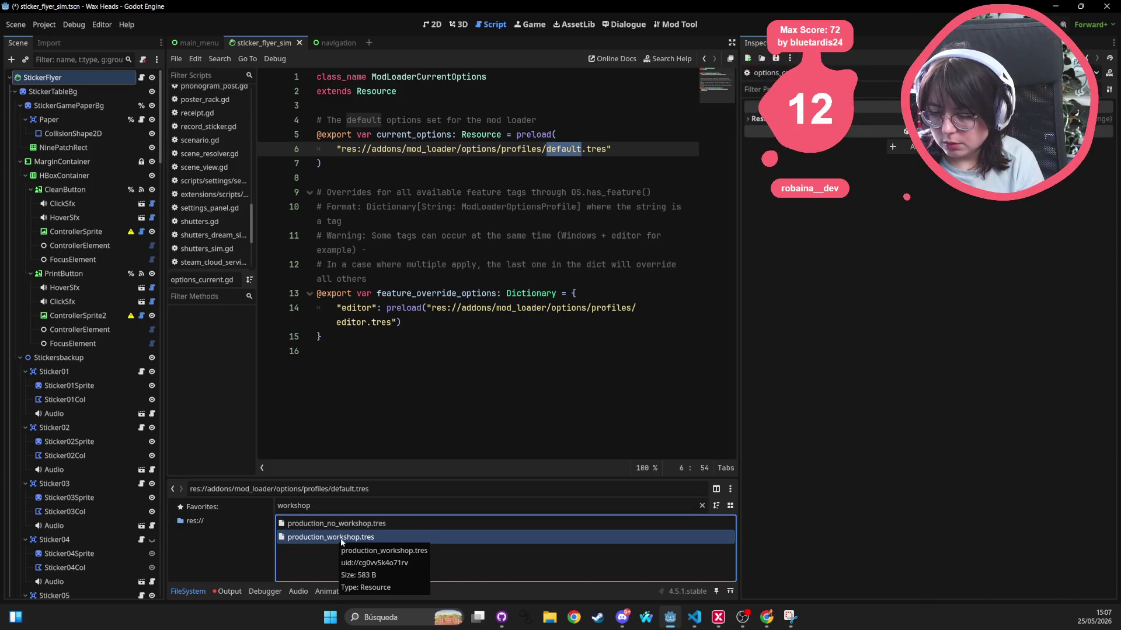
mouse_move(574, 148)
type("op")
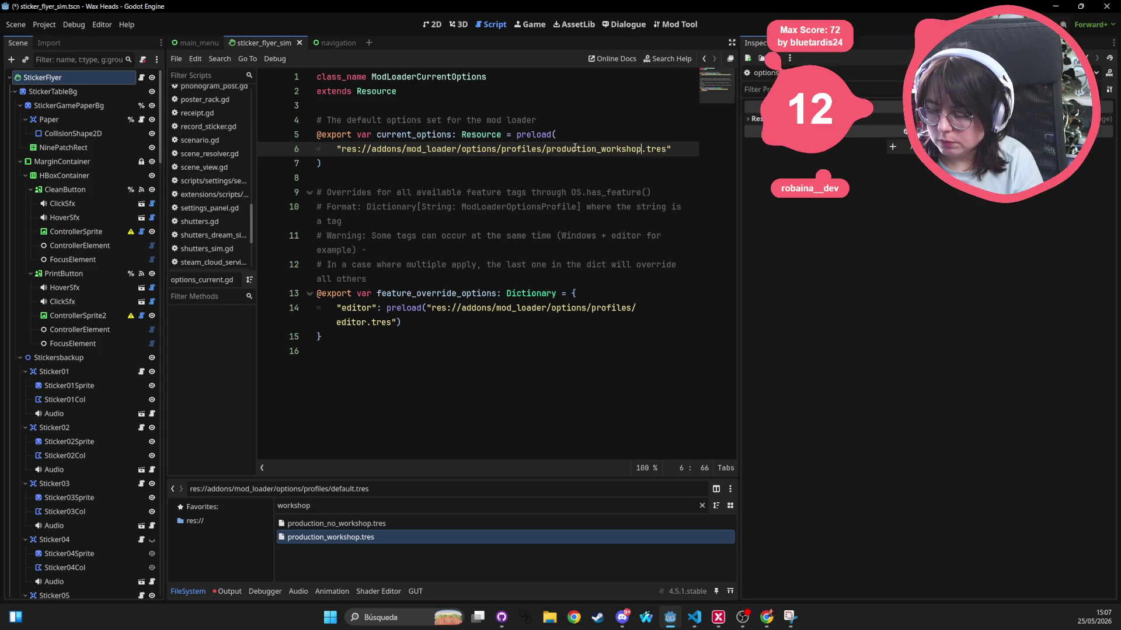
type("p")
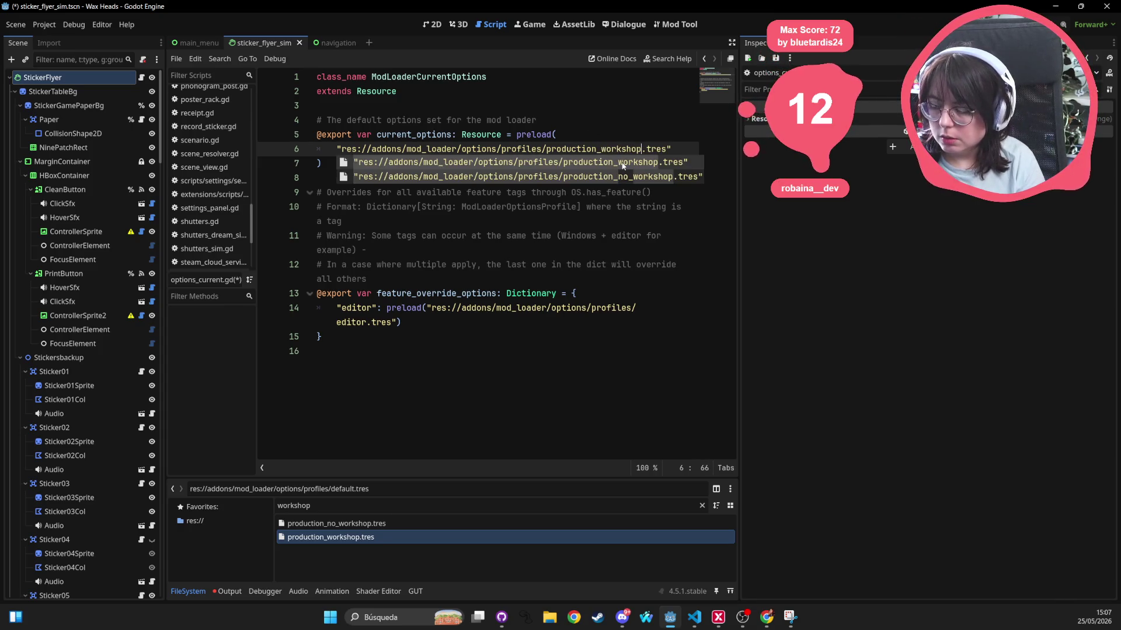
key("Escape")
key("Up")
key("Up")
key("ctrl+s")
Revert line 6 to preload default.tres and save the script
double_click(613, 150)
key("BackSpace")
key("ctrl+z")
key("ctrl+z")
key("ctrl+z")
key("ctrl+s")
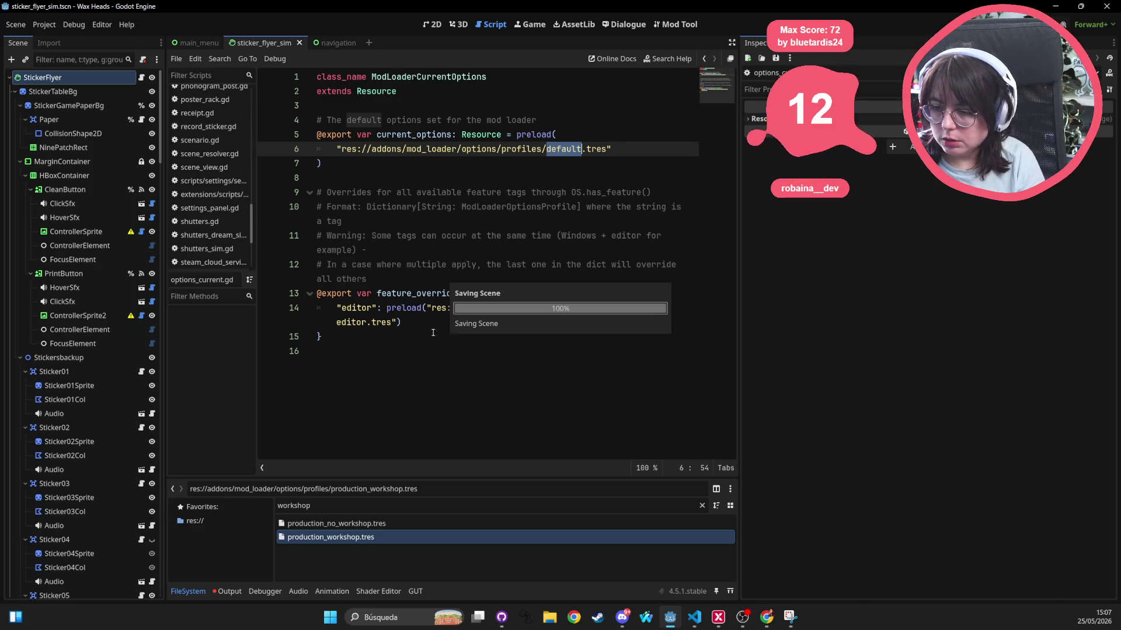
Add a "steam" entry on line 15 preloading the production_workshop profile path
key("Down")
key("Down")
key("Down")
key("Return")
type("\"steam\": preload(")
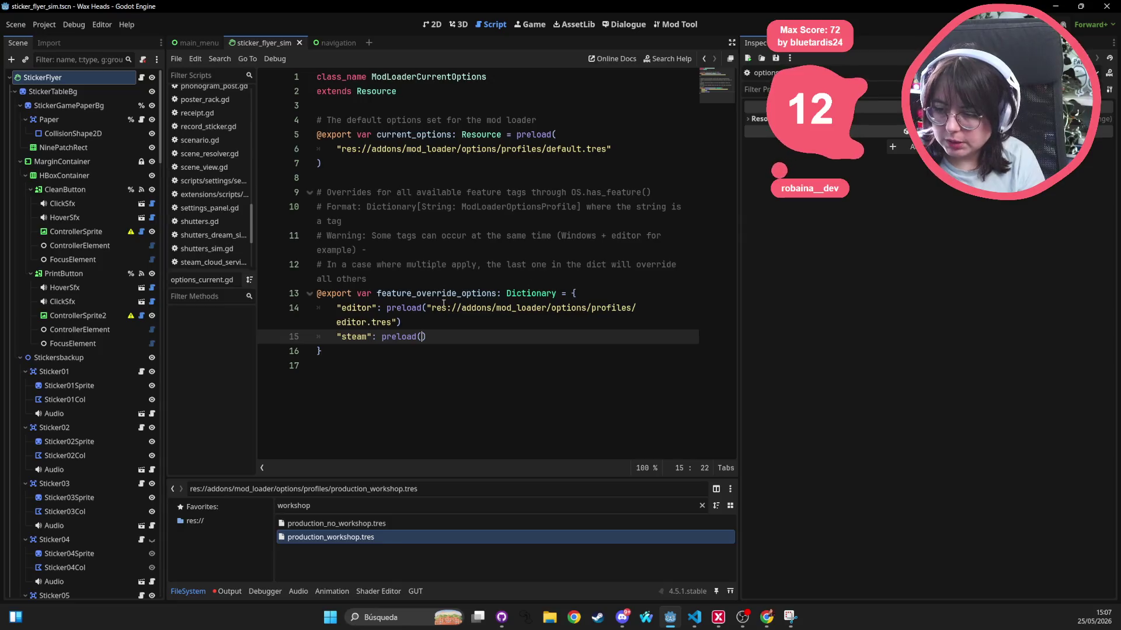
left_click_drag(428, 307, 398, 322)
key("ctrl+c")
left_click(421, 338)
key("ctrl+v")
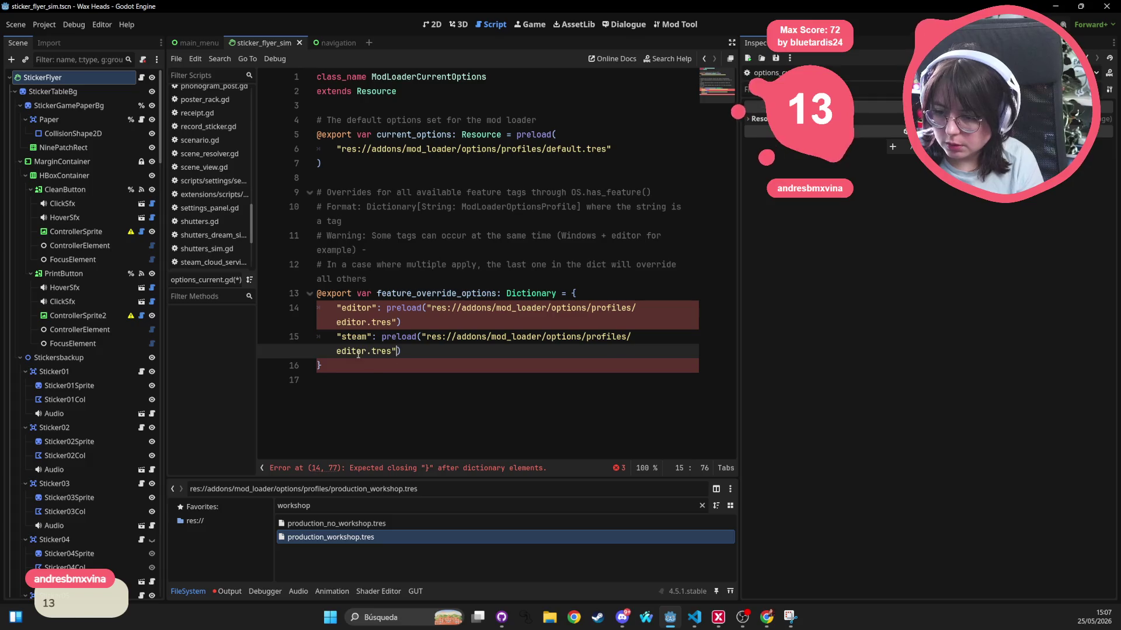
double_click(359, 352)
type("produ")
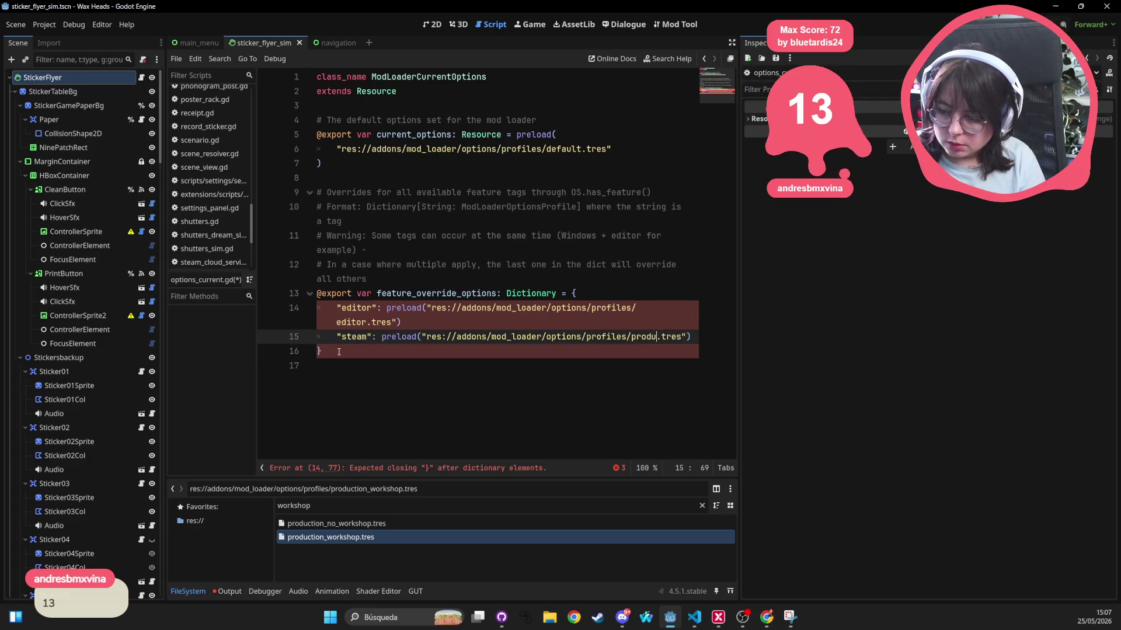
type("ction_wo")
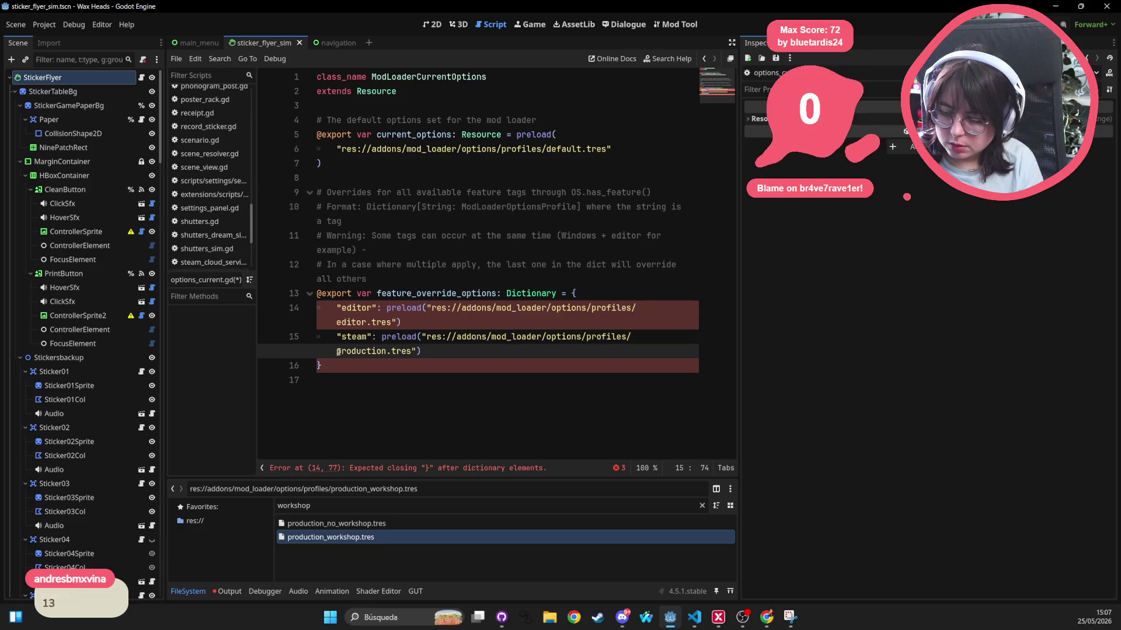
type("rkshop")
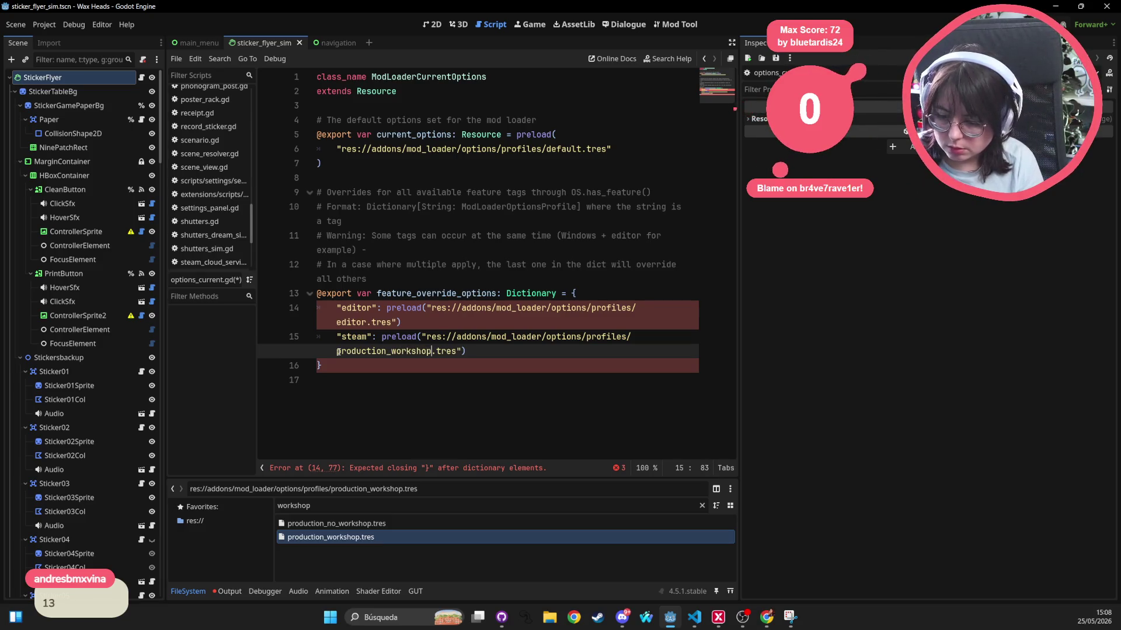
Review production_workshop.tres's file actions and add a blank line after the steam entry
right_click(331, 537)
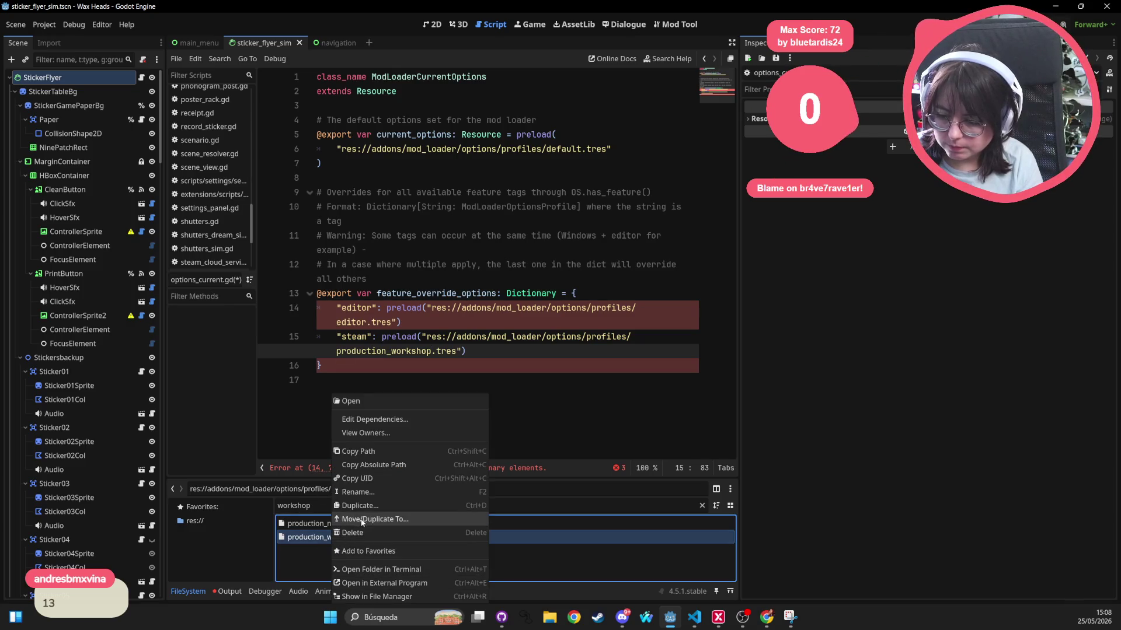
left_click(358, 452)
left_click(423, 337)
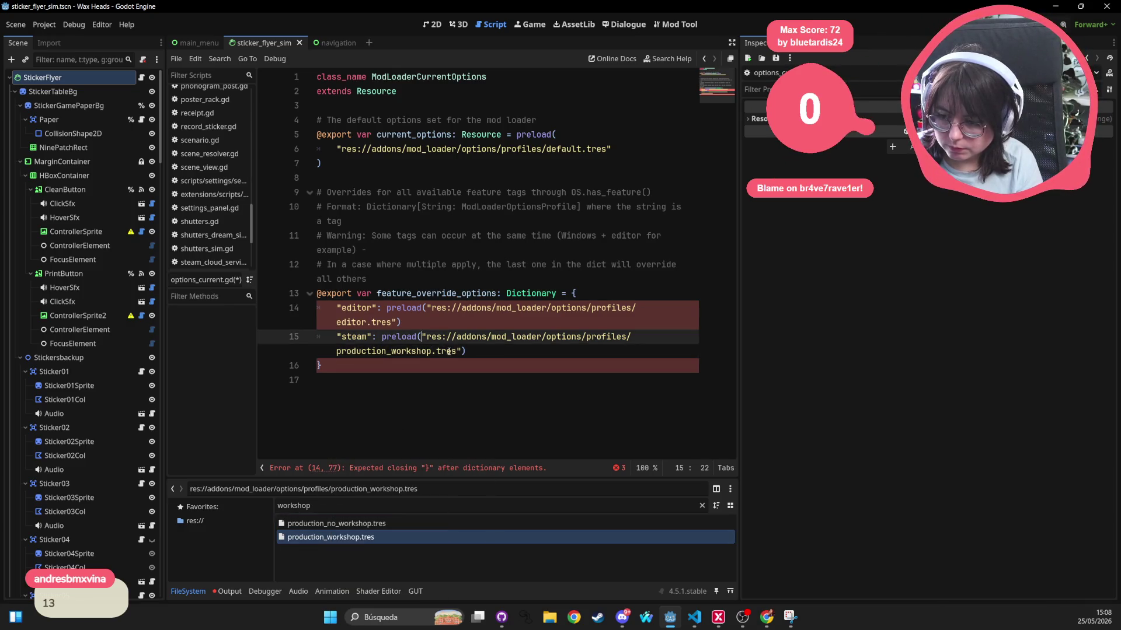
left_click(485, 350, "shift")
left_click(491, 347)
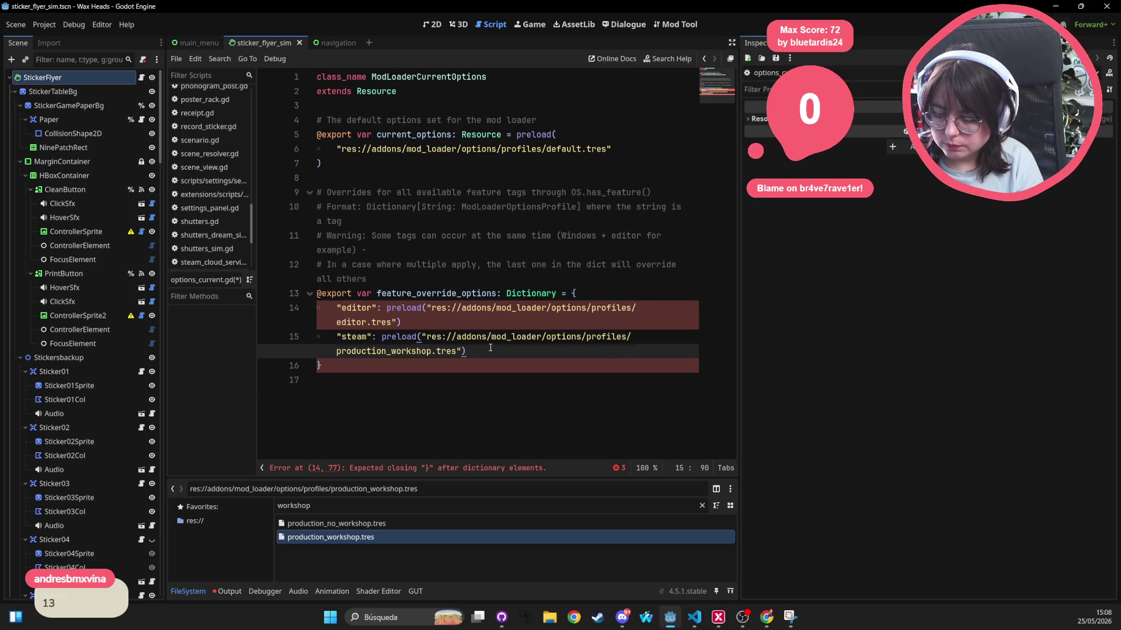
key("Return")
Open Project Settings on the Input Map tab
left_click(43, 25)
left_click(58, 38)
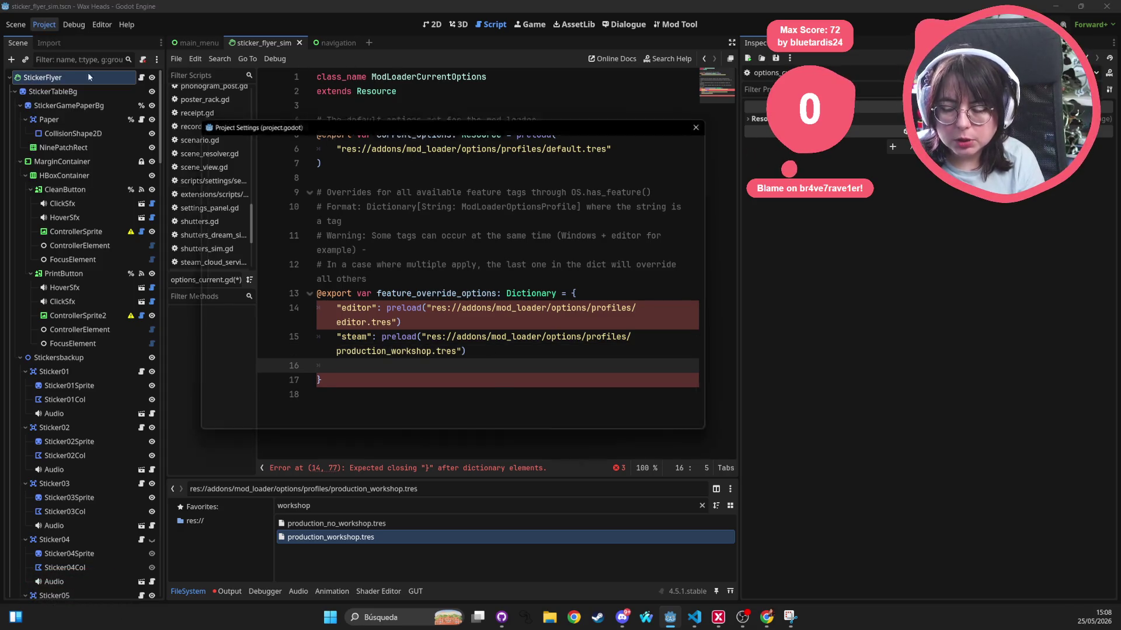
left_click(260, 144)
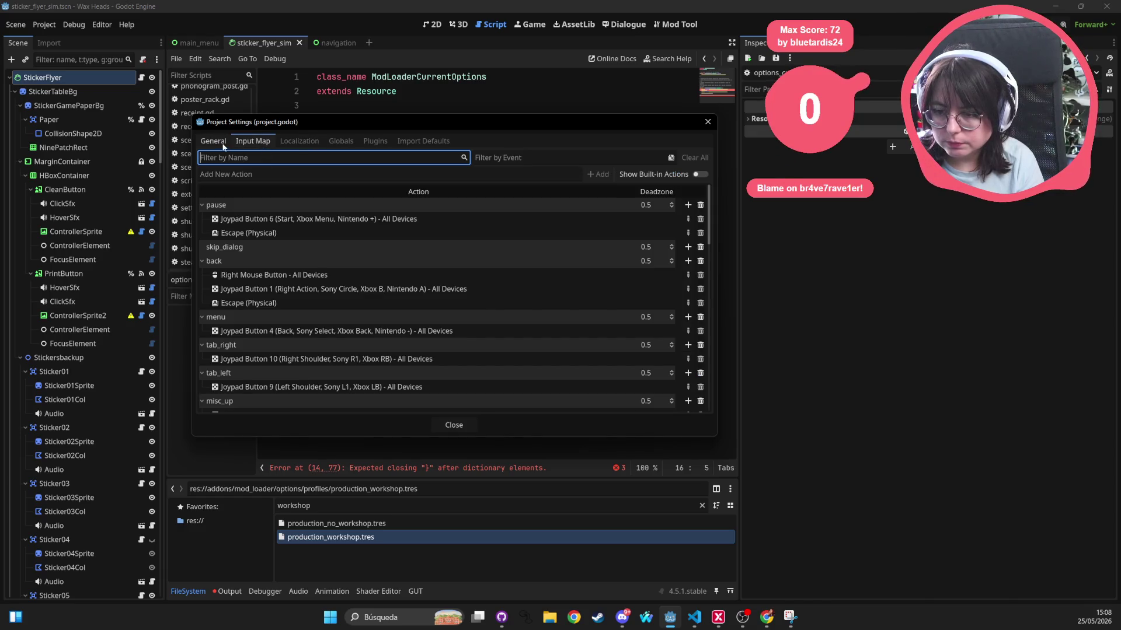
Collapse the back, menu, tab, misc and aux_1 actions in the Input Map
left_click(226, 143)
left_click(255, 143)
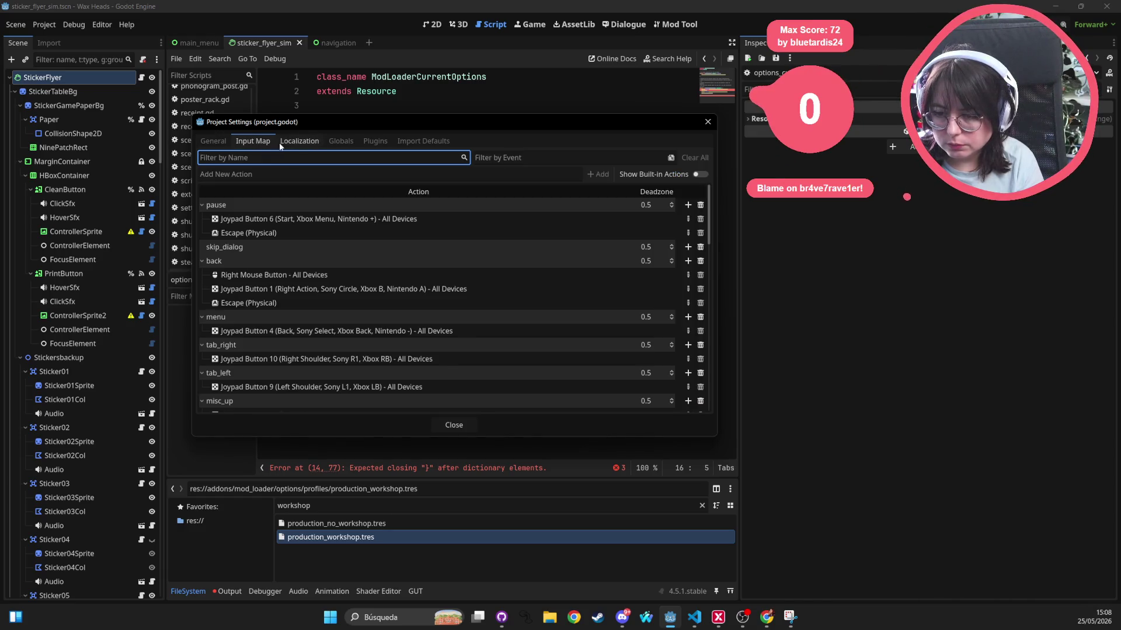
left_click(202, 260)
left_click(202, 275)
left_click(202, 289)
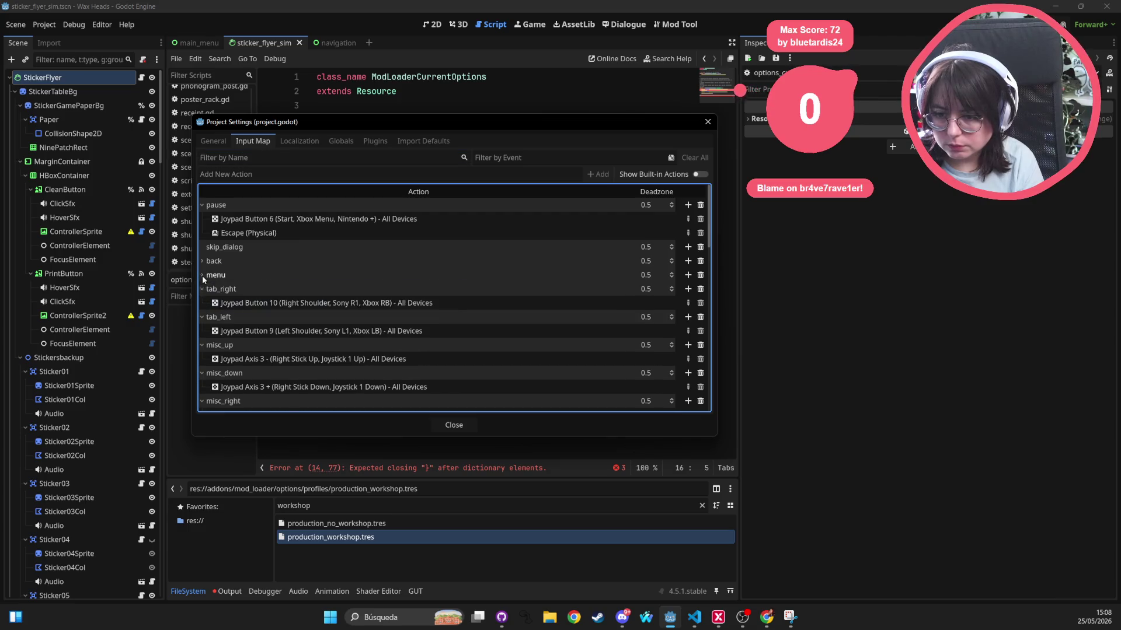
left_click(202, 303)
left_click(202, 317)
left_click(202, 331)
left_click(202, 345)
left_click(202, 359)
left_click(202, 373)
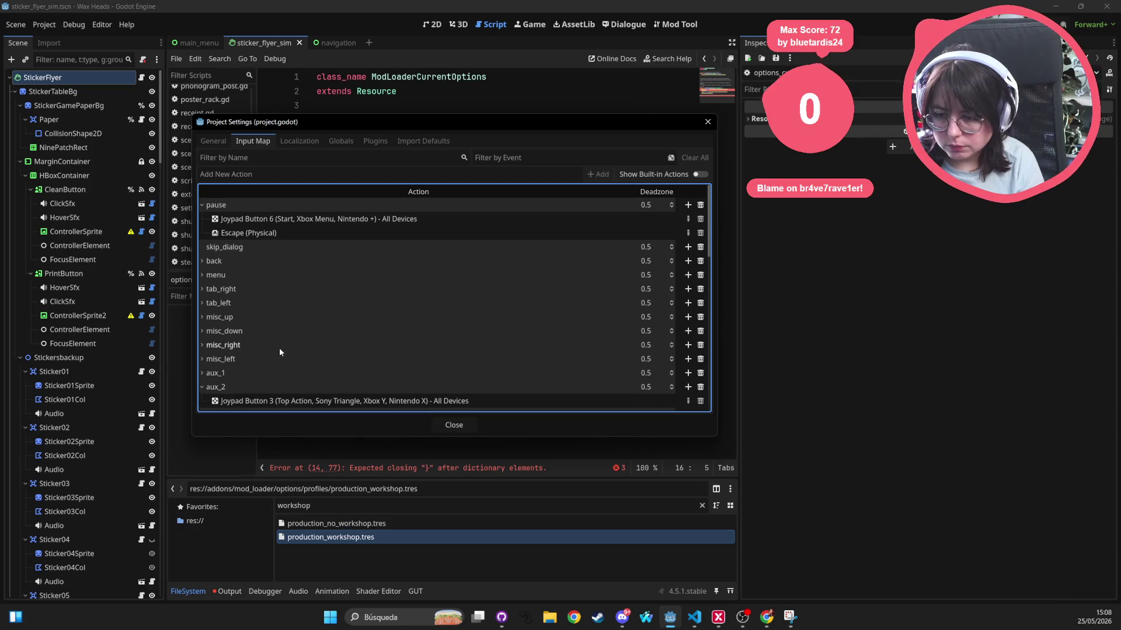
Close Project Settings and open the Export dialog
left_click(707, 121)
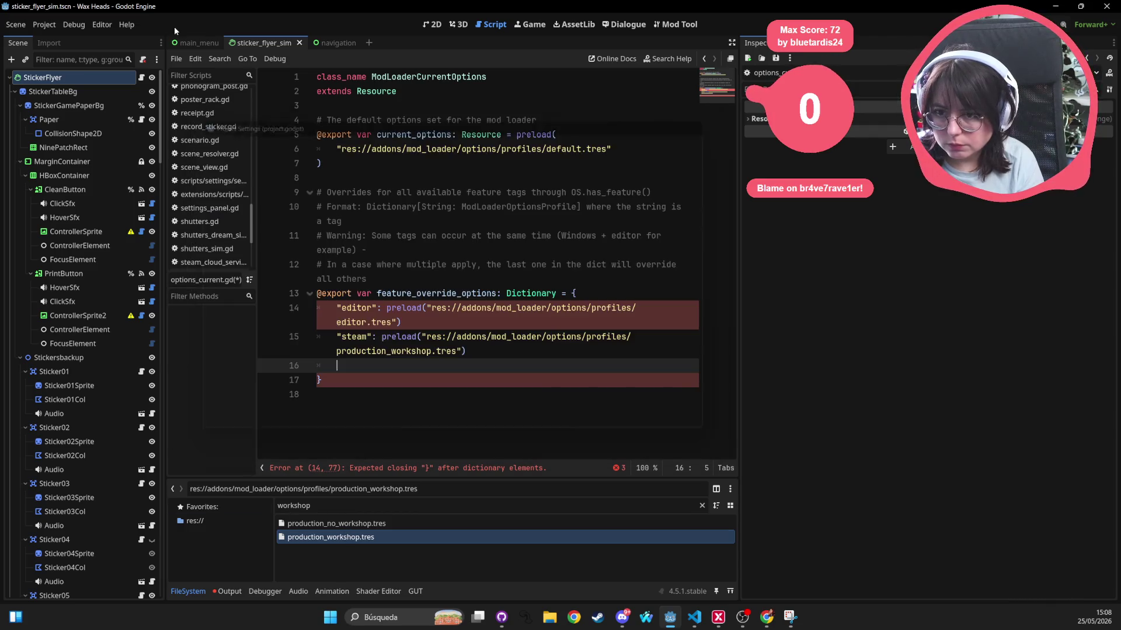
left_click(44, 24)
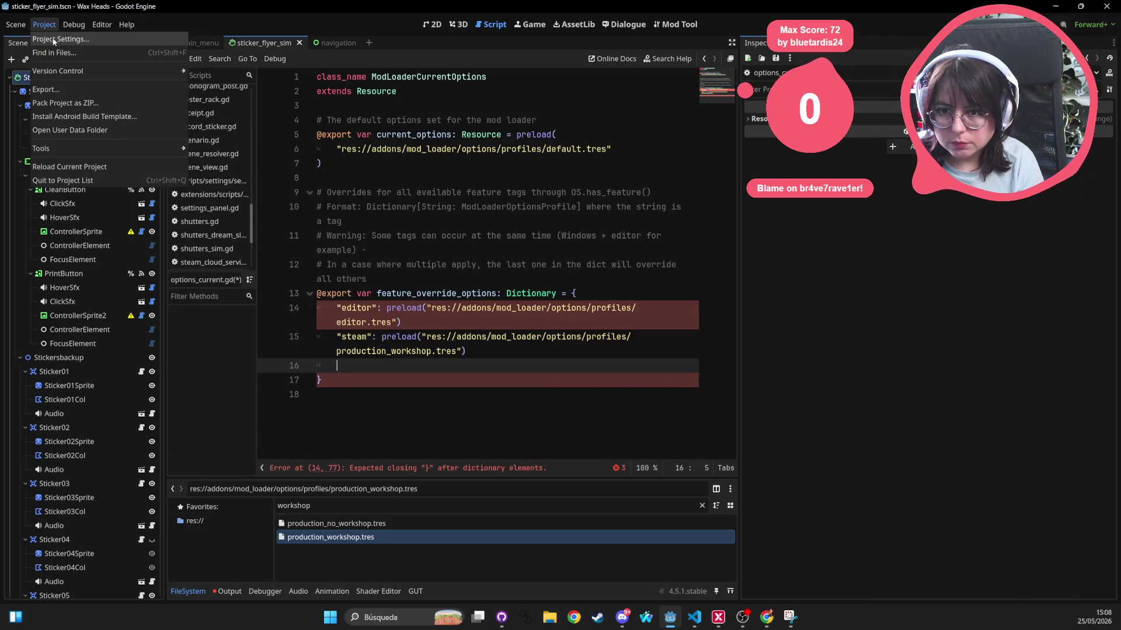
left_click(64, 90)
Check the Windows Clean (Runnable) preset's Resources, Patches and Features, highlighting mod_support
left_click(463, 109)
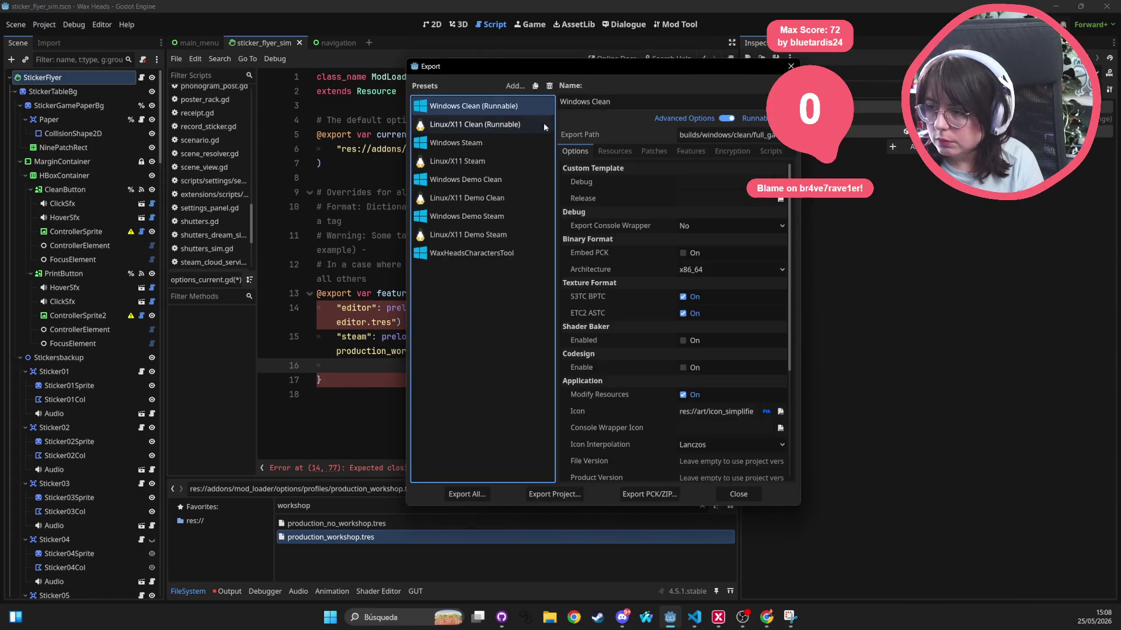
left_click(612, 149)
left_click(659, 152)
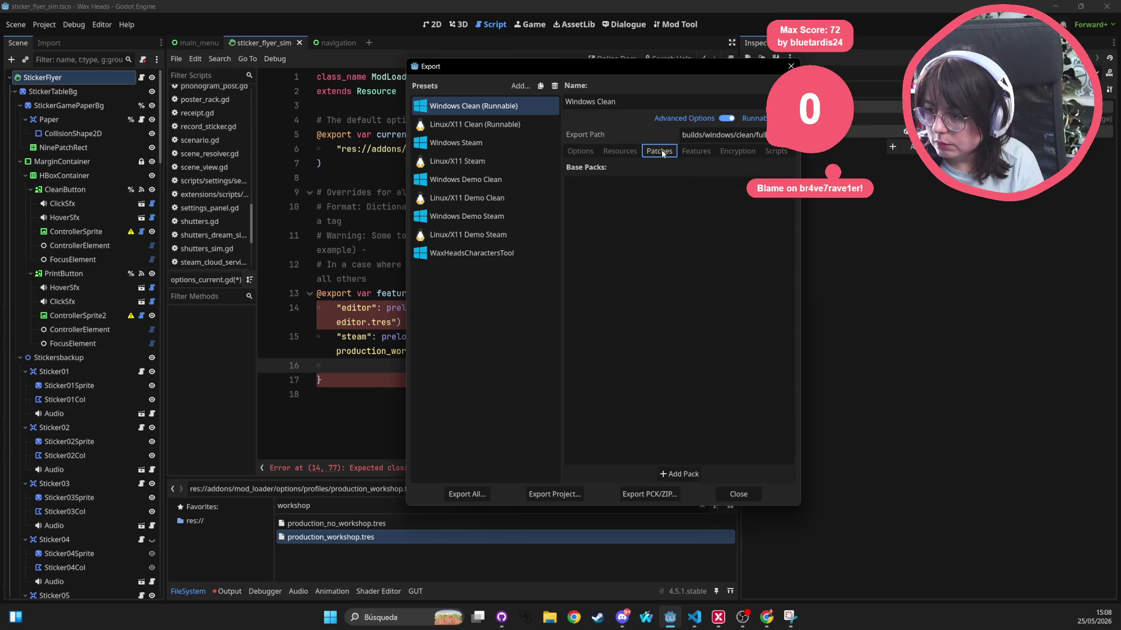
left_click(696, 151)
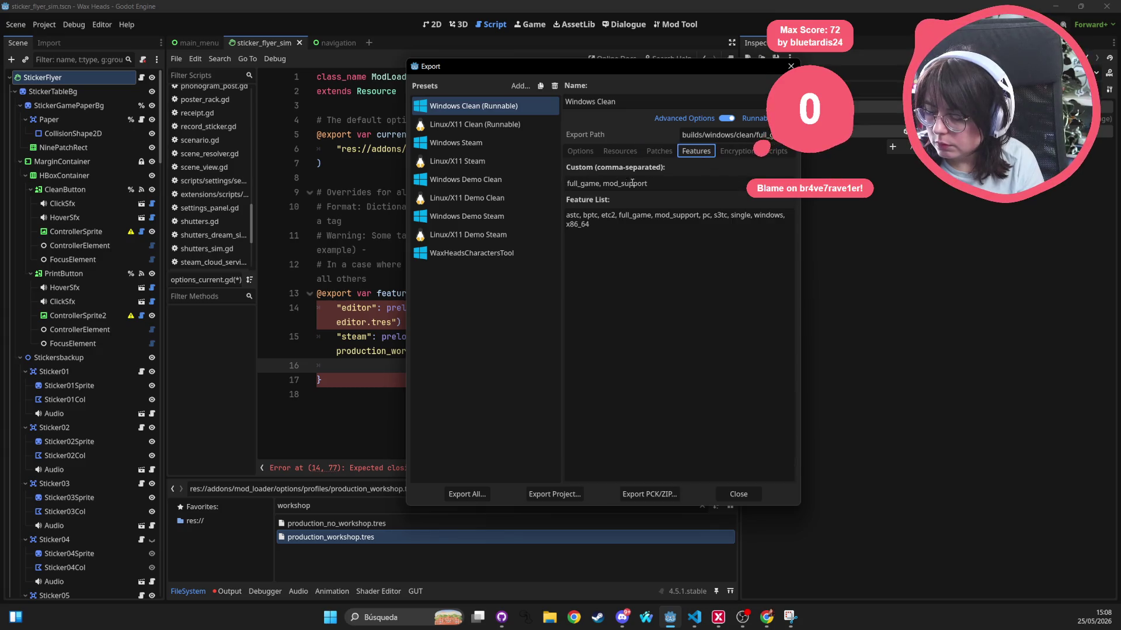
double_click(604, 184)
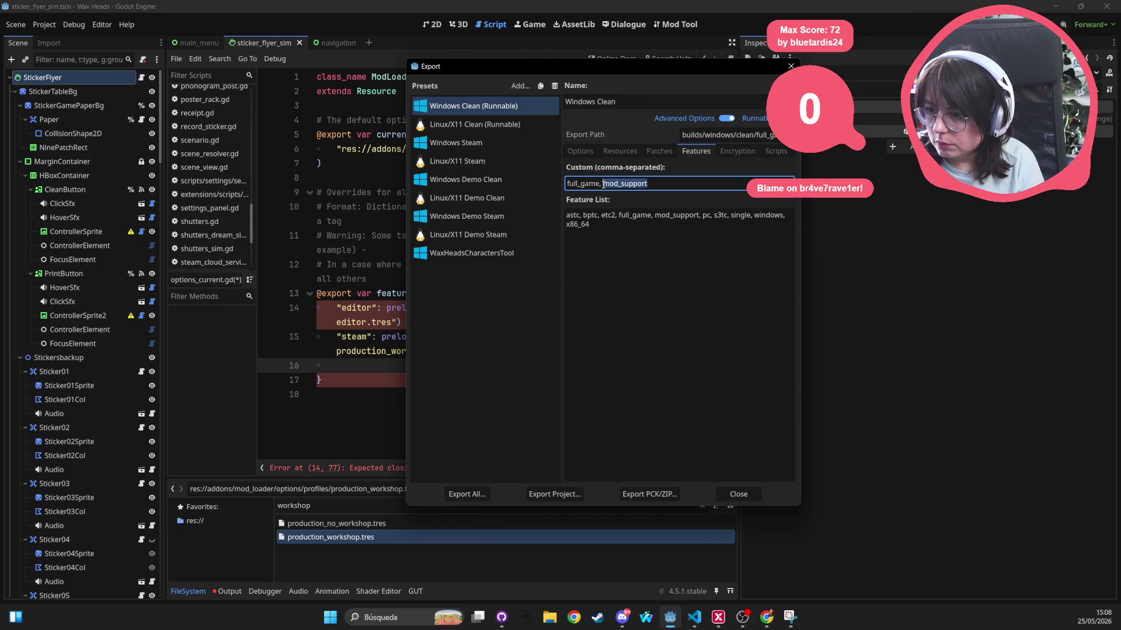
Review the feature lists of the Clean, Steam, Demo and WaxHeadsCharactersTool presets
left_click(486, 125)
left_click(488, 142)
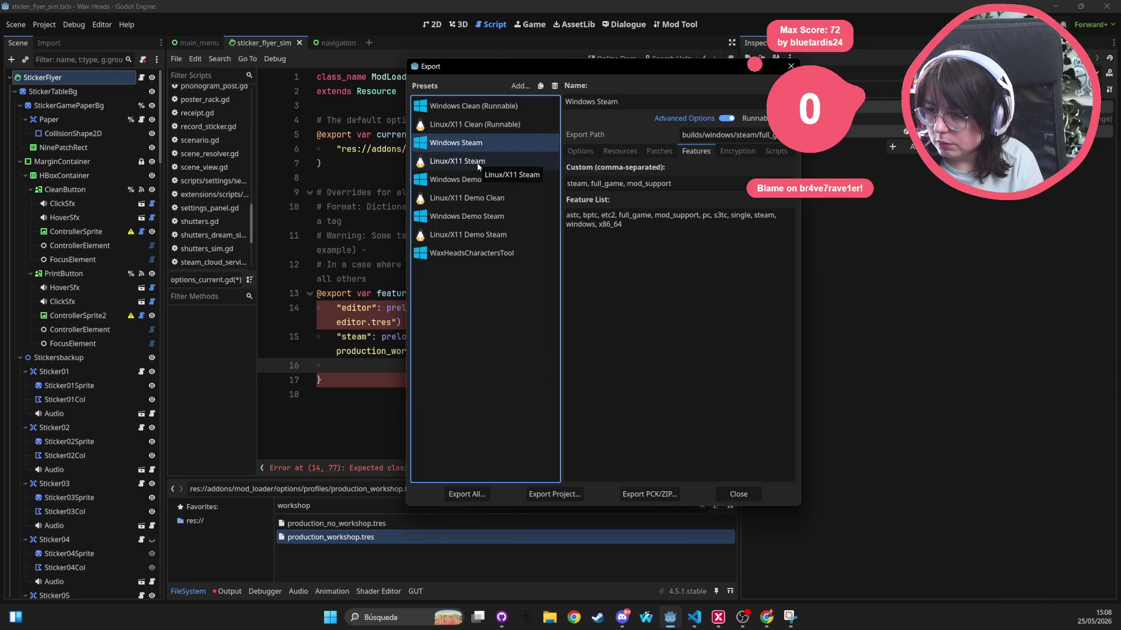
left_click(478, 162)
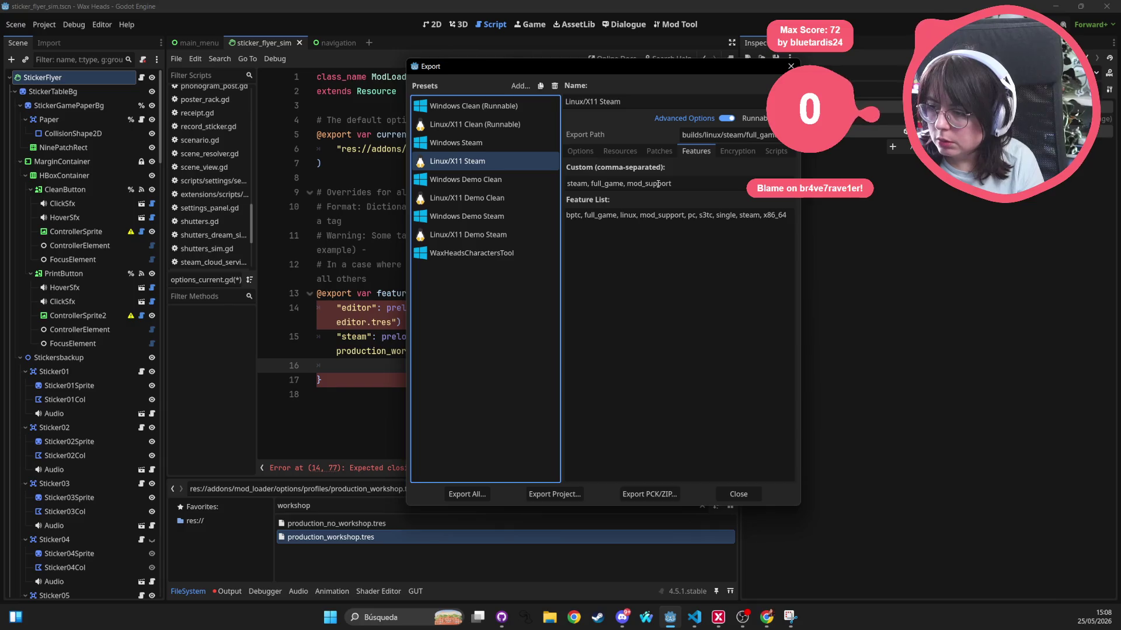
left_click(500, 181)
left_click(499, 198)
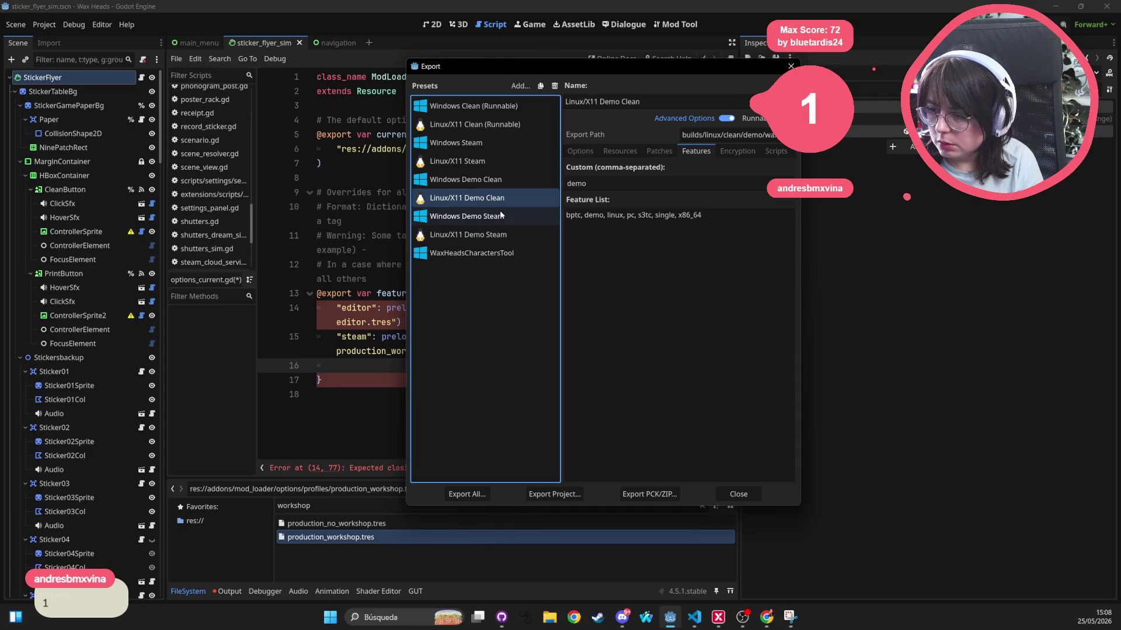
left_click(509, 185)
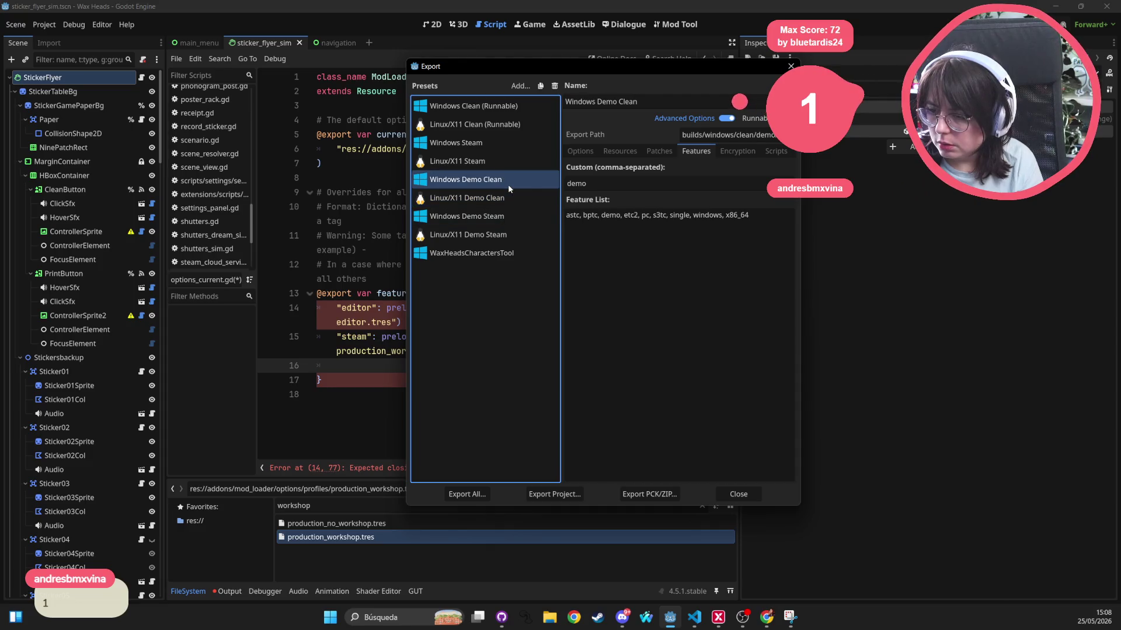
left_click(505, 199)
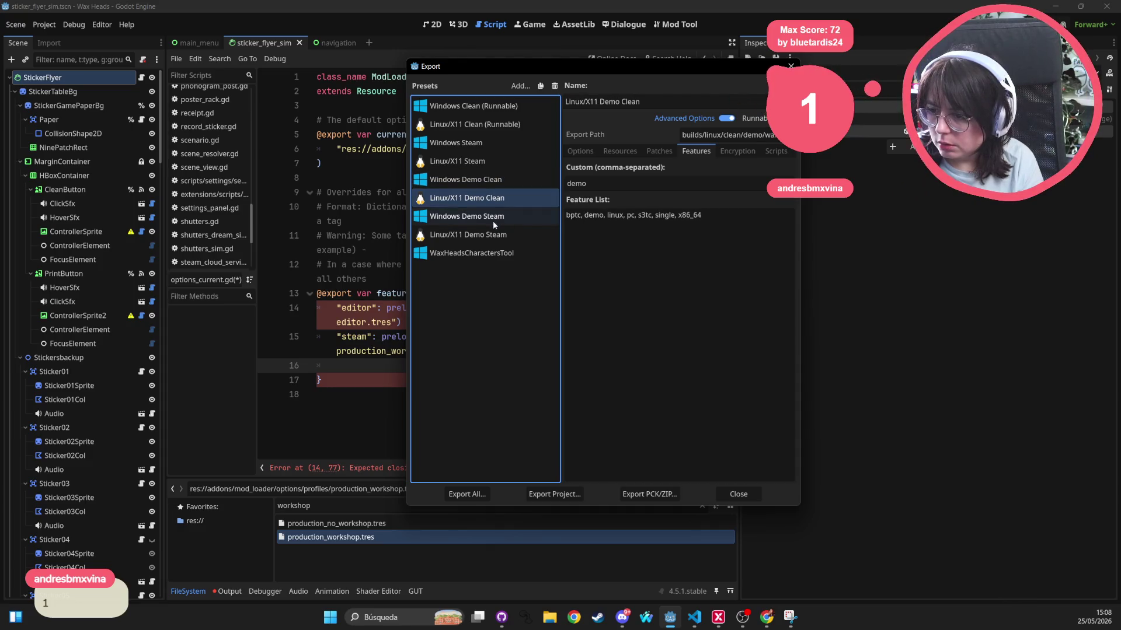
left_click(493, 217)
left_click(488, 236)
left_click(486, 260)
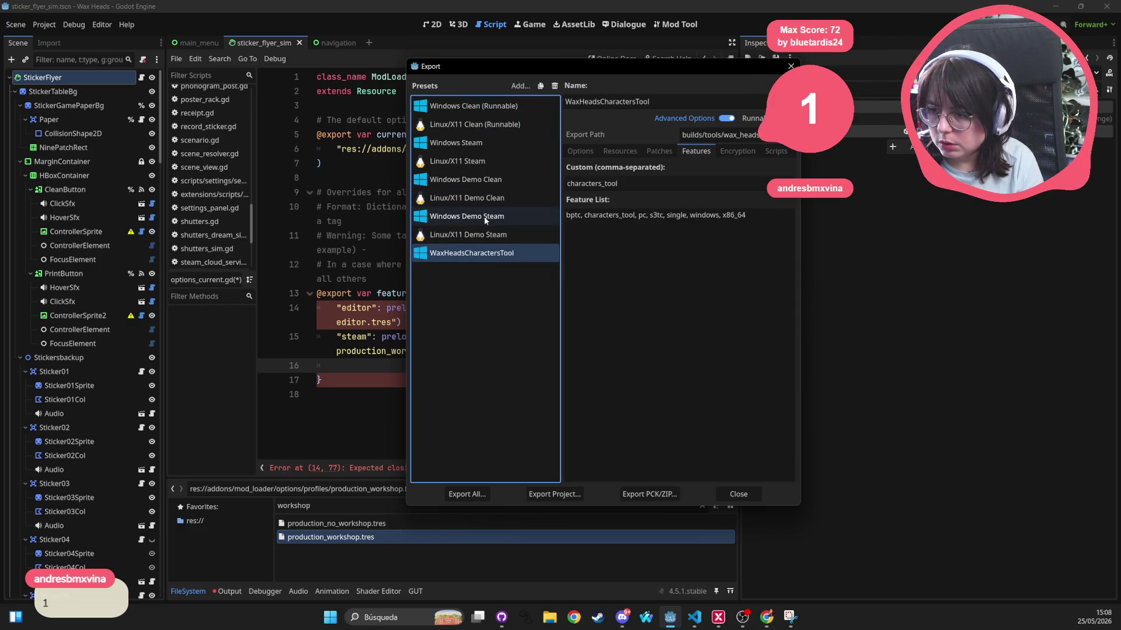
Compare the Windows Steam and Linux/X11 Steam presets' features
left_click(489, 164)
left_click(489, 147)
left_click(483, 163)
key("Up")
left_click(485, 165)
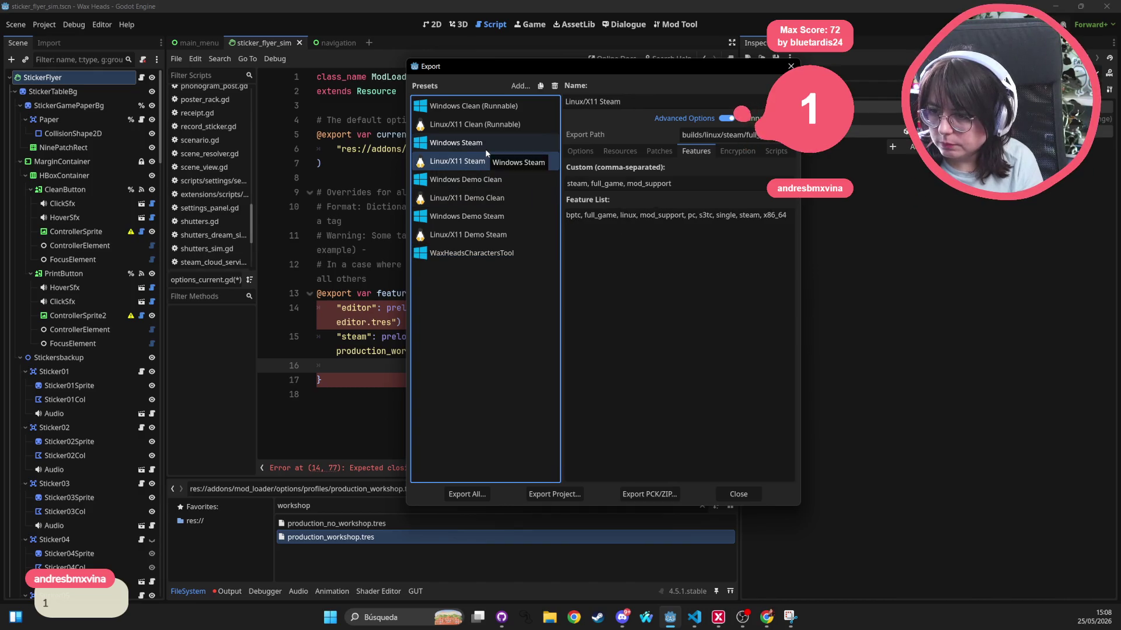
left_click(485, 148)
Compare the Windows Clean and Linux/X11 Clean presets' feature lists
left_click(495, 127)
left_click(503, 107)
key("Down")
left_click(504, 109)
key("Down")
left_click(504, 109)
key("Down")
left_click(496, 108)
key("Down")
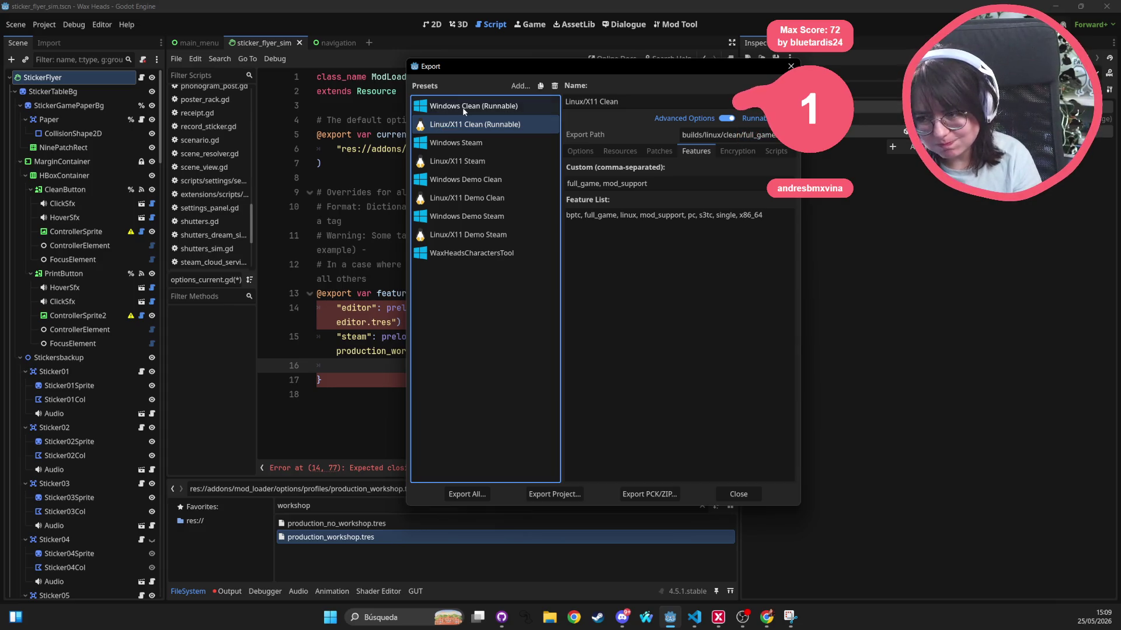
Recheck the Demo and Steam presets, finish on Windows Clean (Runnable) and close Export
left_click(461, 111)
key("Down")
key("Down")
key("Down")
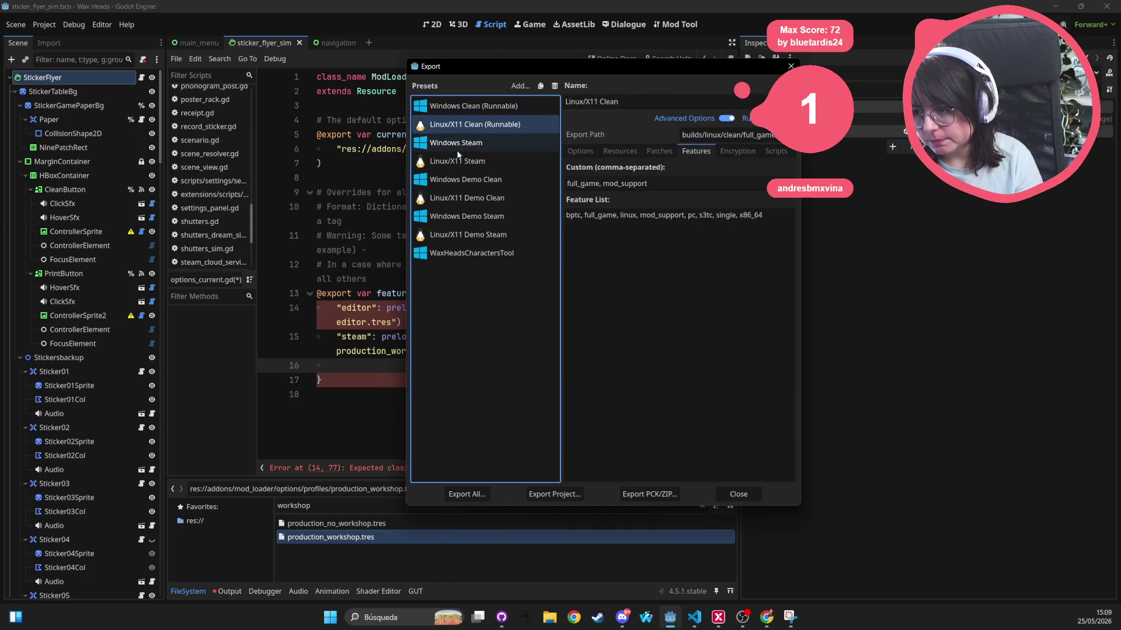
key("Up")
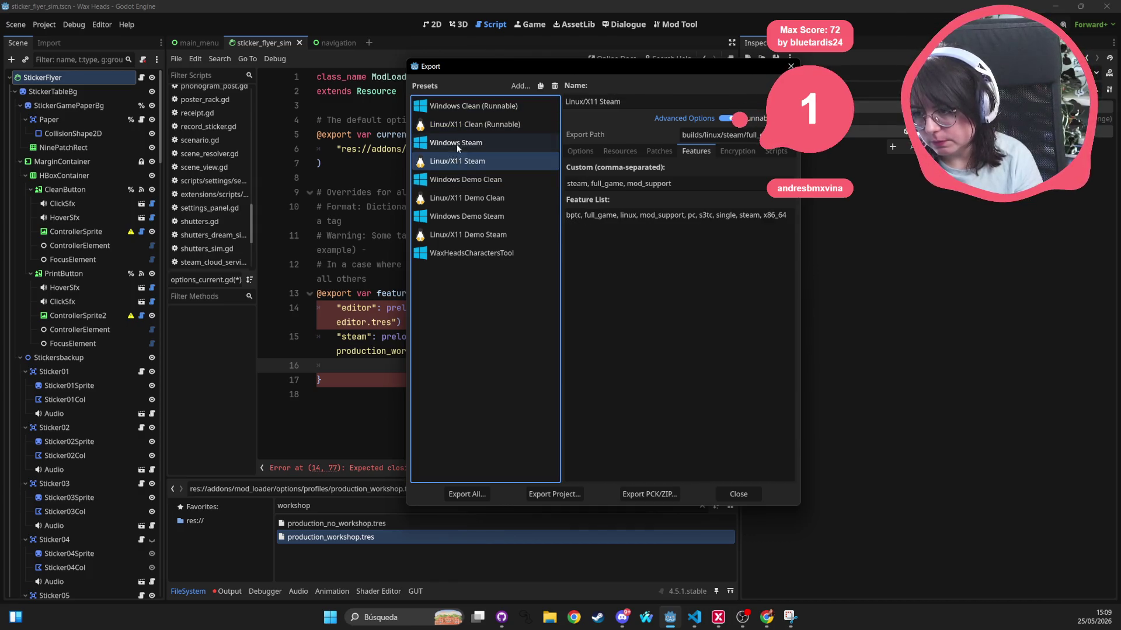
key("Up")
key("Down")
key("Up")
key("Down")
key("Up")
key("Down")
key("Up")
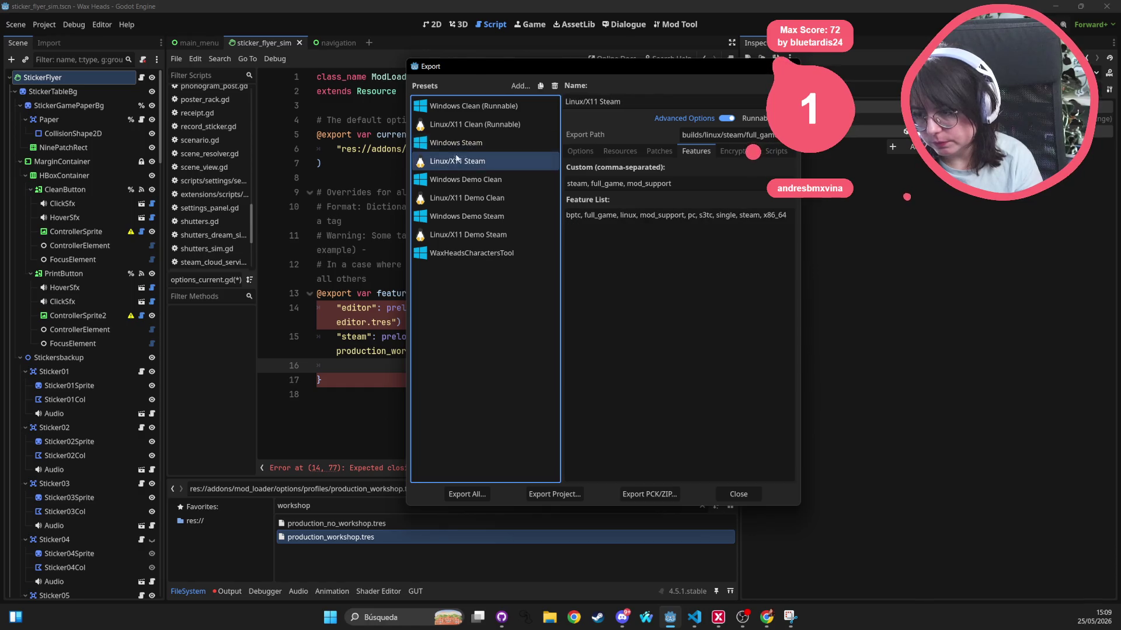
left_click(469, 108)
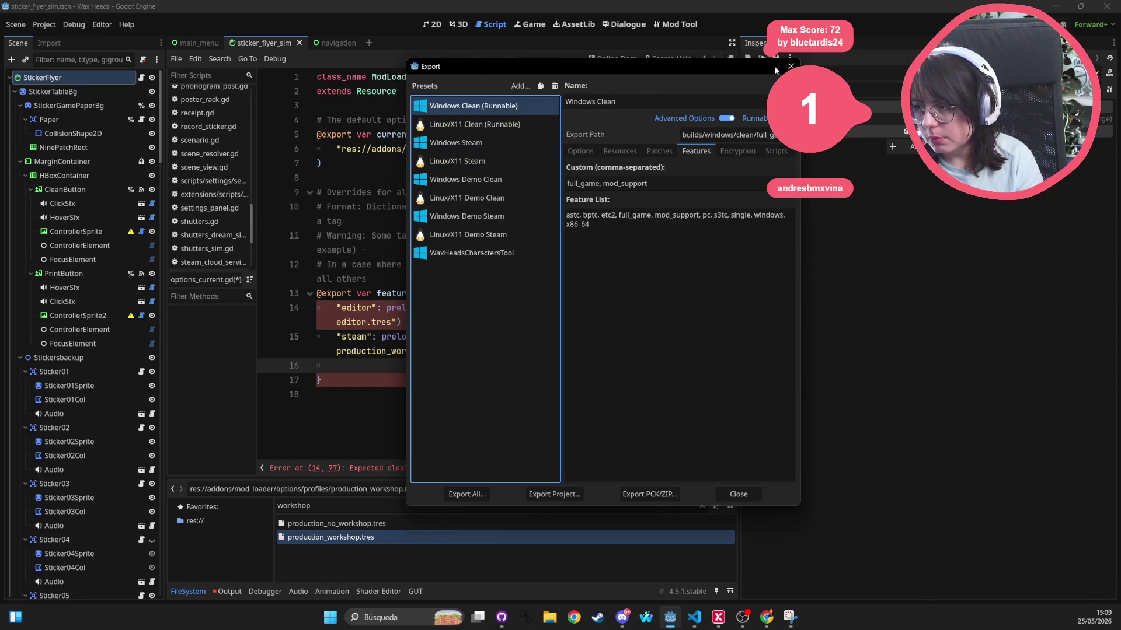
left_click(790, 66)
Change line 6's preload path from default to production_no_workshop.tres
double_click(563, 149)
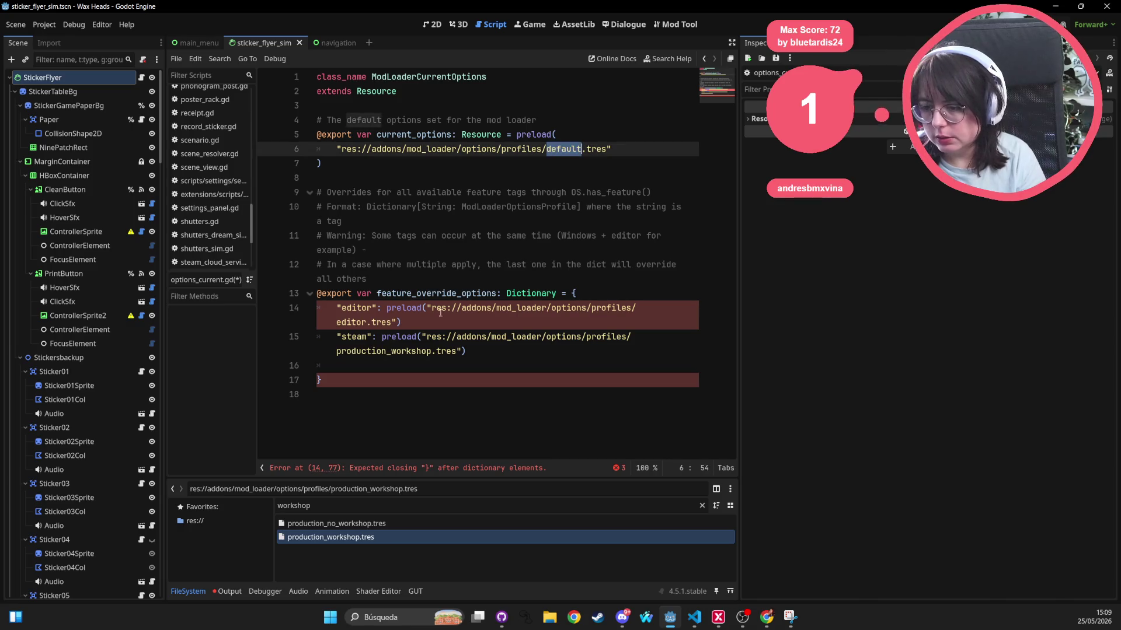
double_click(429, 351)
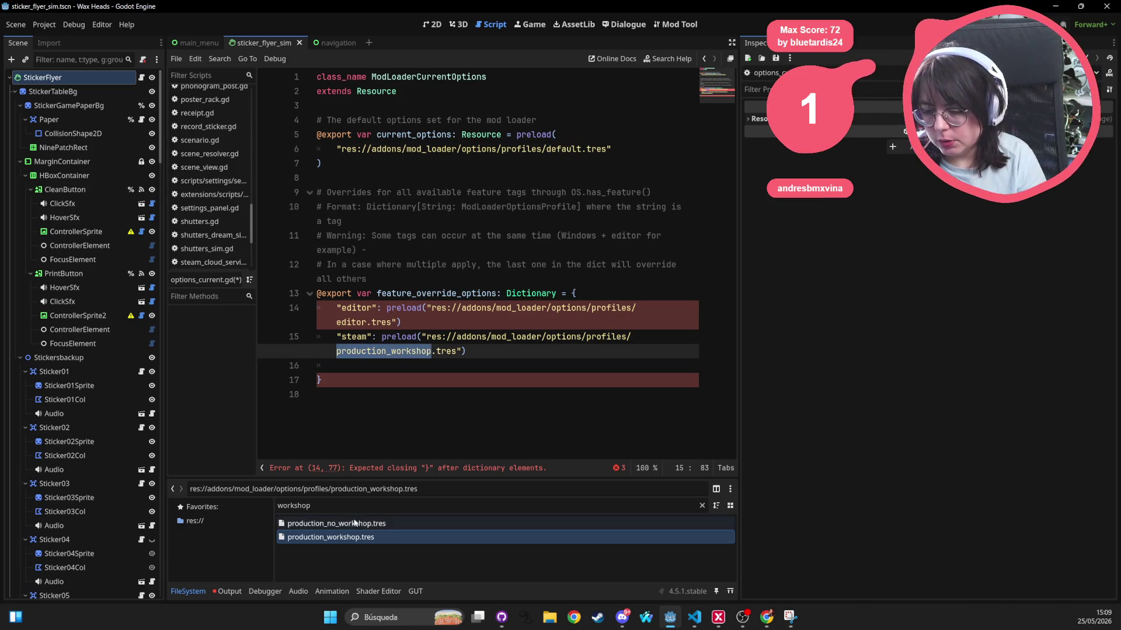
key("ctrl+c")
double_click(563, 149)
key("ctrl+v")
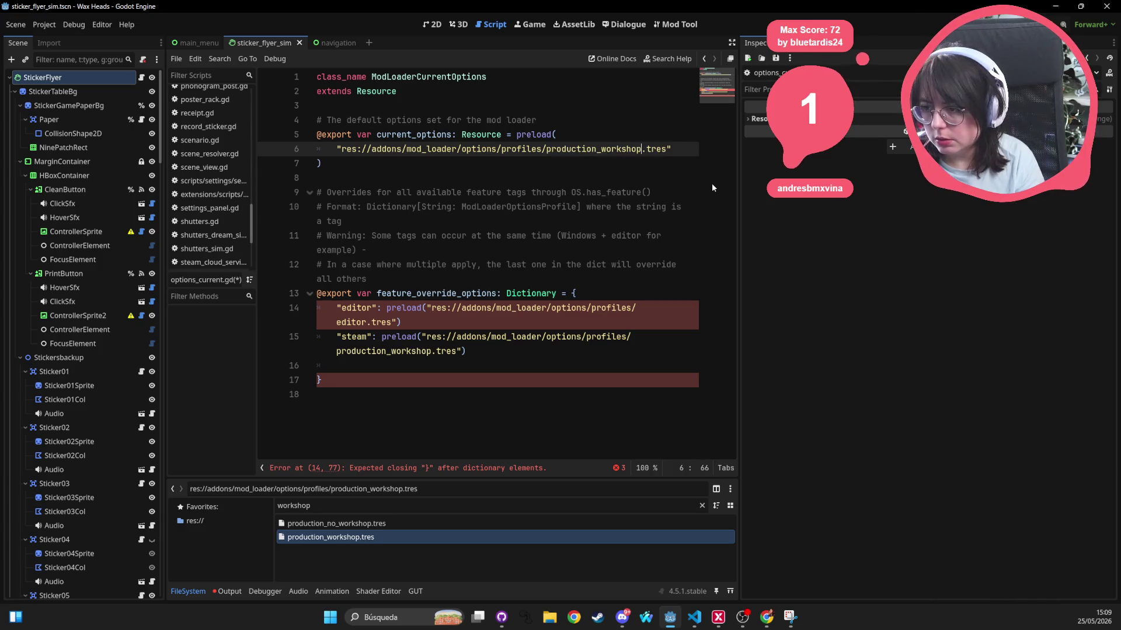
key("Right")
key("Right")
key("Right")
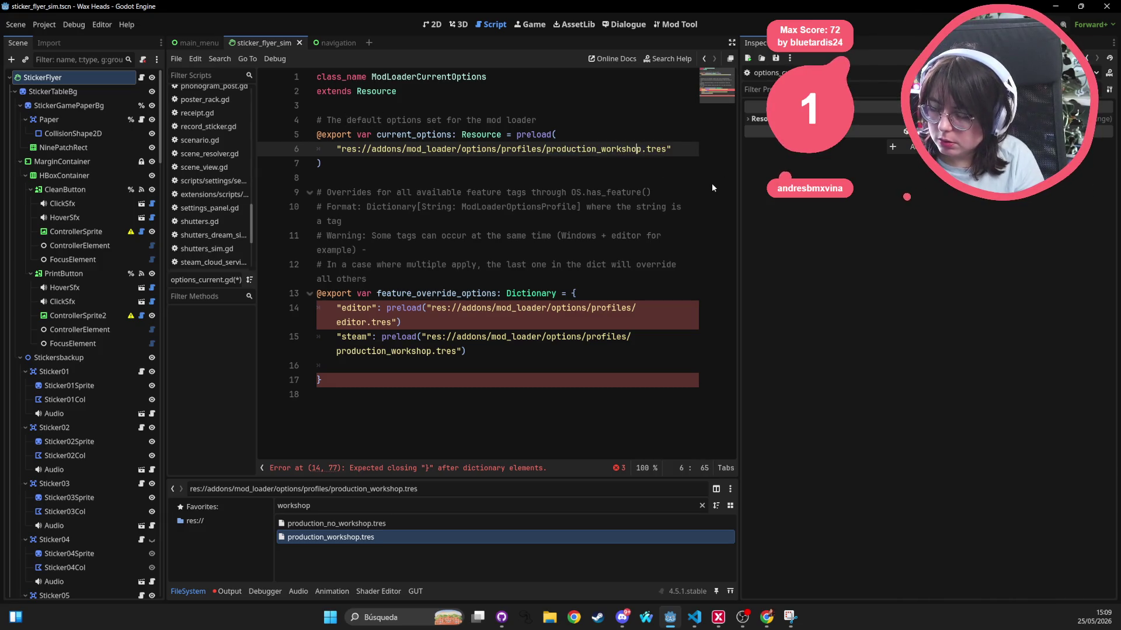
key("Left")
type("no_")
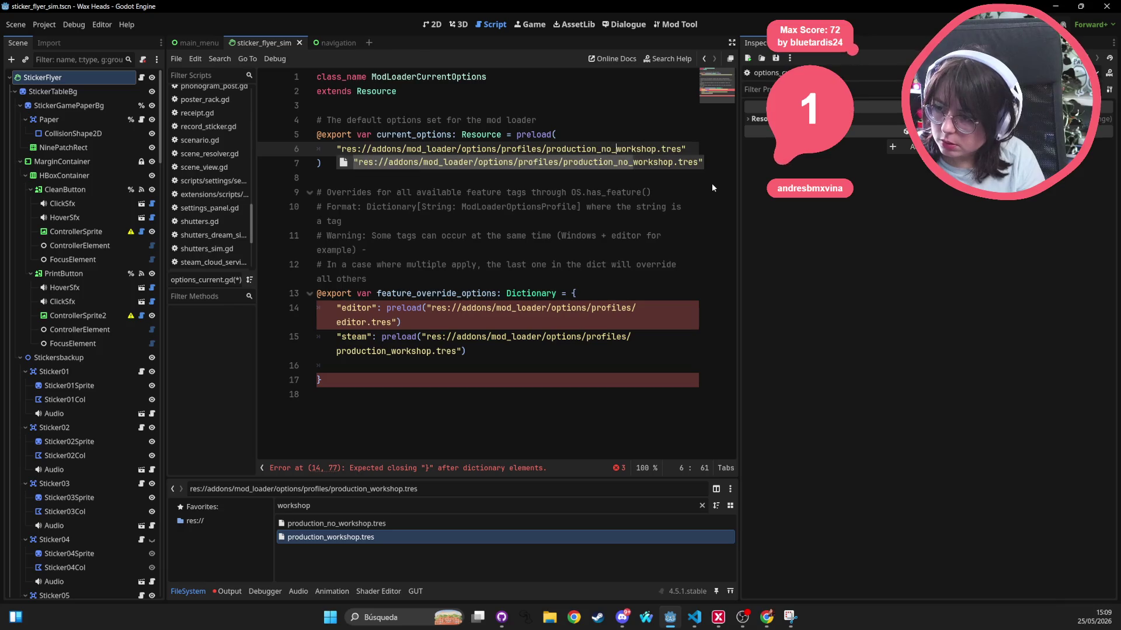
key("Escape")
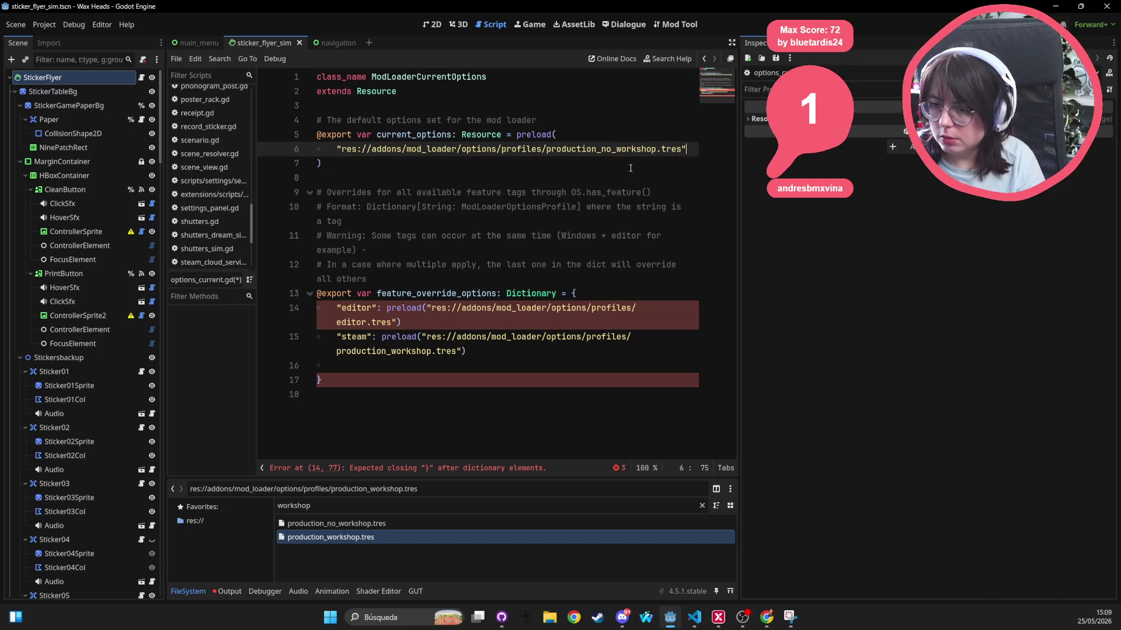
key("Down")
Add the missing comma after the editor.tres entry, then inspect production_workshop.tres
left_click(432, 322)
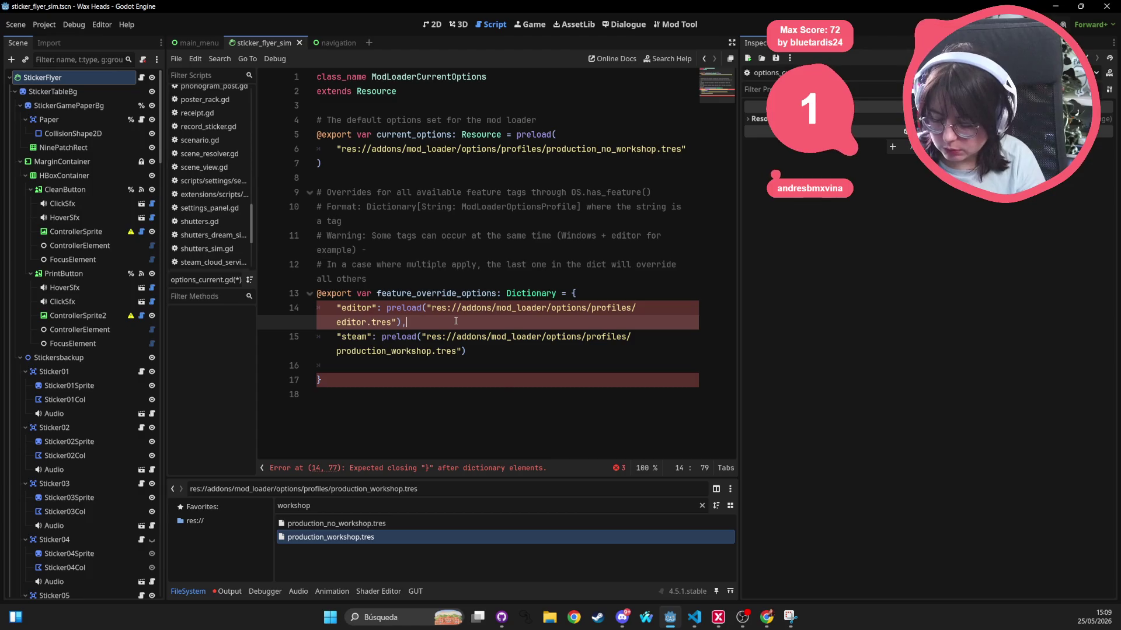
type(",")
key("ctrl+z")
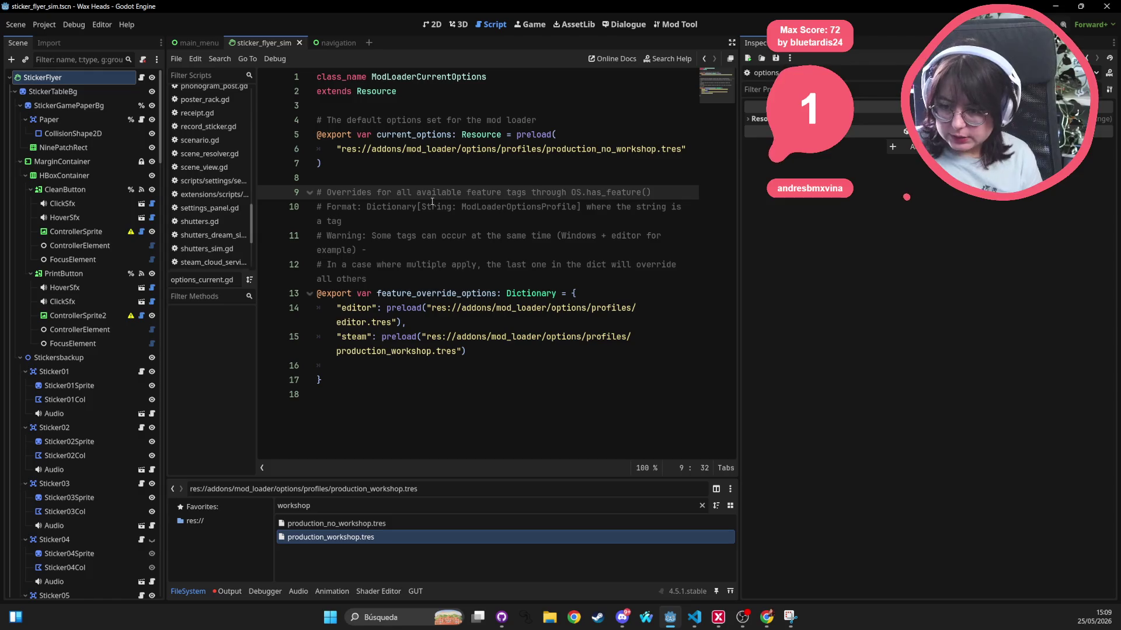
left_click_drag(563, 358, 258, 343)
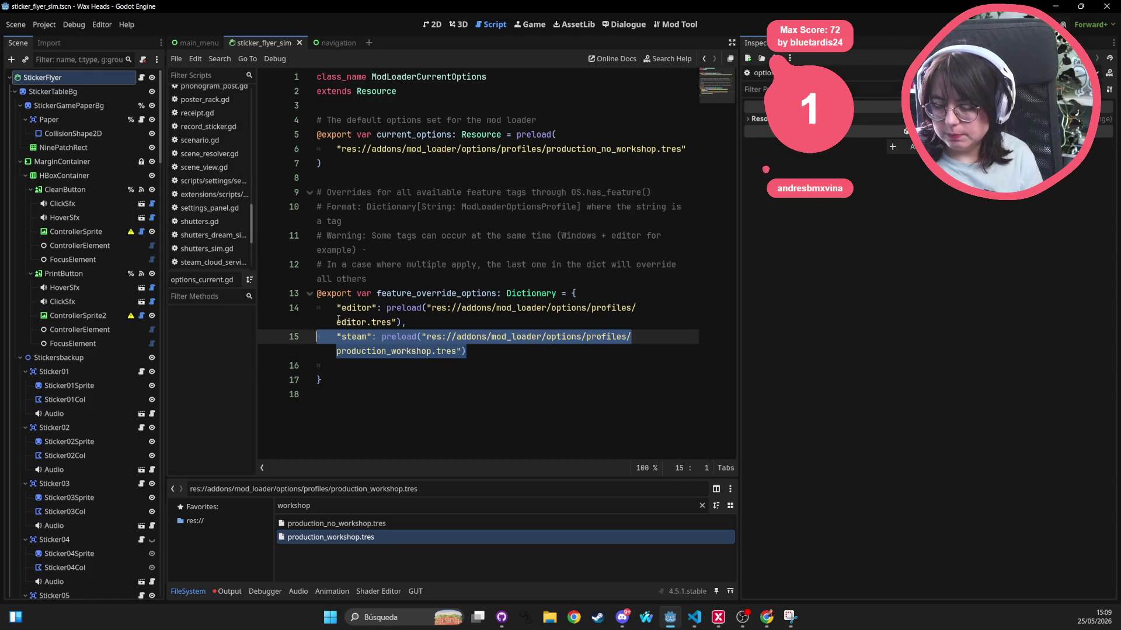
left_click(438, 148)
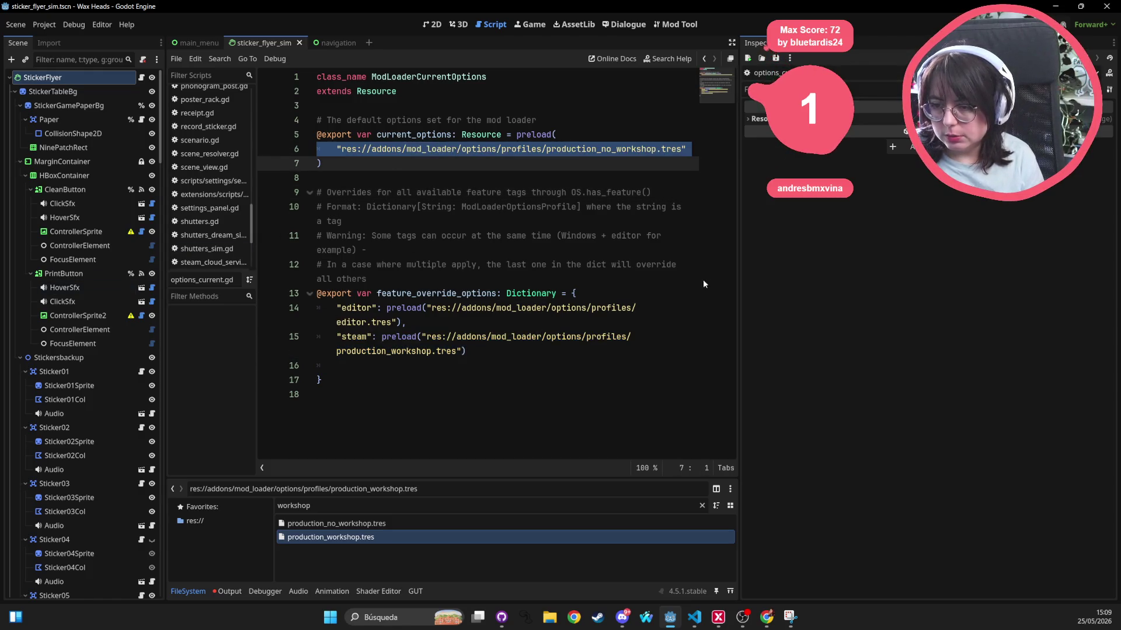
left_click(486, 283)
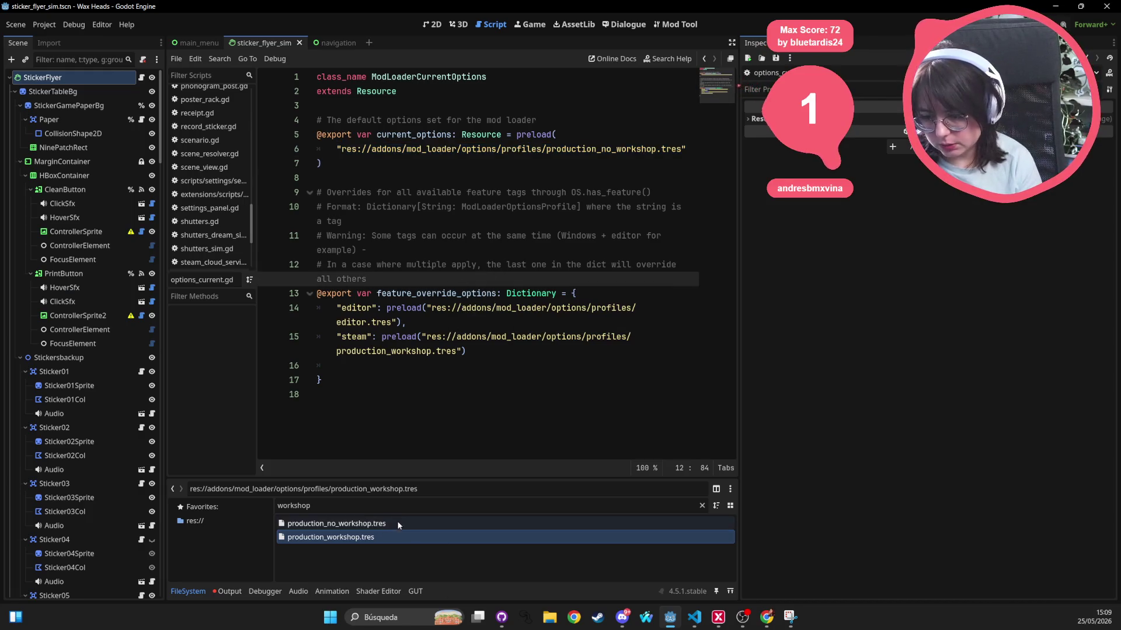
double_click(350, 537)
Compare the Logging and Game Data options of production_workshop.tres and production_no_workshop.tres in the Inspector
left_click(350, 525)
left_click(351, 536)
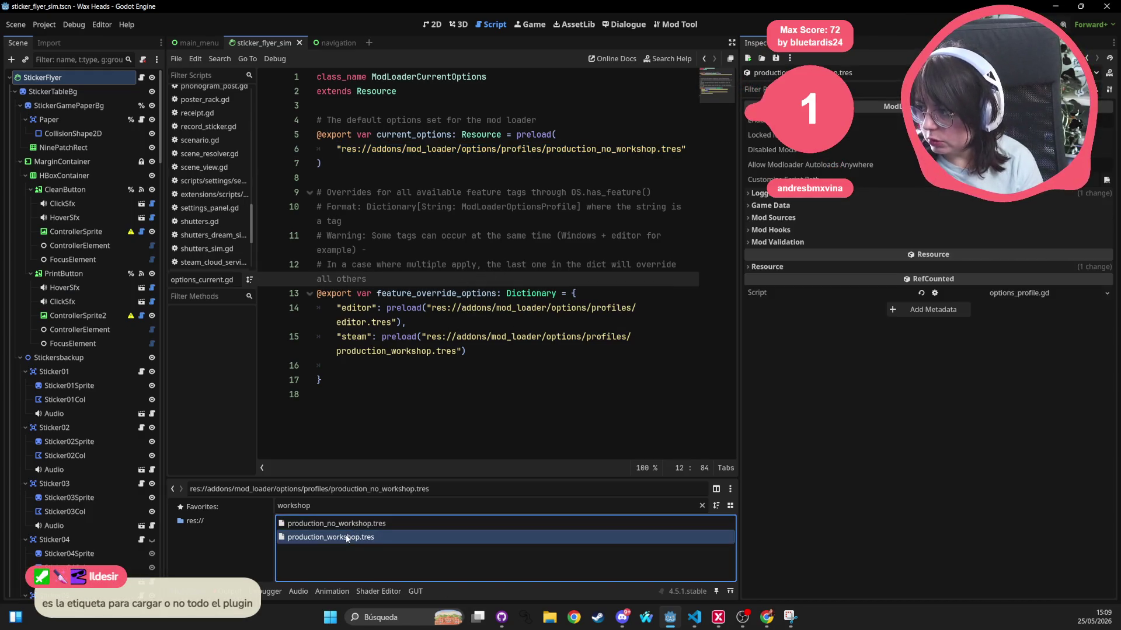
left_click(349, 529)
left_click(350, 536)
left_click(351, 524)
left_click(345, 538)
left_click(349, 525)
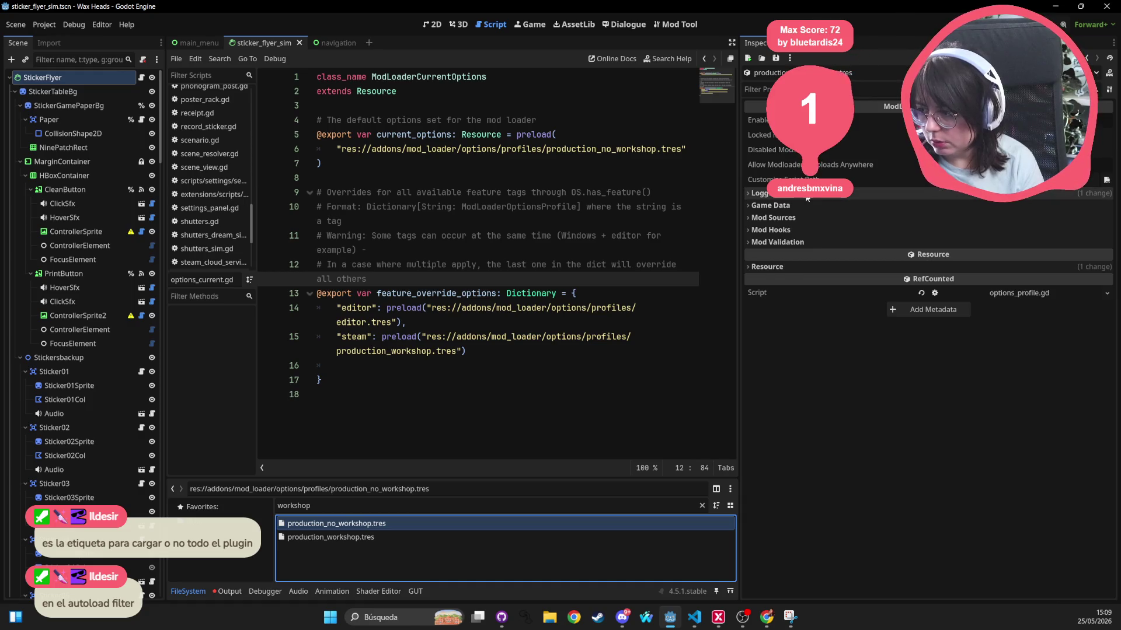
left_click(769, 193)
left_click(769, 268)
left_click(331, 537)
left_click(817, 193)
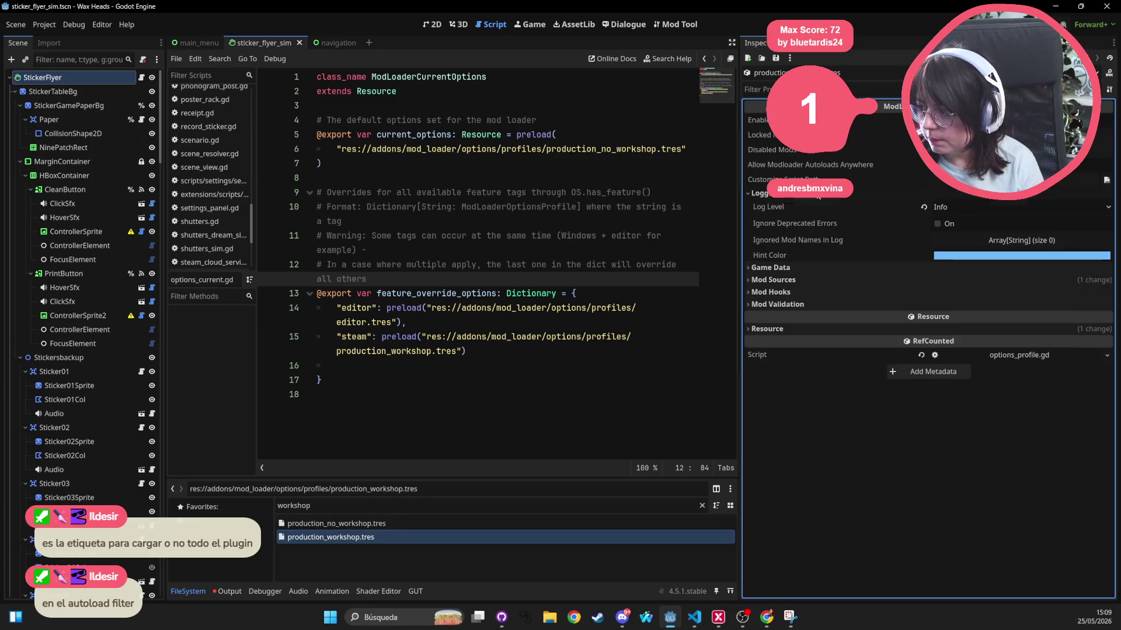
left_click(360, 524)
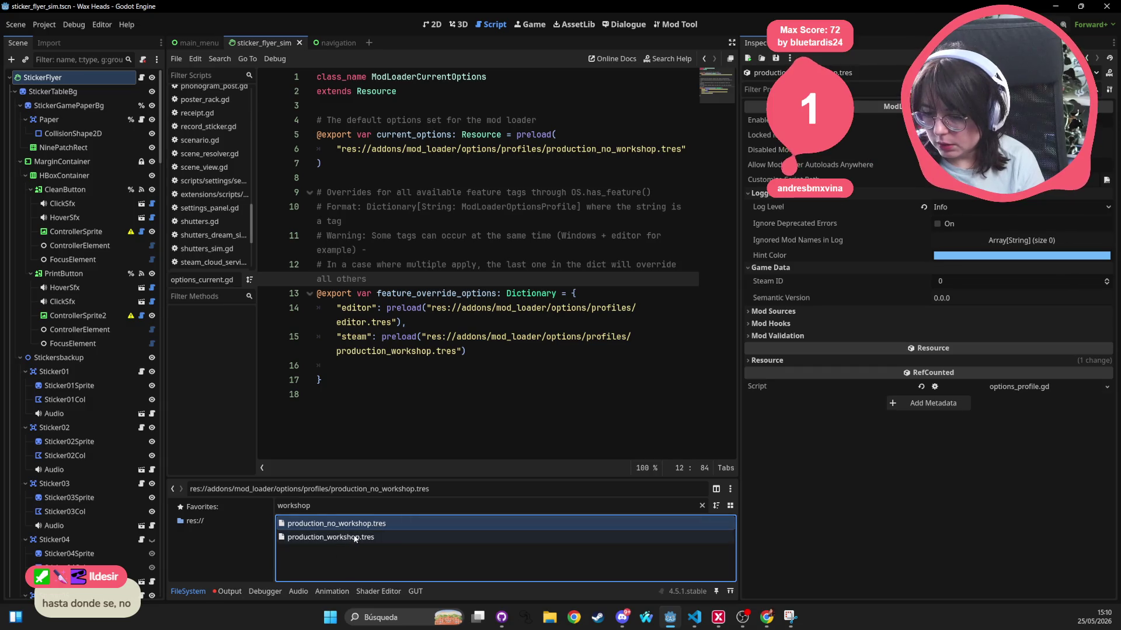
Enter 2769240 as the Steam ID in production_workshop.tres's Game Data
left_click(316, 537)
left_click(763, 270)
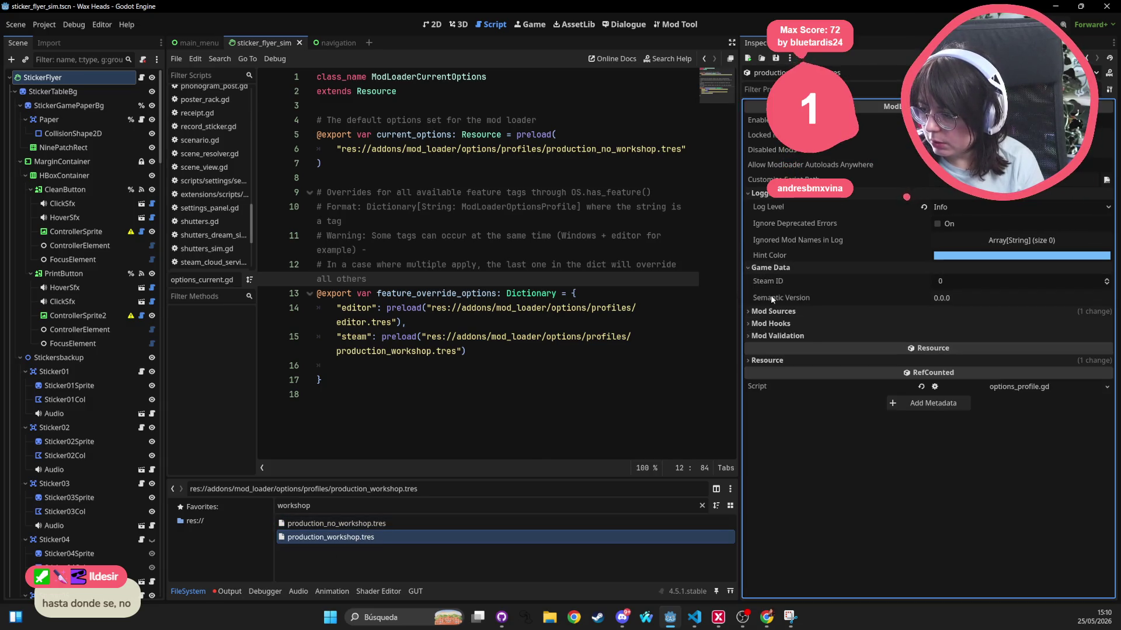
left_click(907, 283)
key("ctrl+v")
key("ctrl+z")
key("alt+Tab")
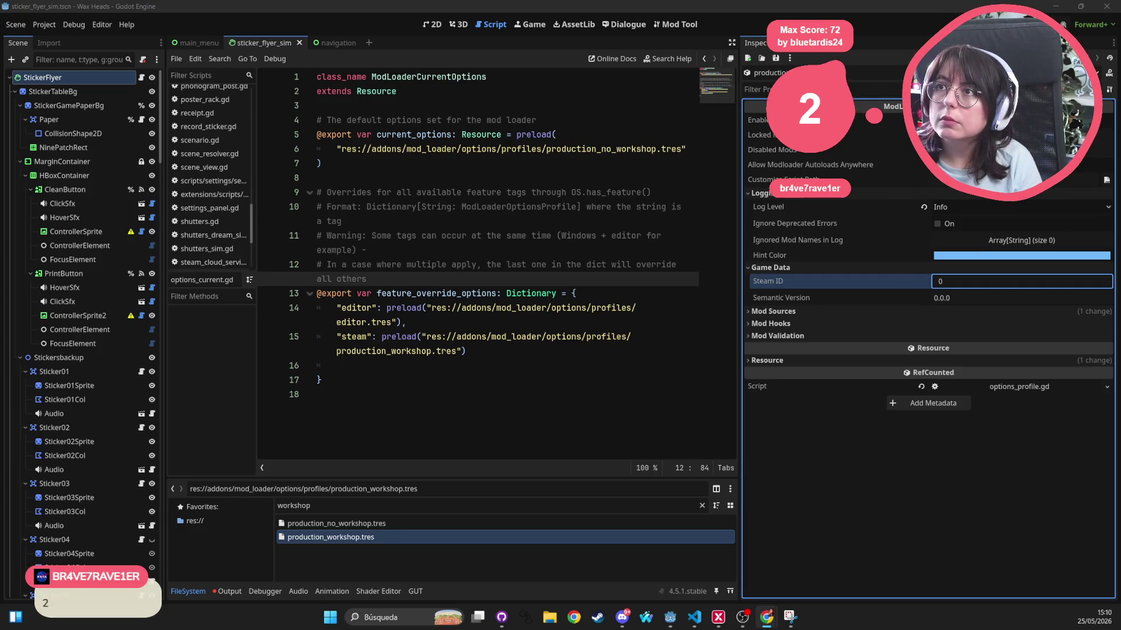
type("2769240")
key("Tab")
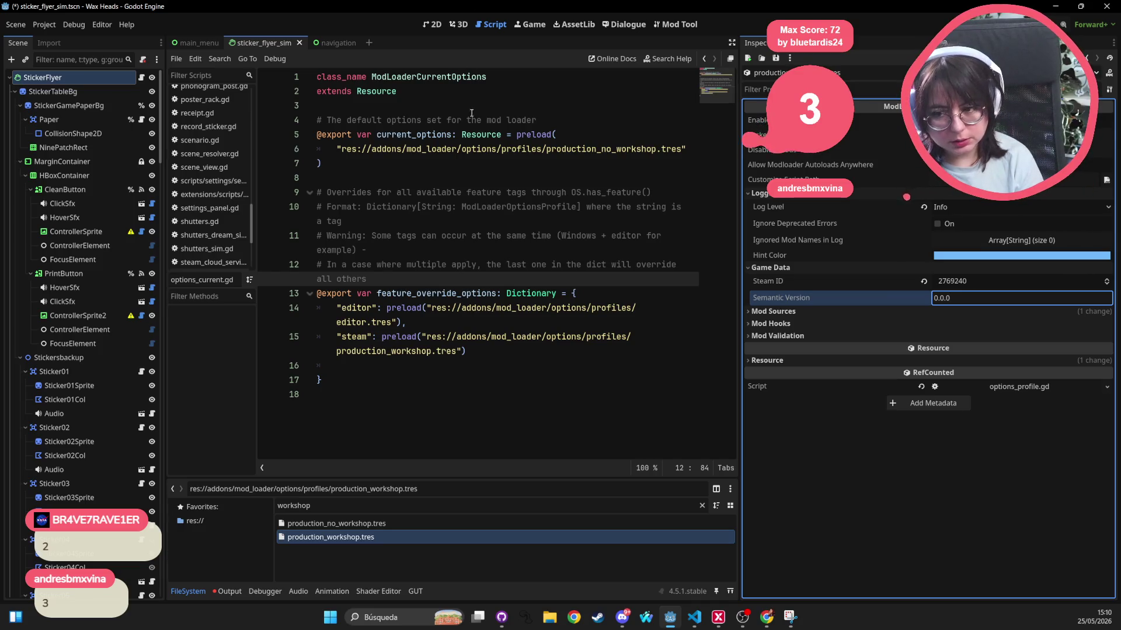
left_click(441, 237)
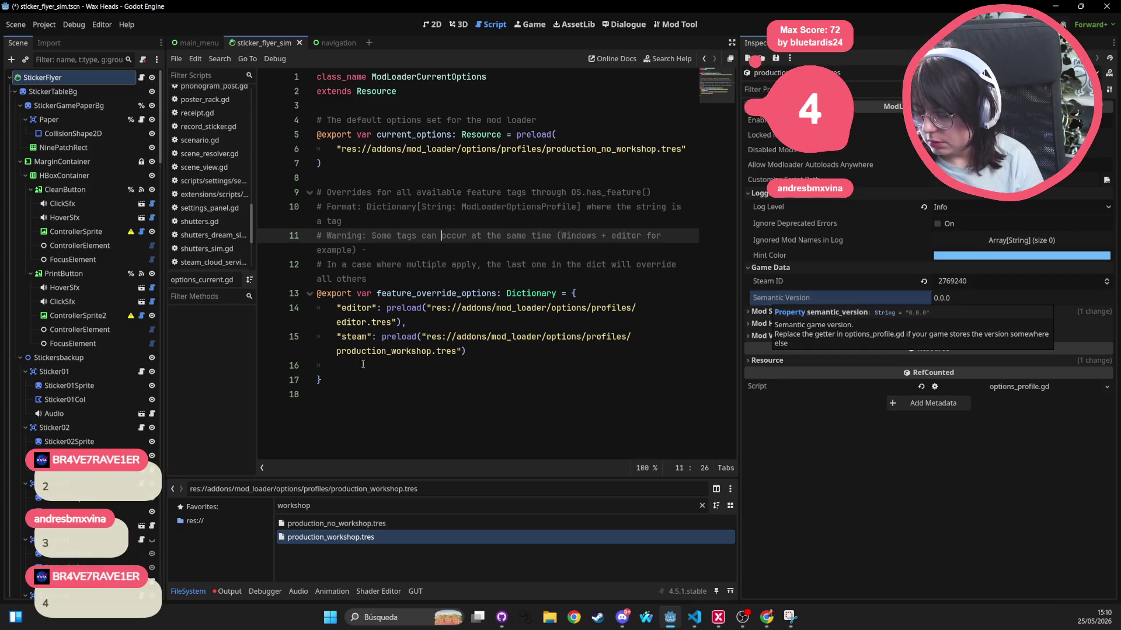
Open options_profile.gd through the quick file search
key("alt+shift+o")
type("sewv")
key("BackSpace")
key("BackSpace")
key("BackSpace")
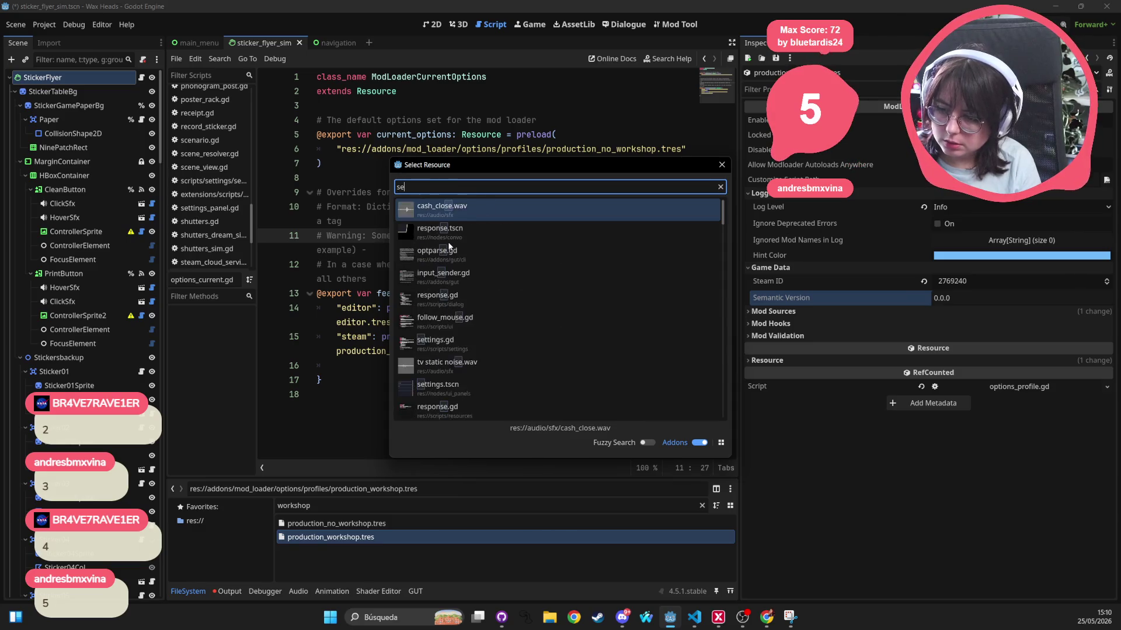
type("worksh")
key("BackSpace")
key("BackSpace")
key("BackSpace")
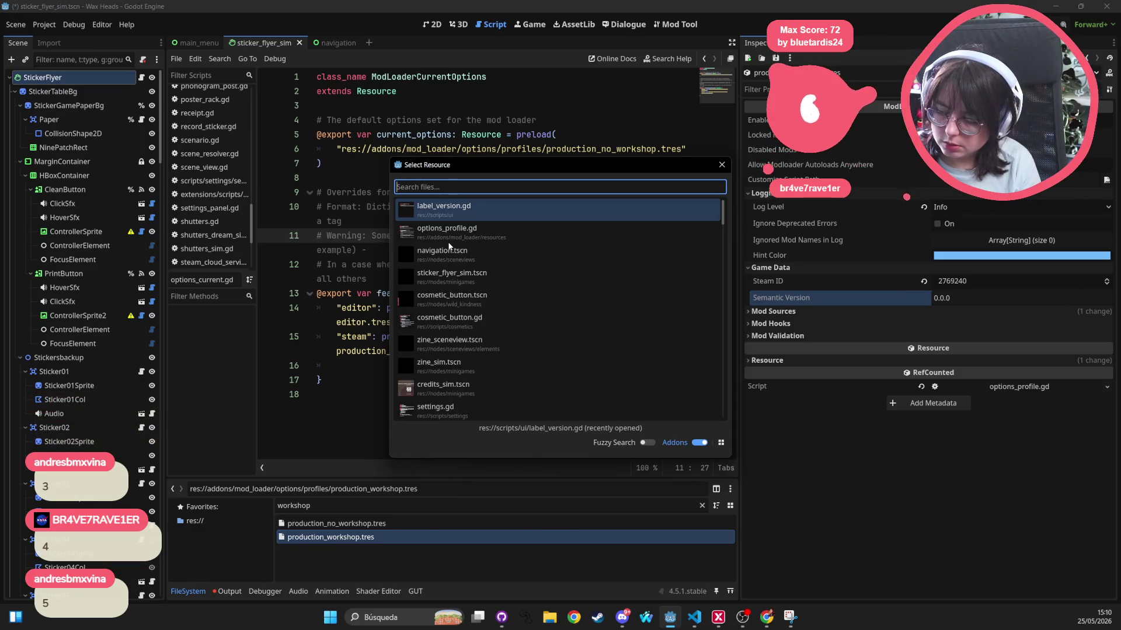
key("Escape")
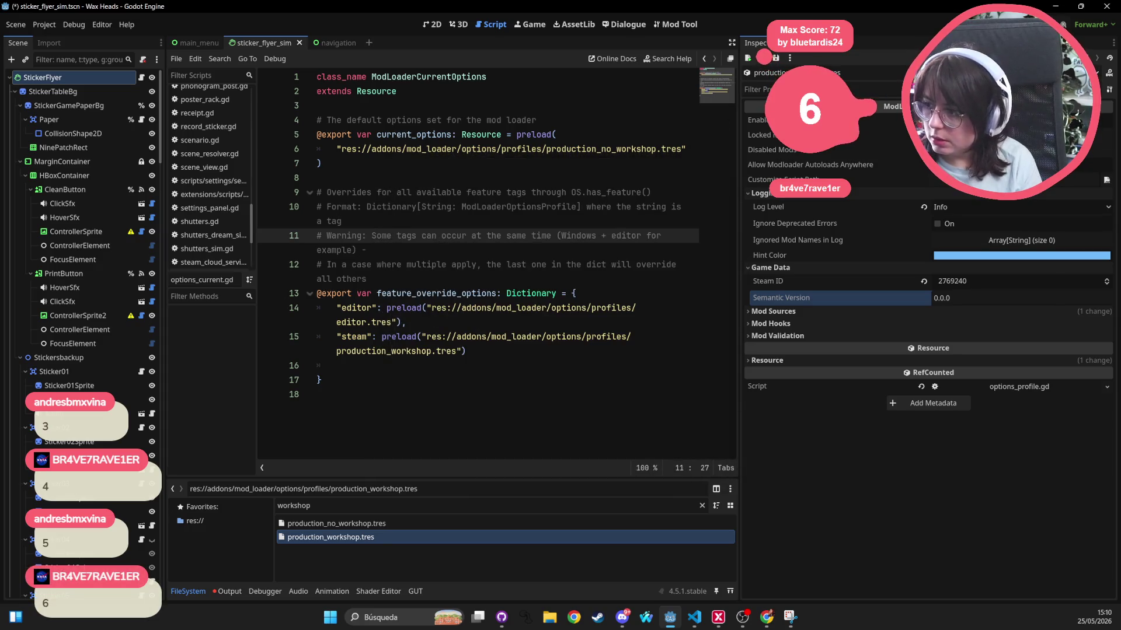
left_click(523, 193)
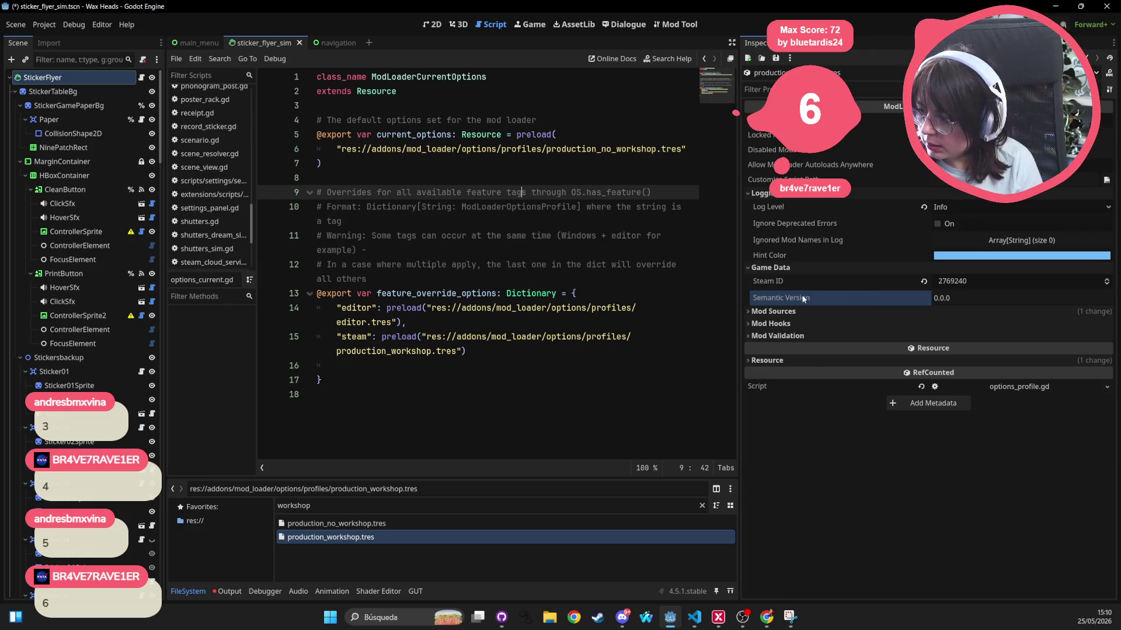
left_click(535, 257)
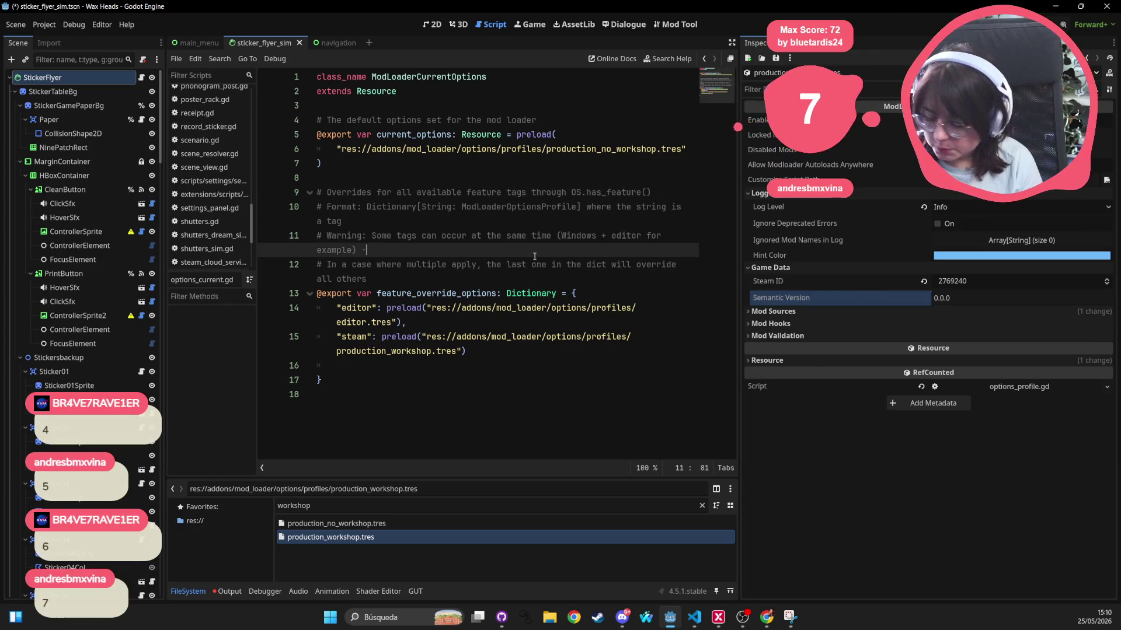
key("shift+alt+o")
type("options_prof")
key("Return")
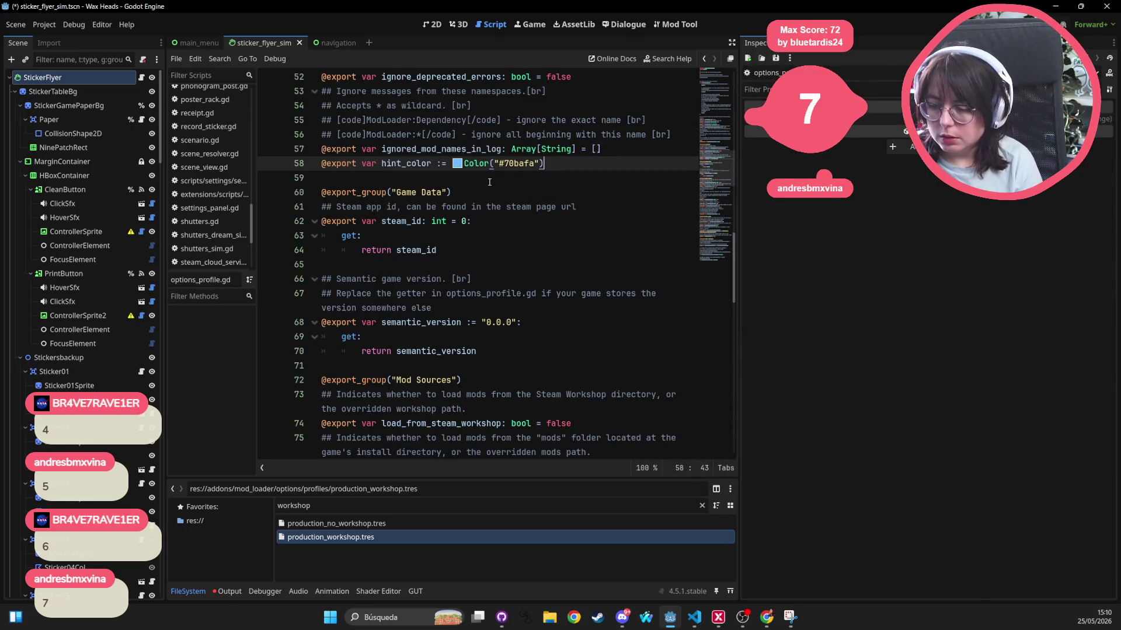
Put an if semantic_version == "0.0.0" / else around the getter's return and indent the return
left_click(419, 343)
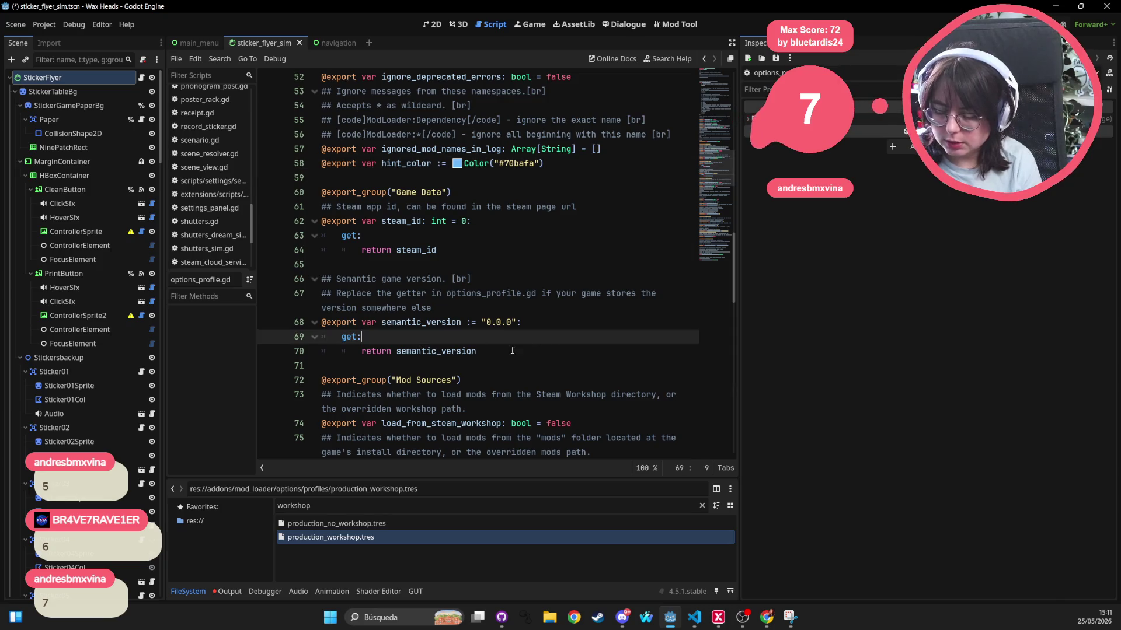
key("Return")
type("if")
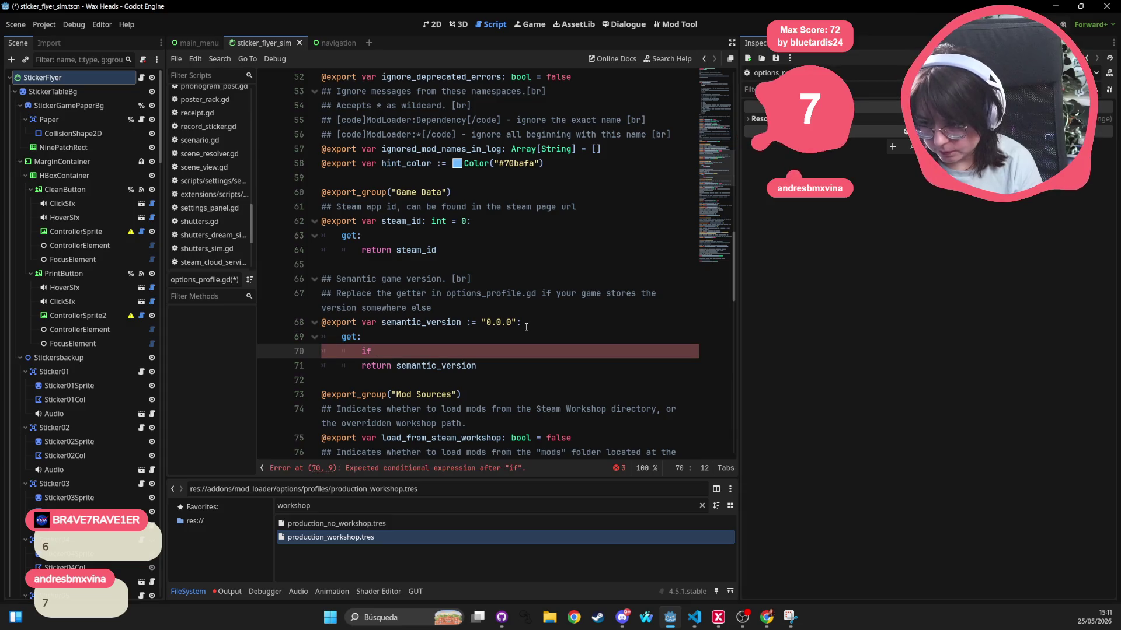
type(" semantic_version")
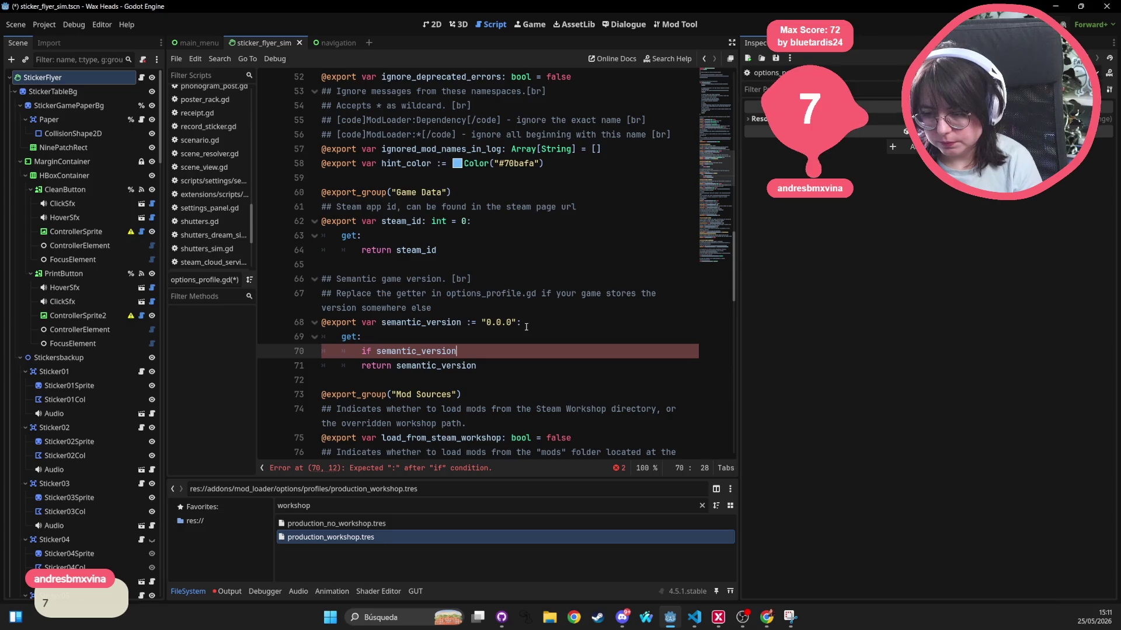
type(" == \"0.0.0")
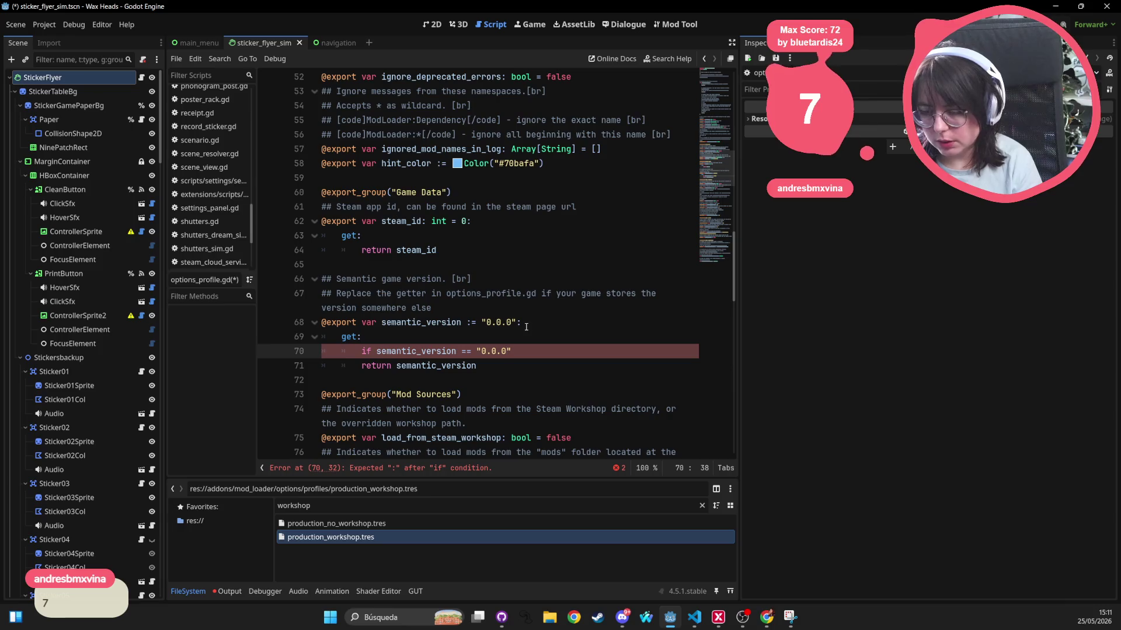
type("\":")
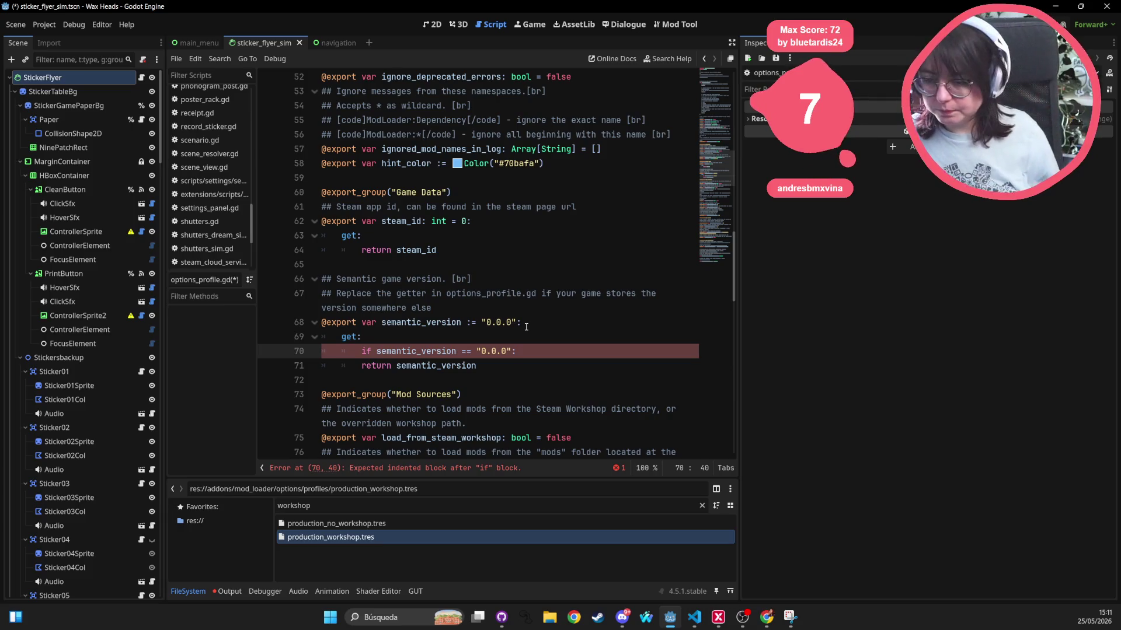
key("Return")
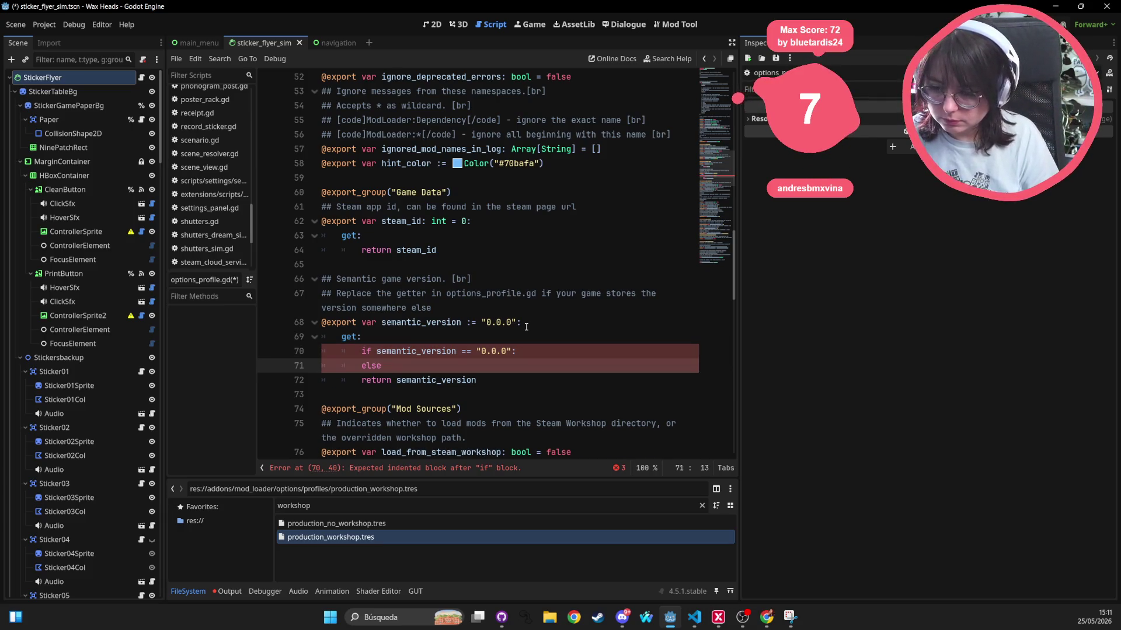
key("Down")
key("Home")
key("Tab")
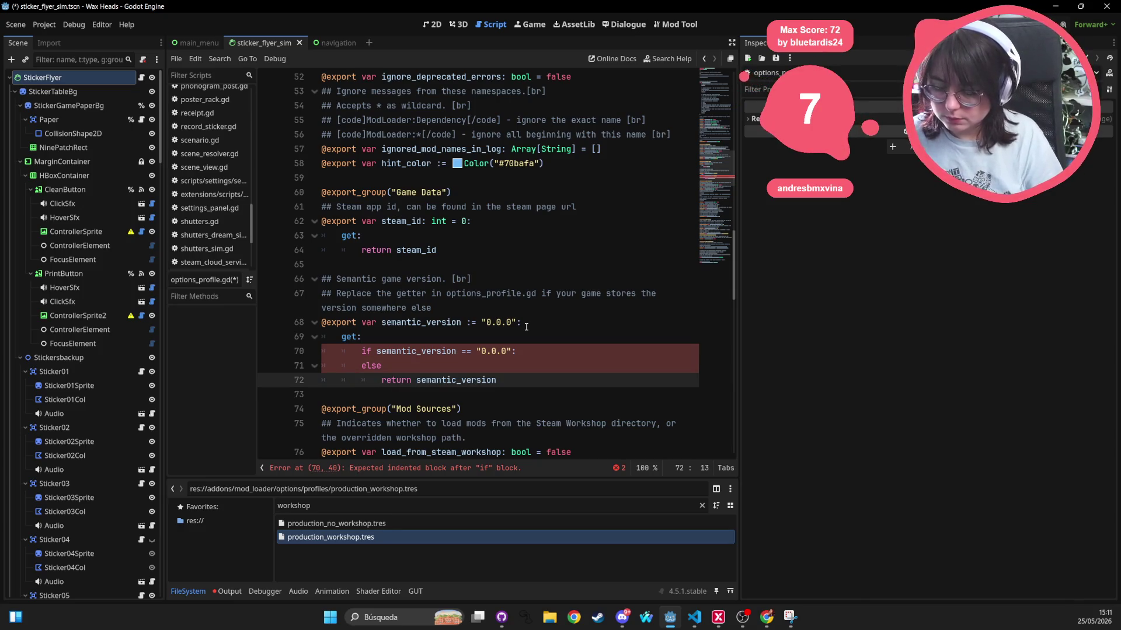
Add an empty line inside the "0.0.0" branch and search for the project_version script
left_click(544, 354)
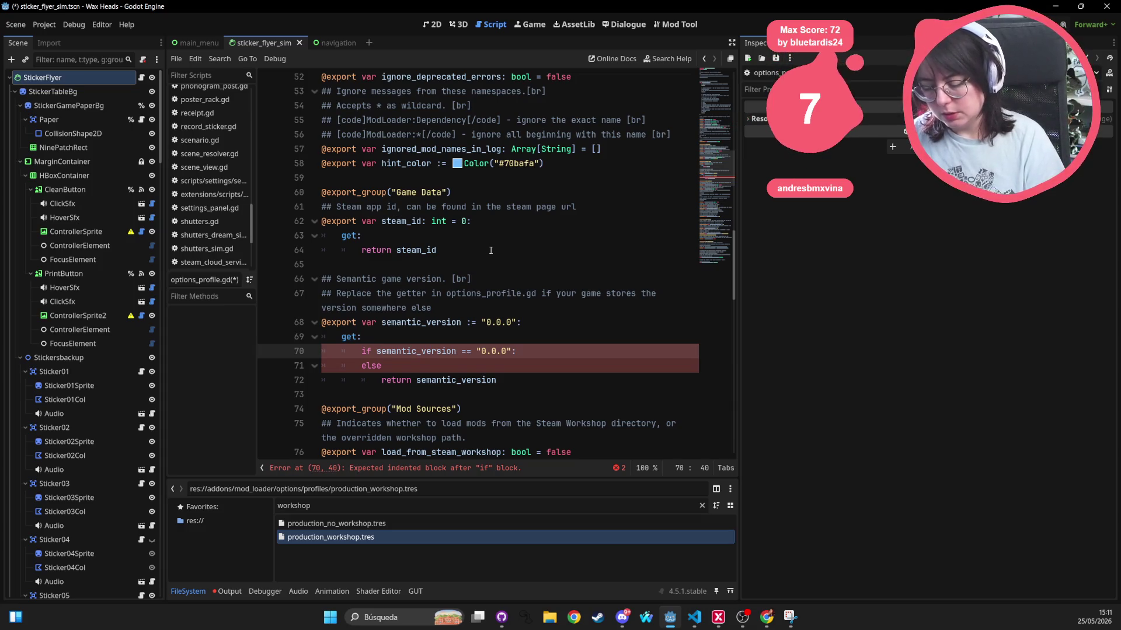
key("Return")
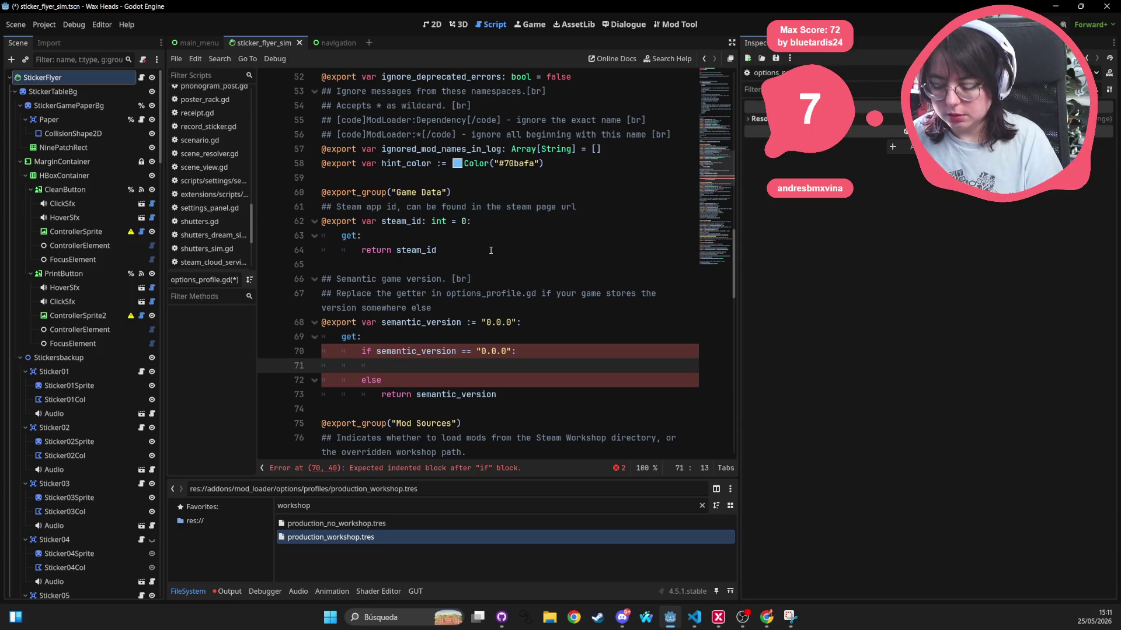
key("ctrl+alt+o")
Copy the ProjectSettings version lookup from project_version.gd into the empty "0.0.0" branch
type("project")
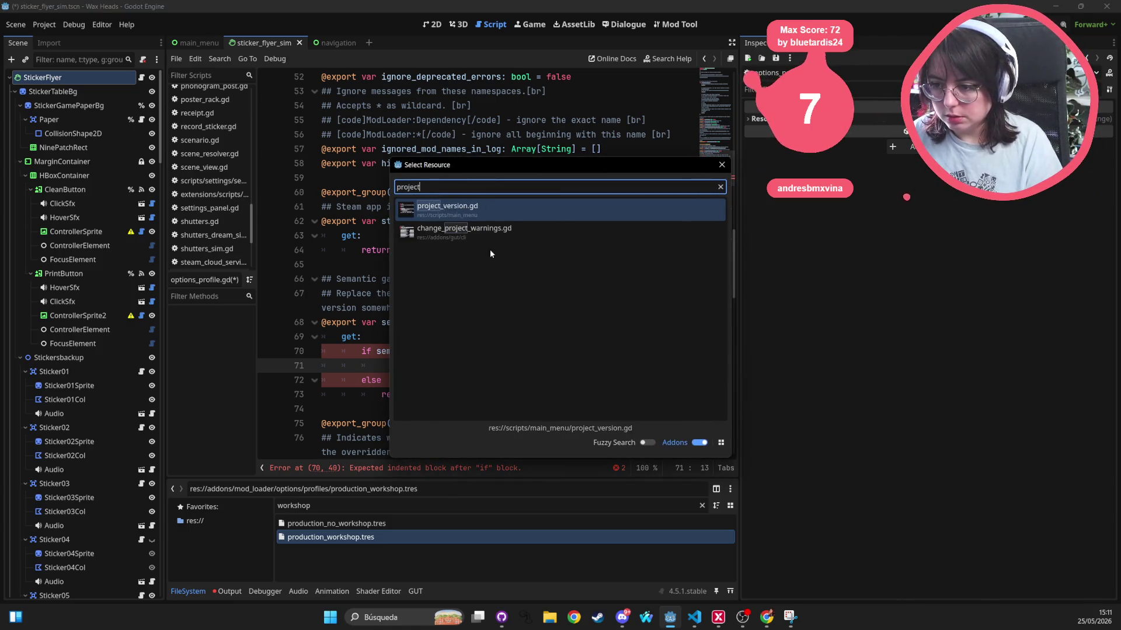
key("Return")
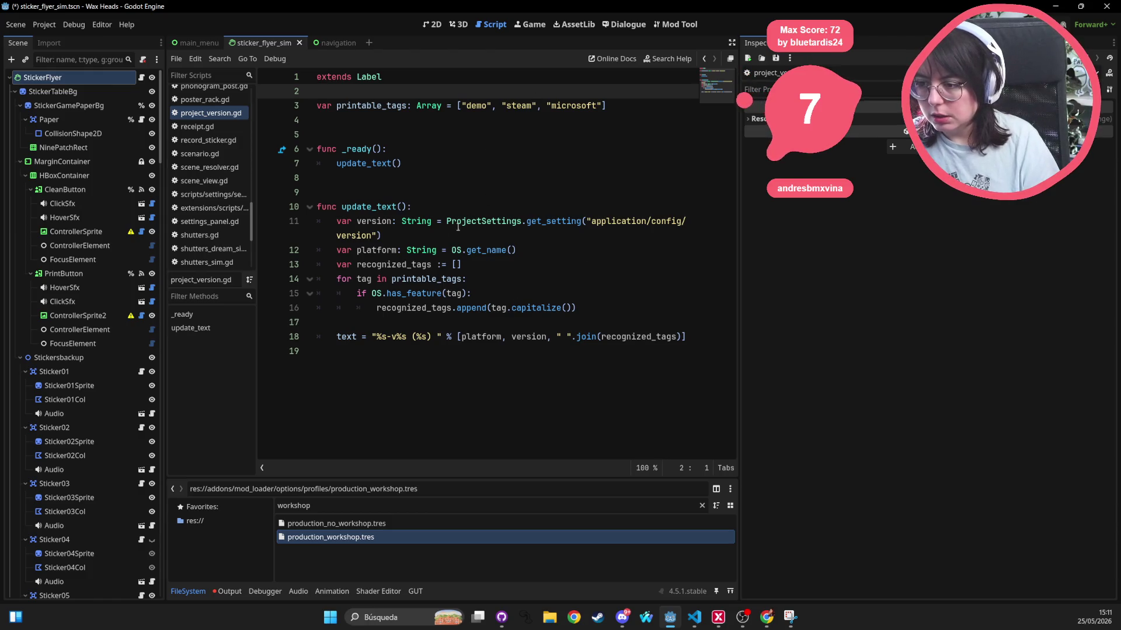
left_click_drag(465, 223, 454, 236)
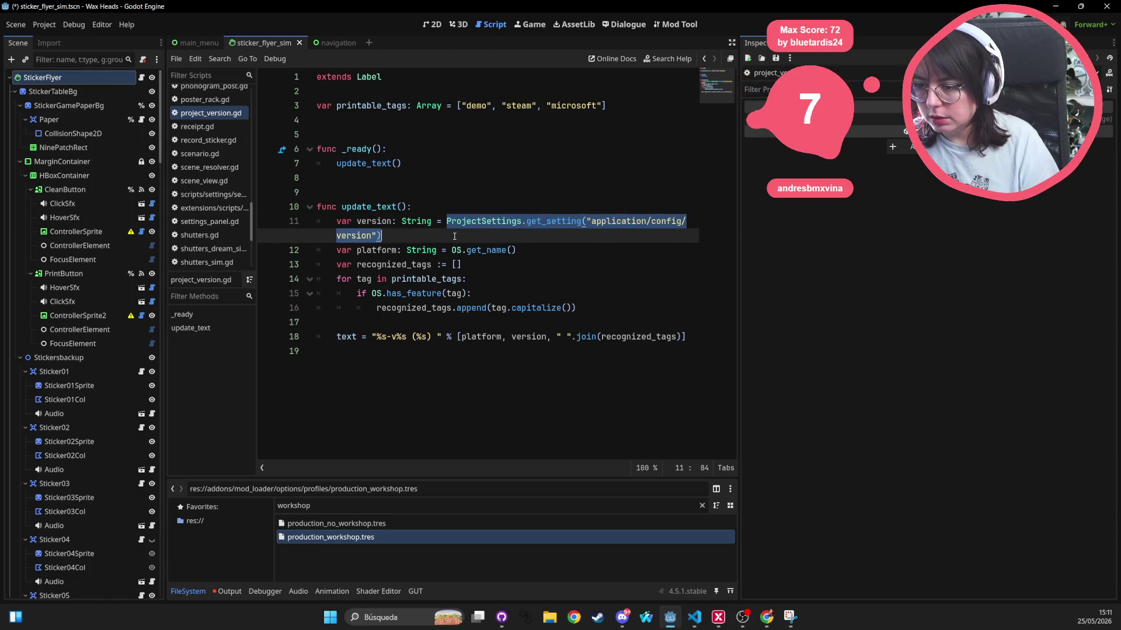
left_click(704, 59)
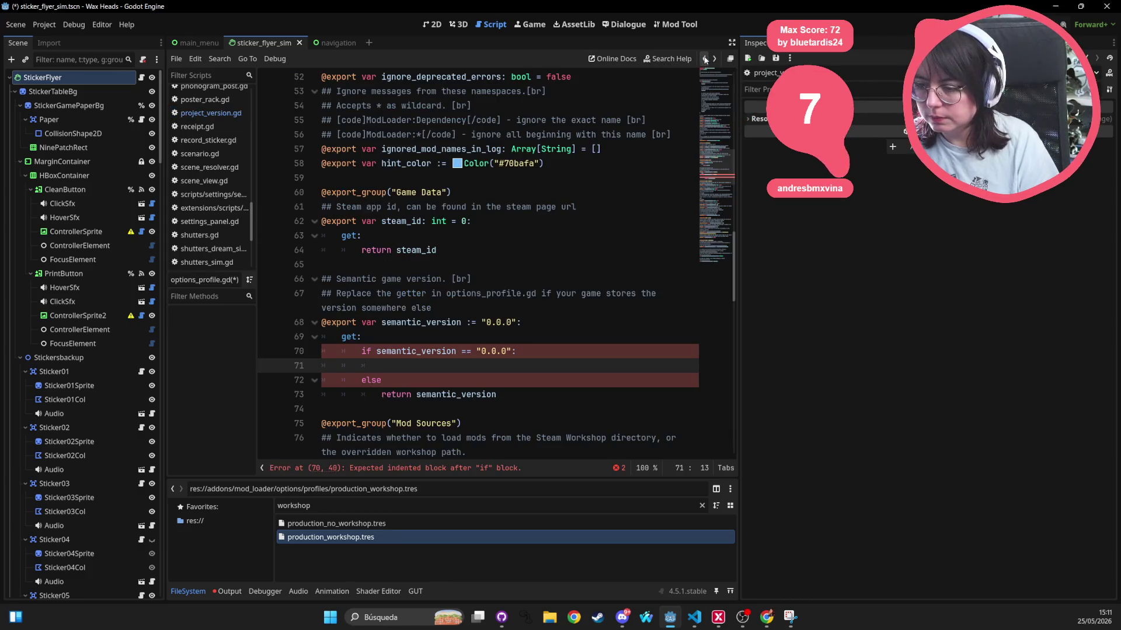
left_click(373, 365)
type("ProjectSettings.get_setting(\"application/config/version\")")
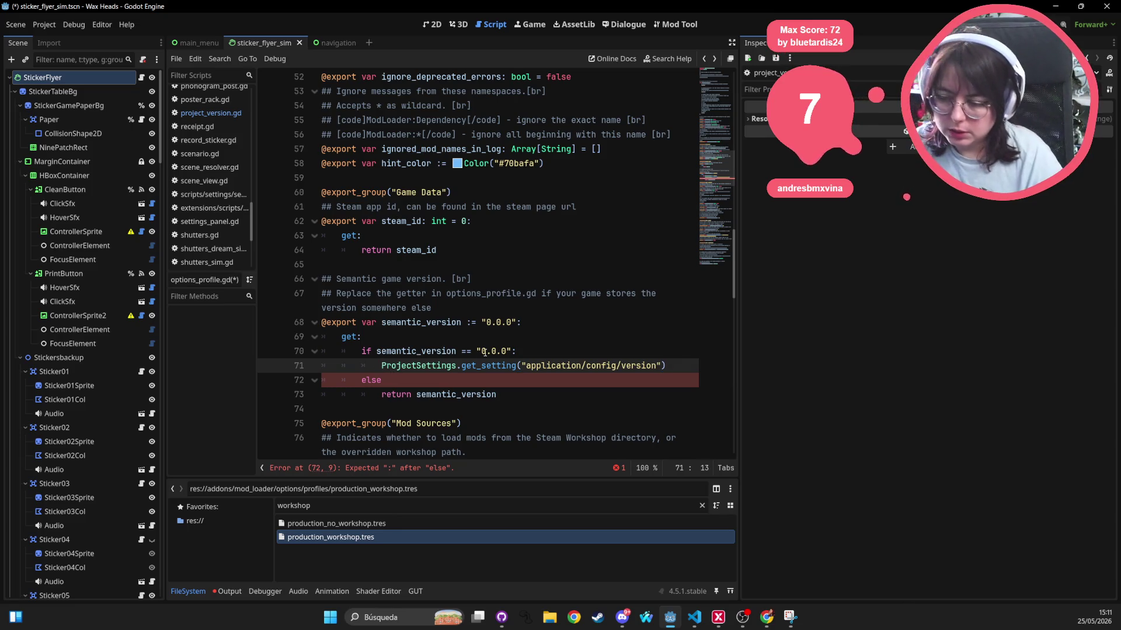
Assign the pasted lookup to var ver and begin an if ver line below it
type("var ver")
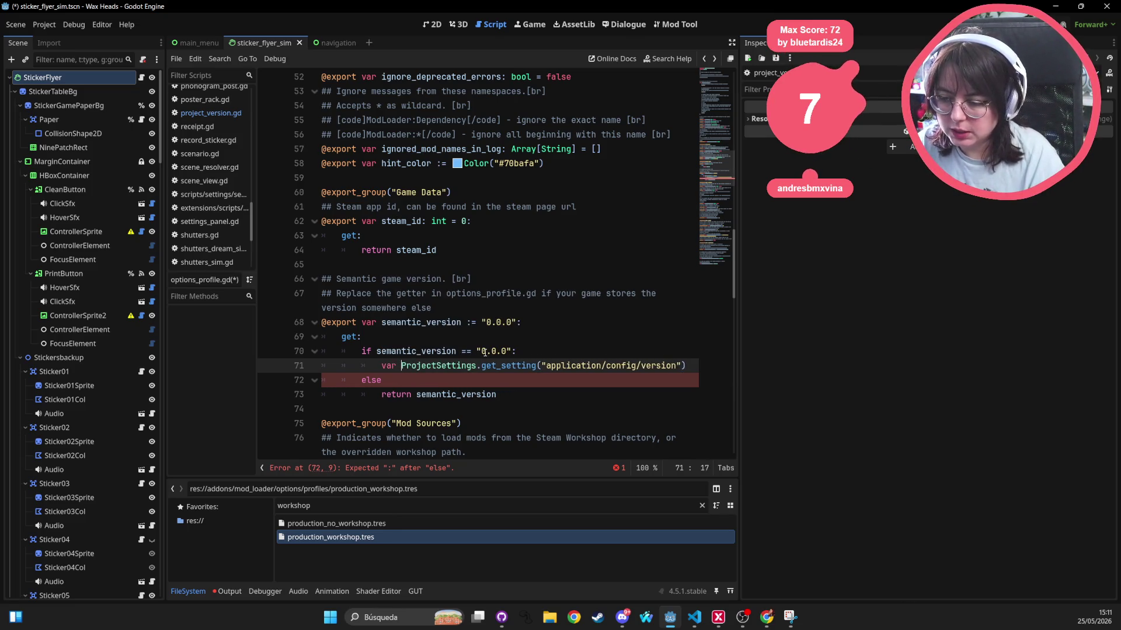
type(" =")
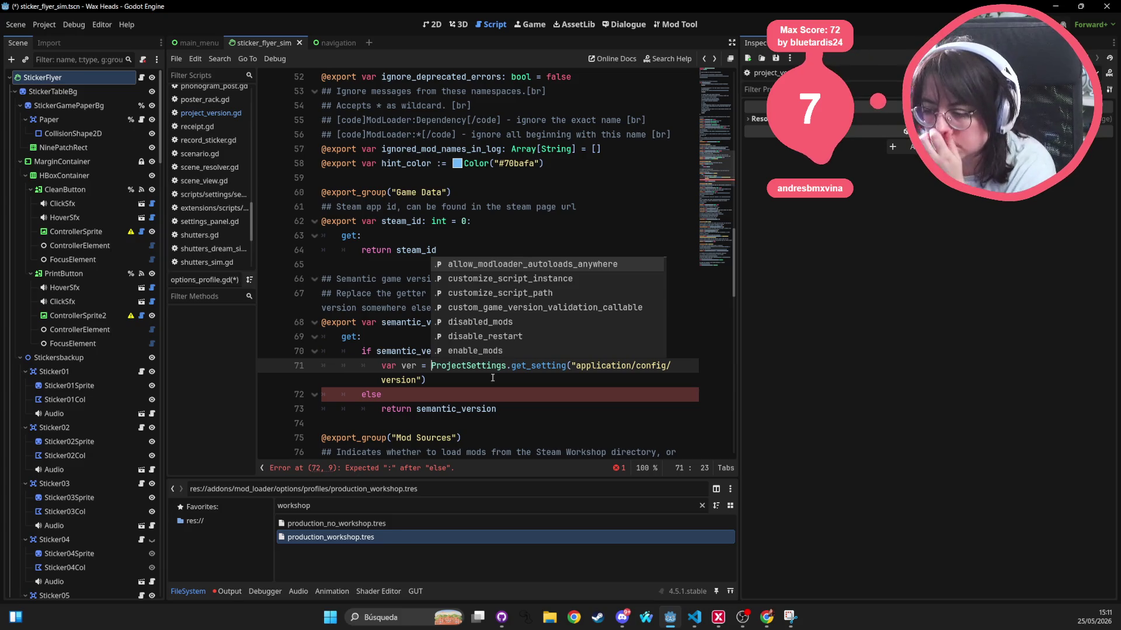
left_click(488, 380)
key("Return")
type("if ver")
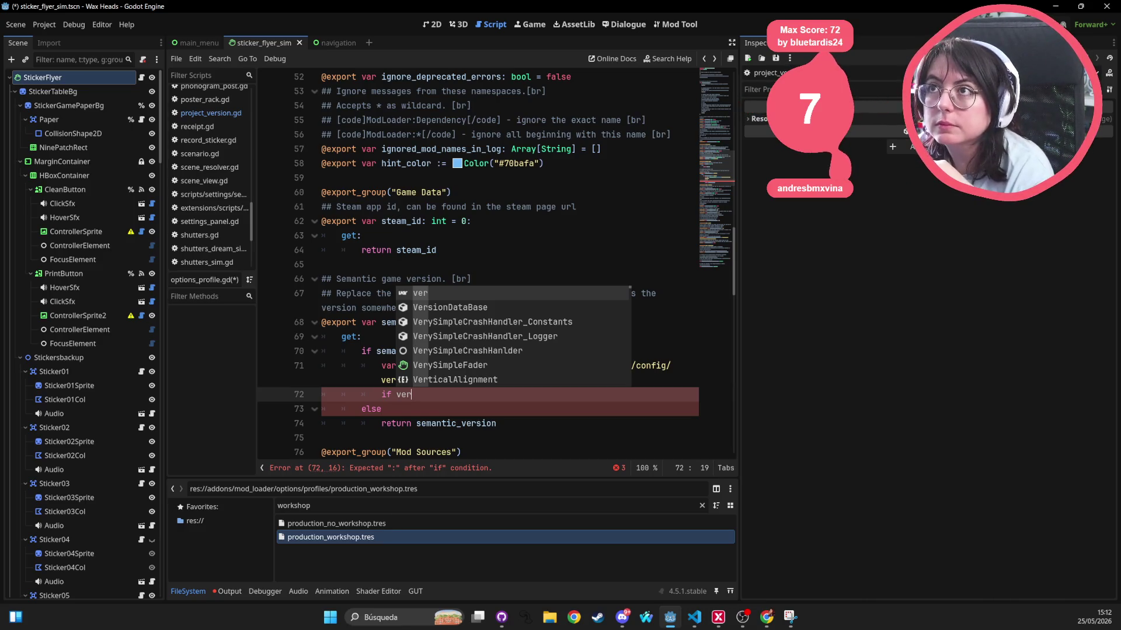
key("alt+Tab")
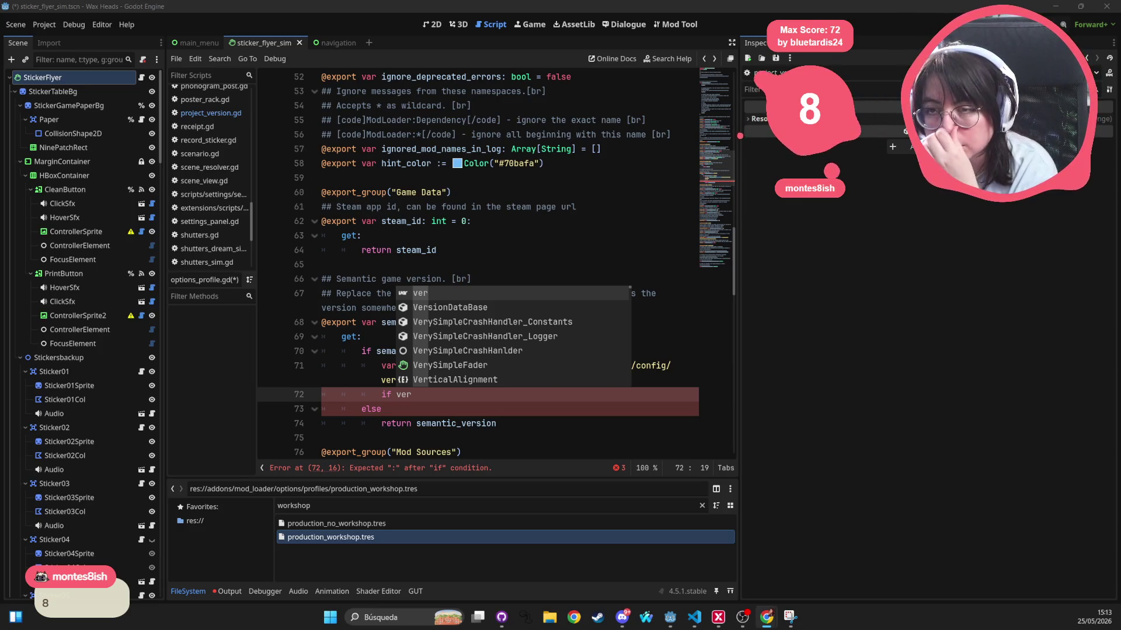
left_click(442, 394)
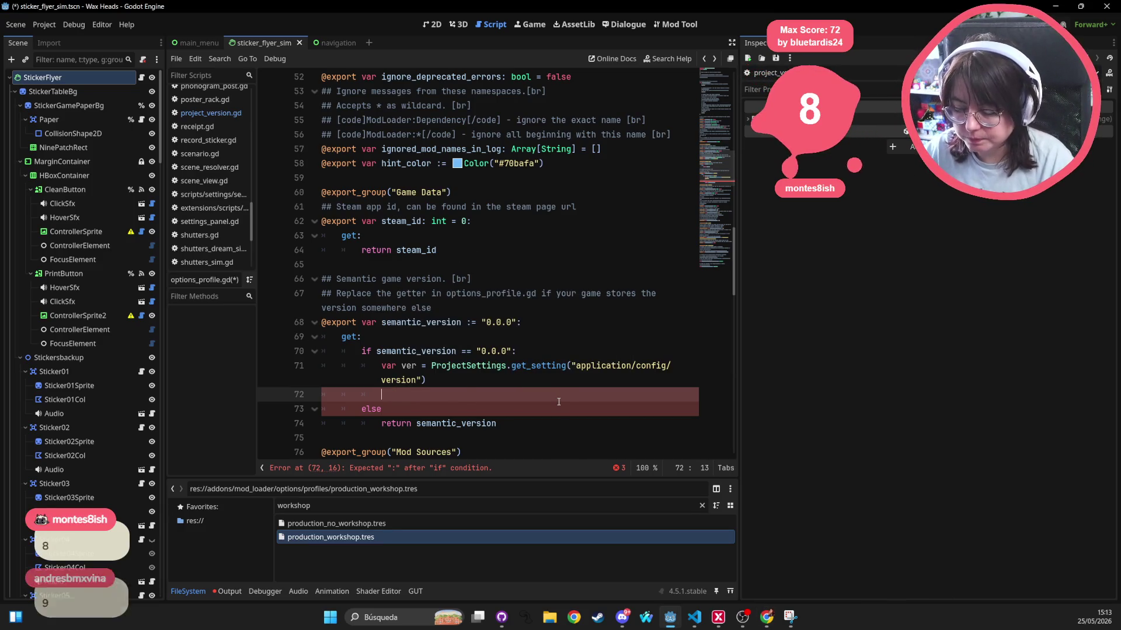
Replace the if ver line with var splitted_ver = ver.s… and type ver as String
key("BackSpace")
key("BackSpace")
key("BackSpace")
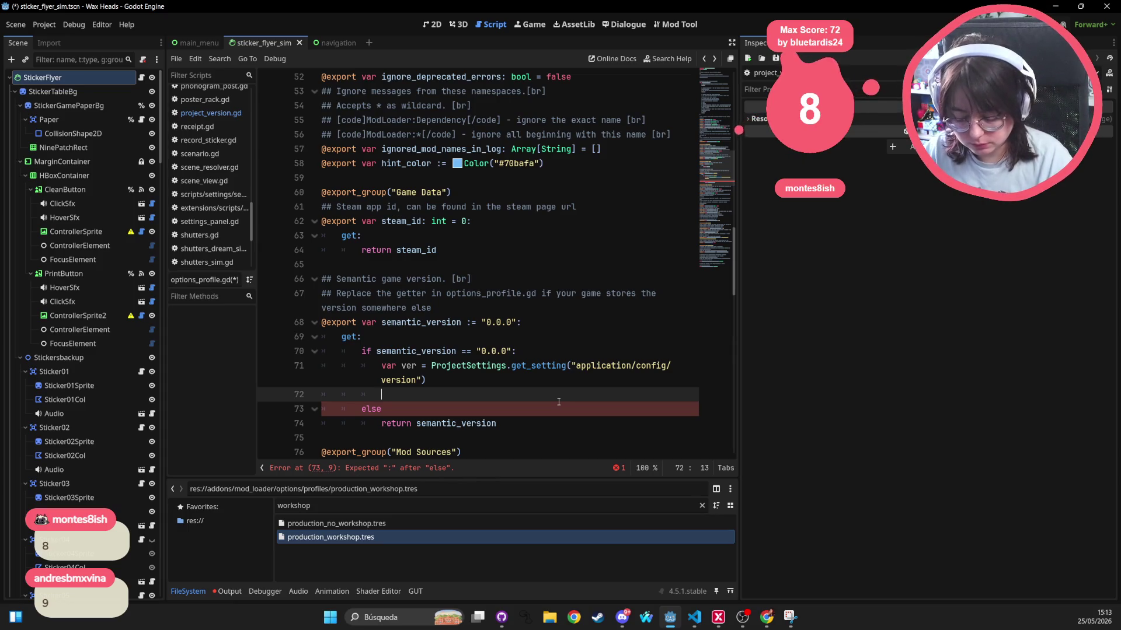
type("var")
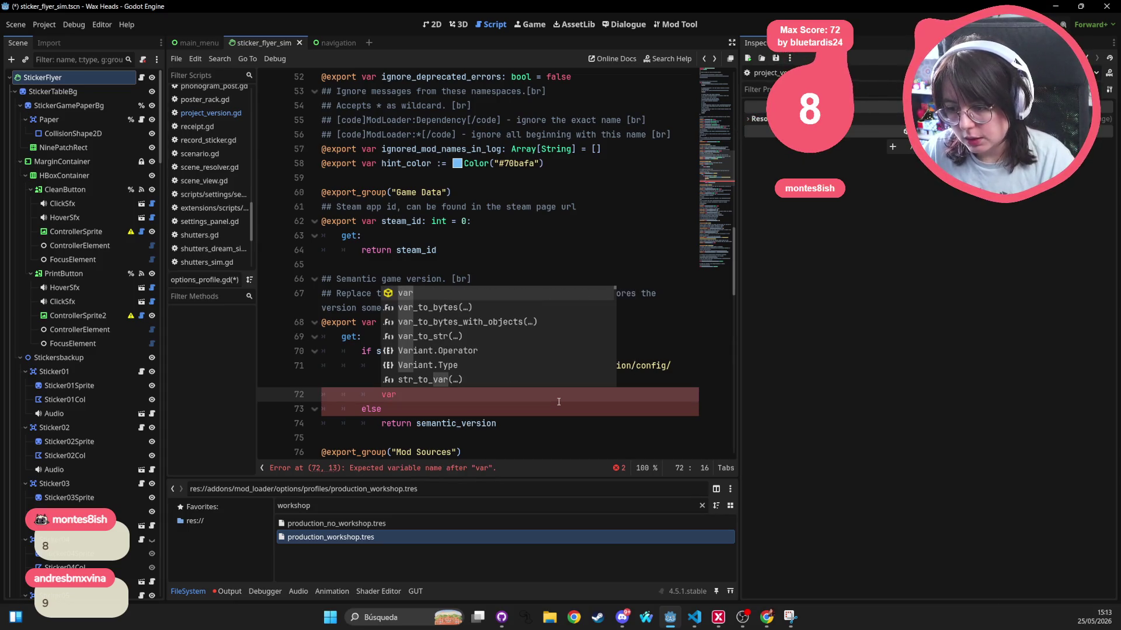
type(" spl")
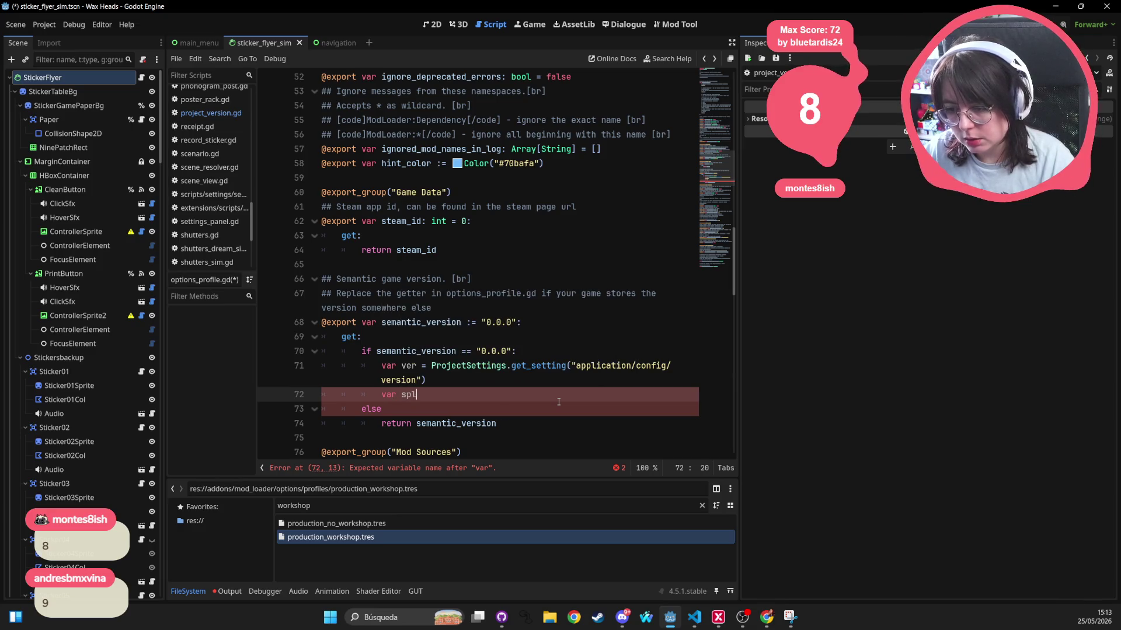
type("itted_ver = ")
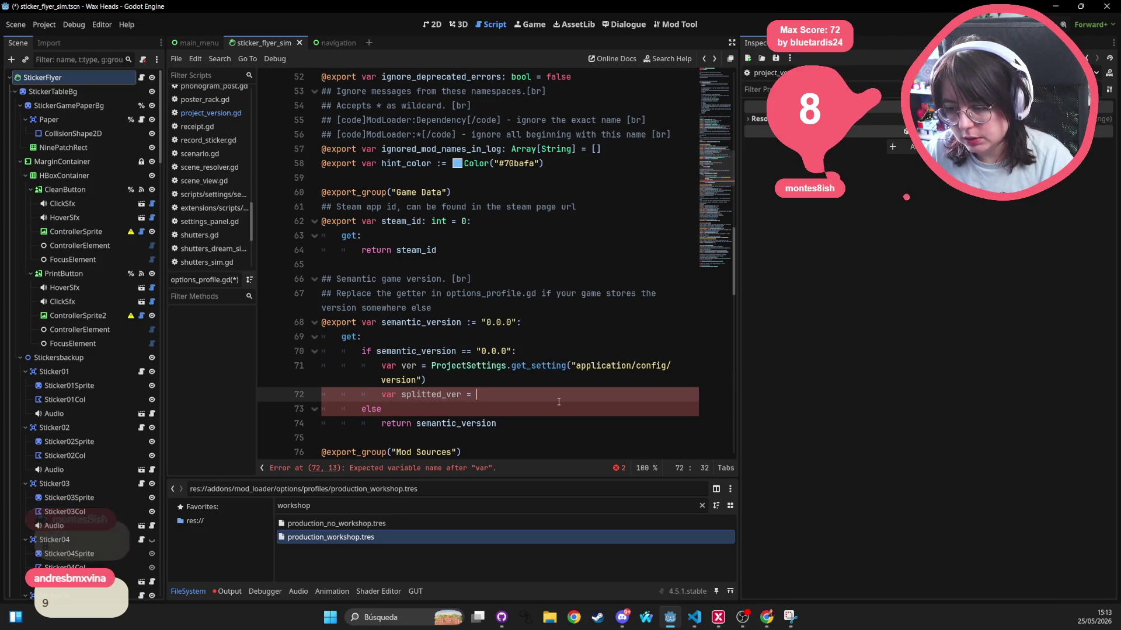
type("ver.s")
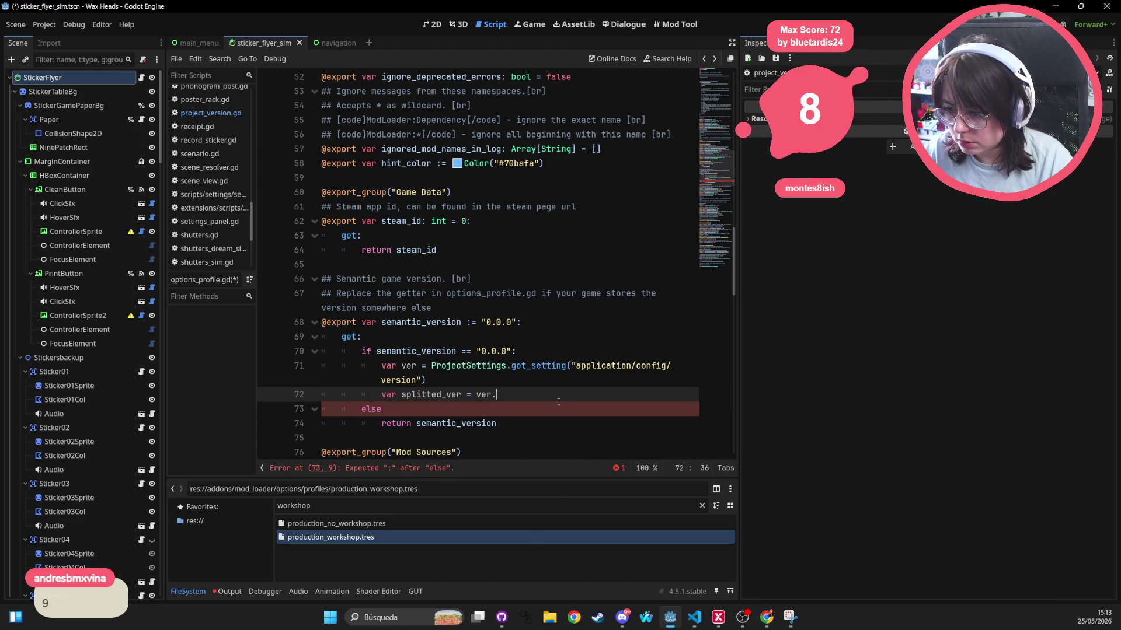
key("Up")
key("Up")
type(": String")
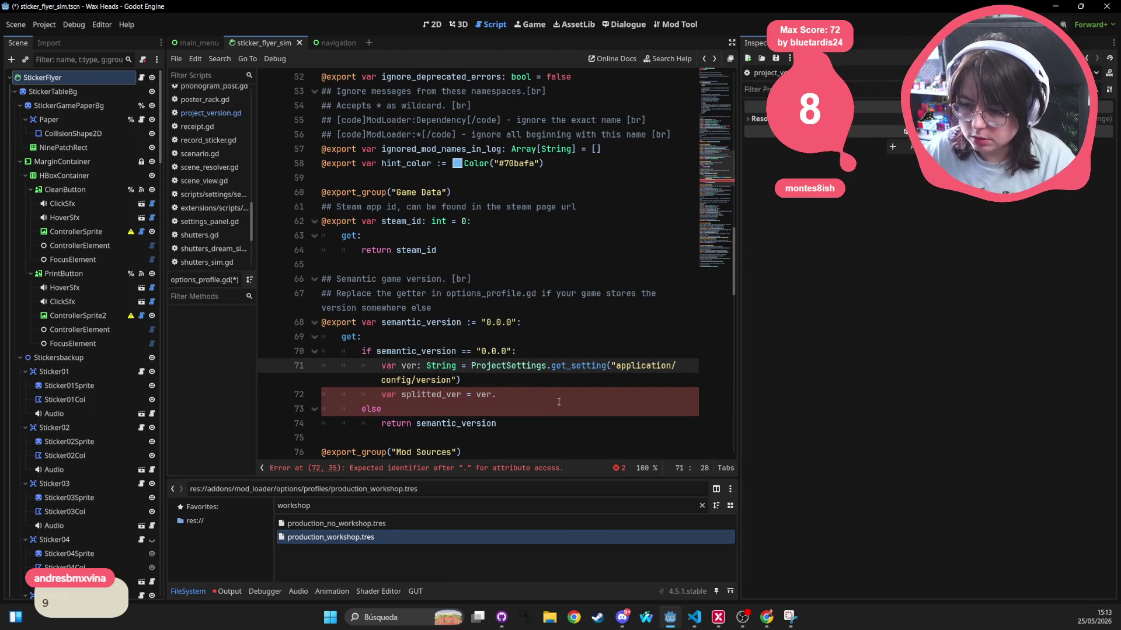
Complete the ver.split('.') call and begin a for part in splitted_ver line
left_click(556, 404)
left_click(557, 389)
key("BackSpace")
key("BackSpace")
key("BackSpace")
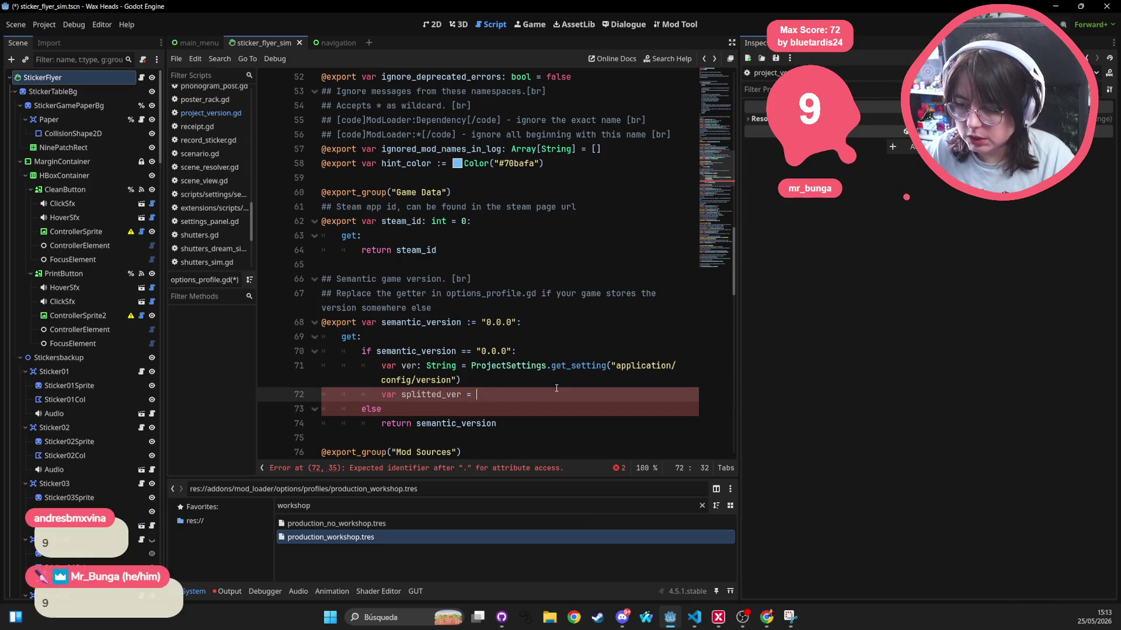
type("ver.spli")
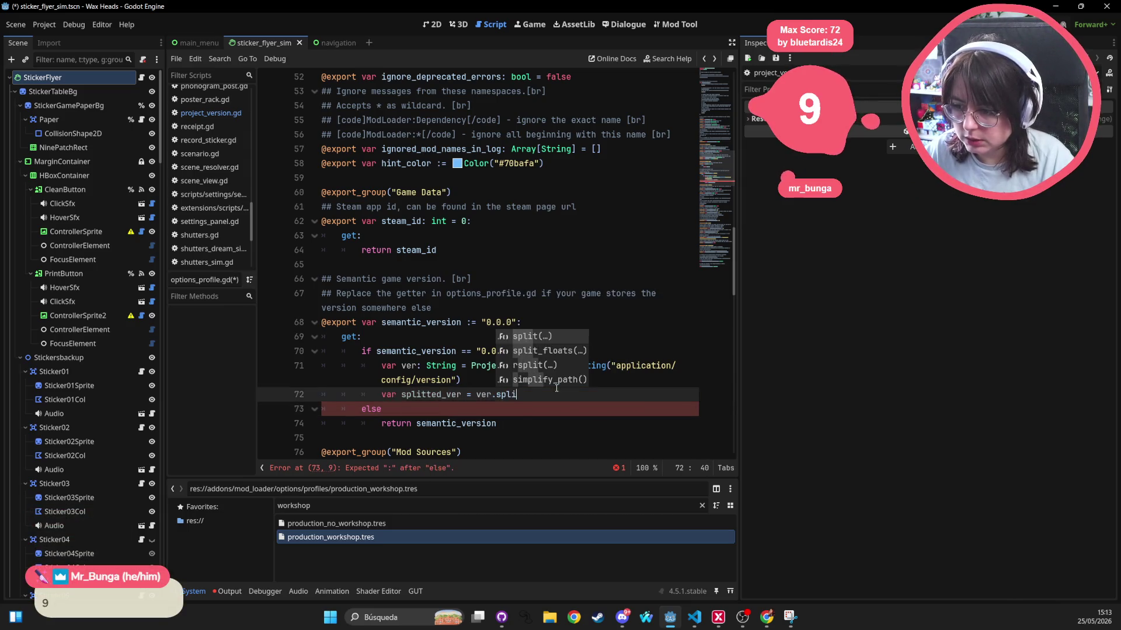
key("Return")
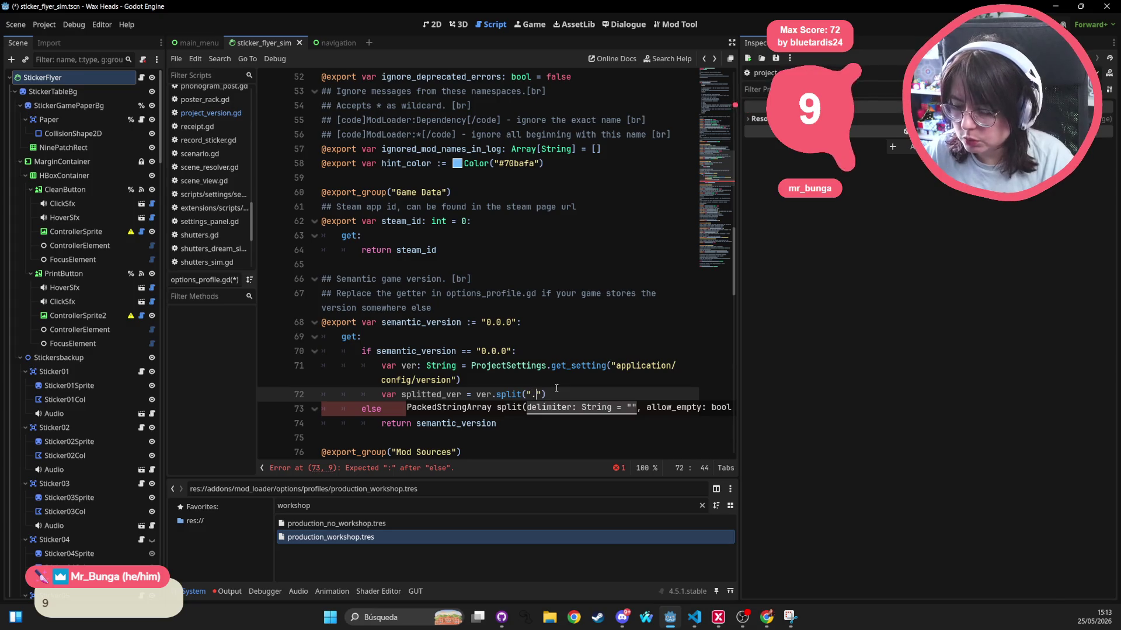
key("BackSpace")
key("BackSpace")
key("BackSpace")
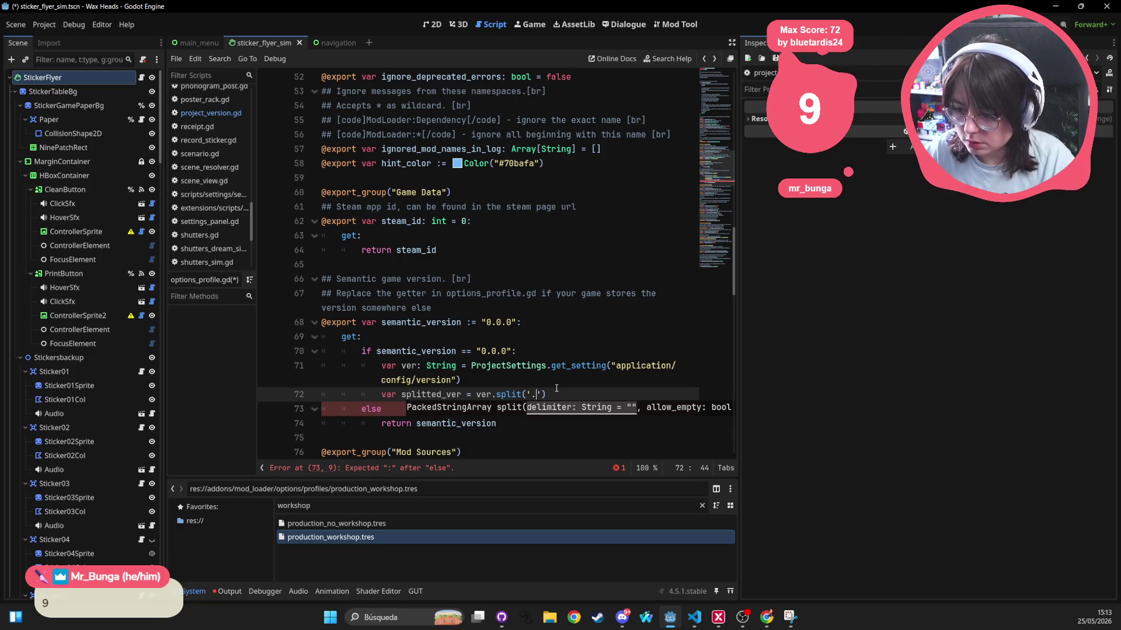
key("Return")
type("for pa")
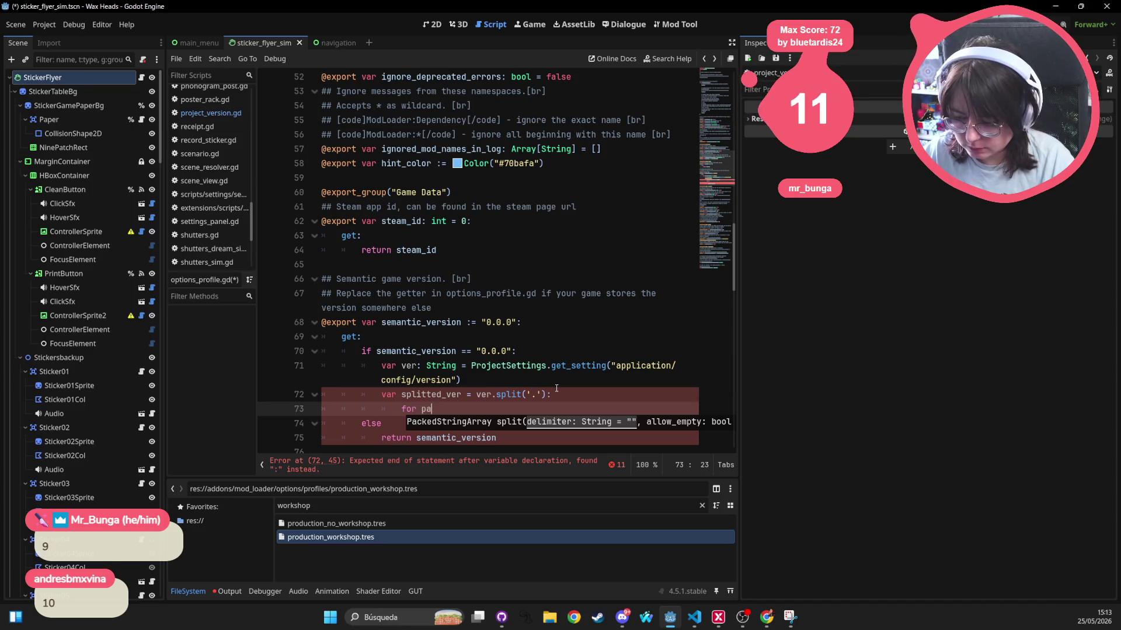
type("rt")
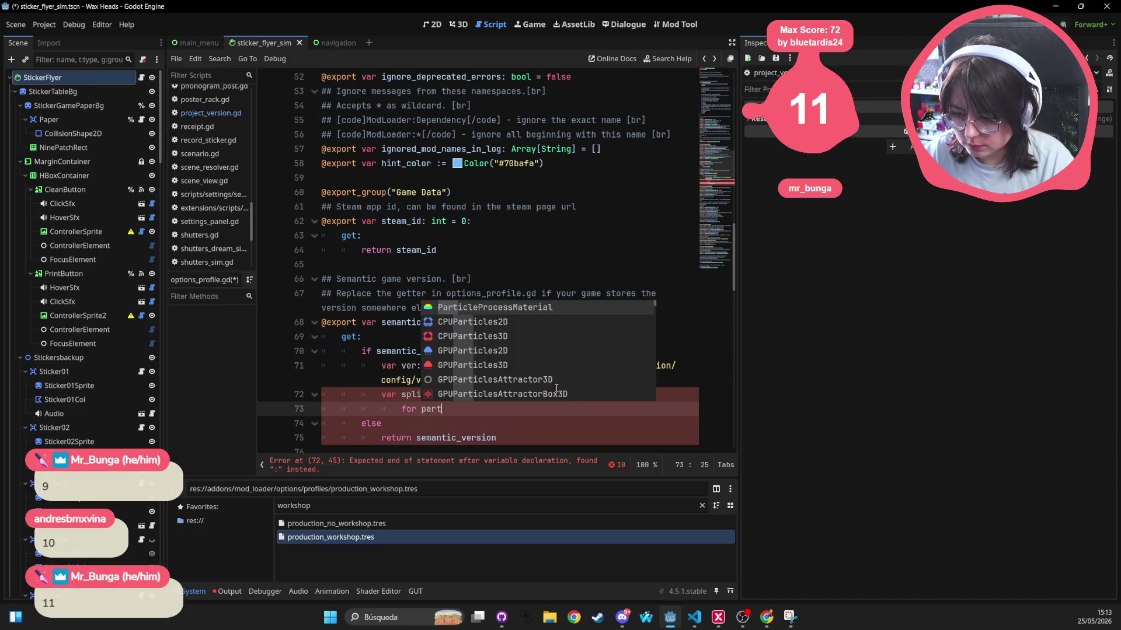
type(" in splitted_ver:")
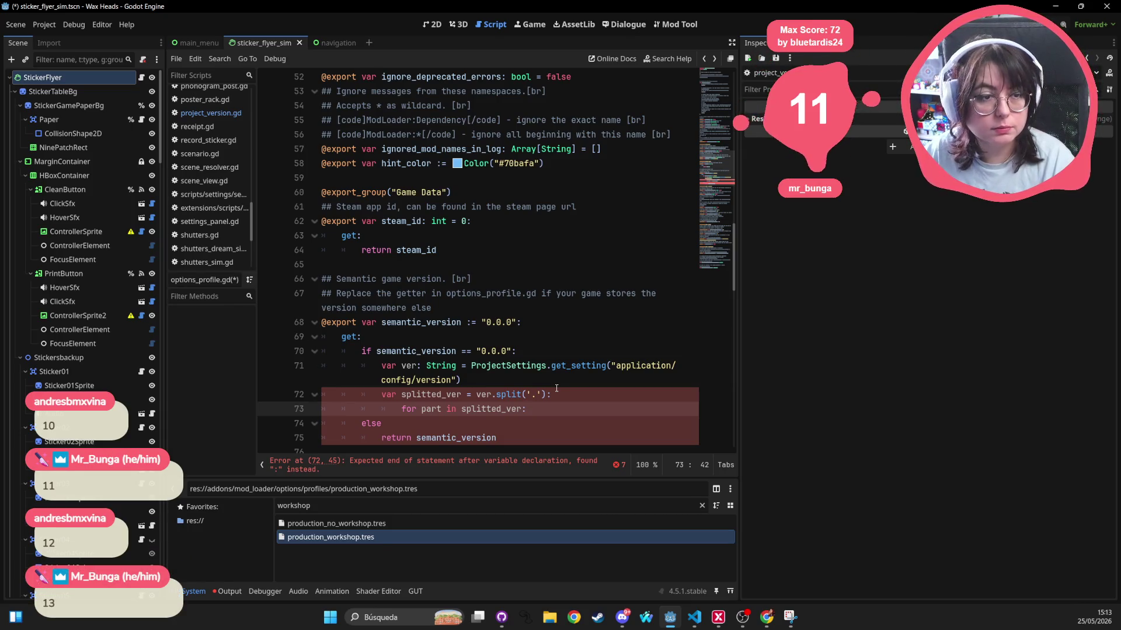
Start the empty body under for part in splitted_ver:
key("Return")
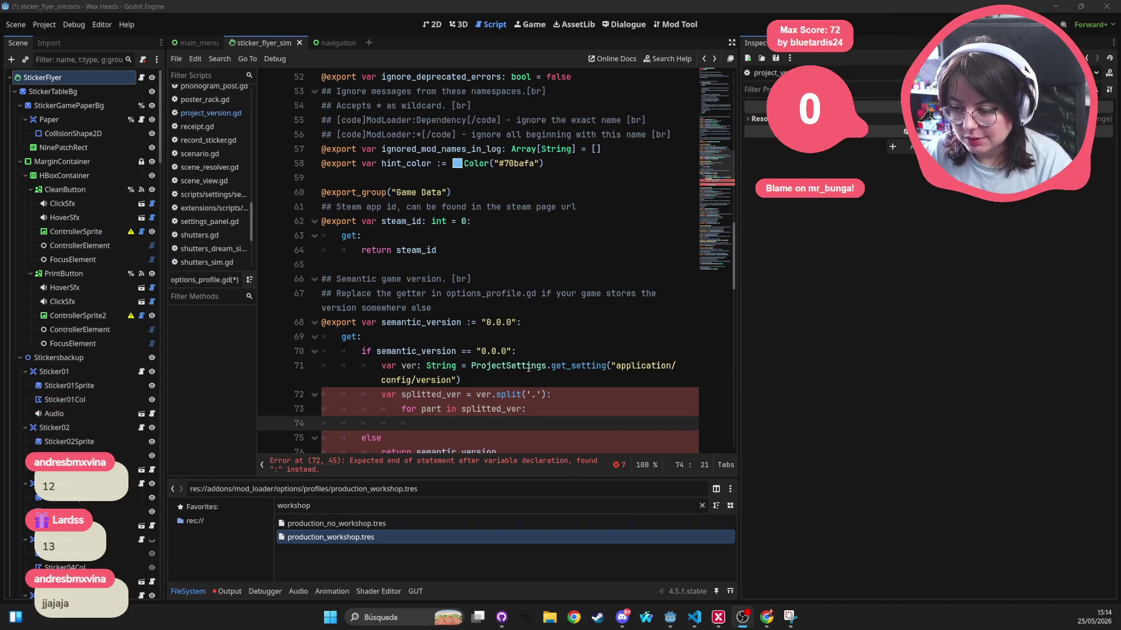
Delete the colon after ver.split('.') on line 72, outdent the for line, and add an indented body line
scroll(529, 366, "down", 1)
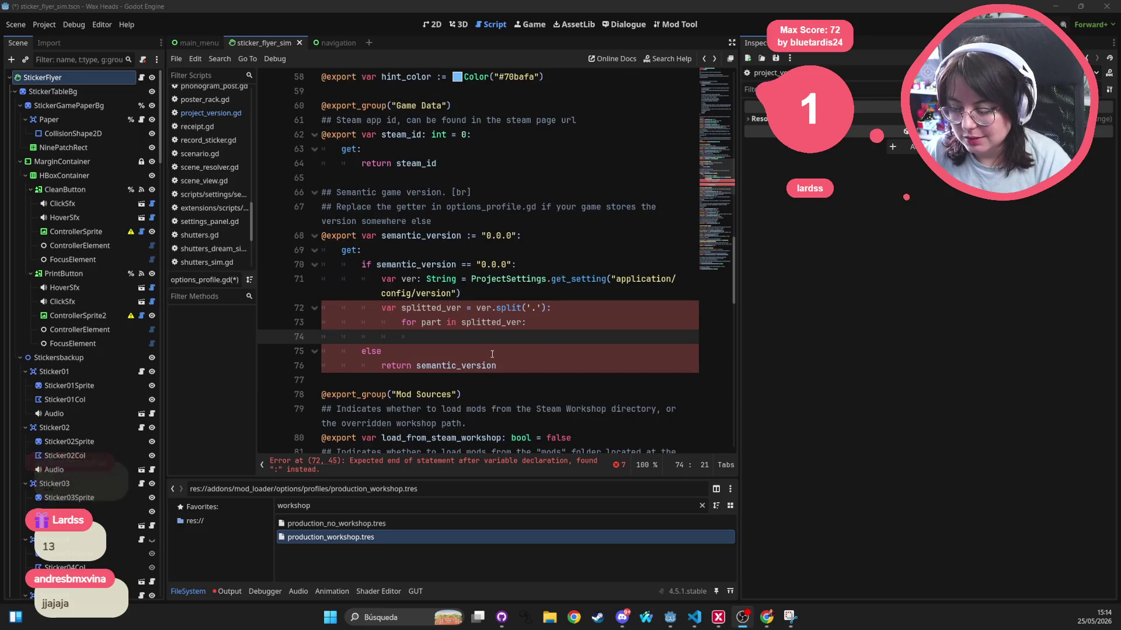
scroll(580, 311, "down", 1)
left_click(582, 308)
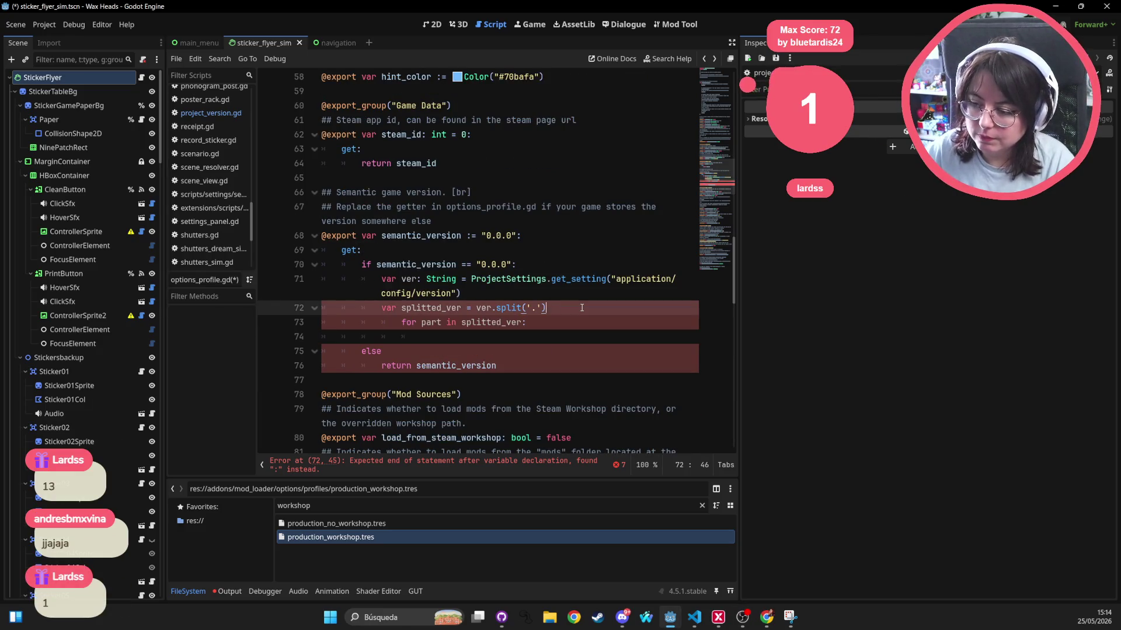
key("BackSpace")
key("Down")
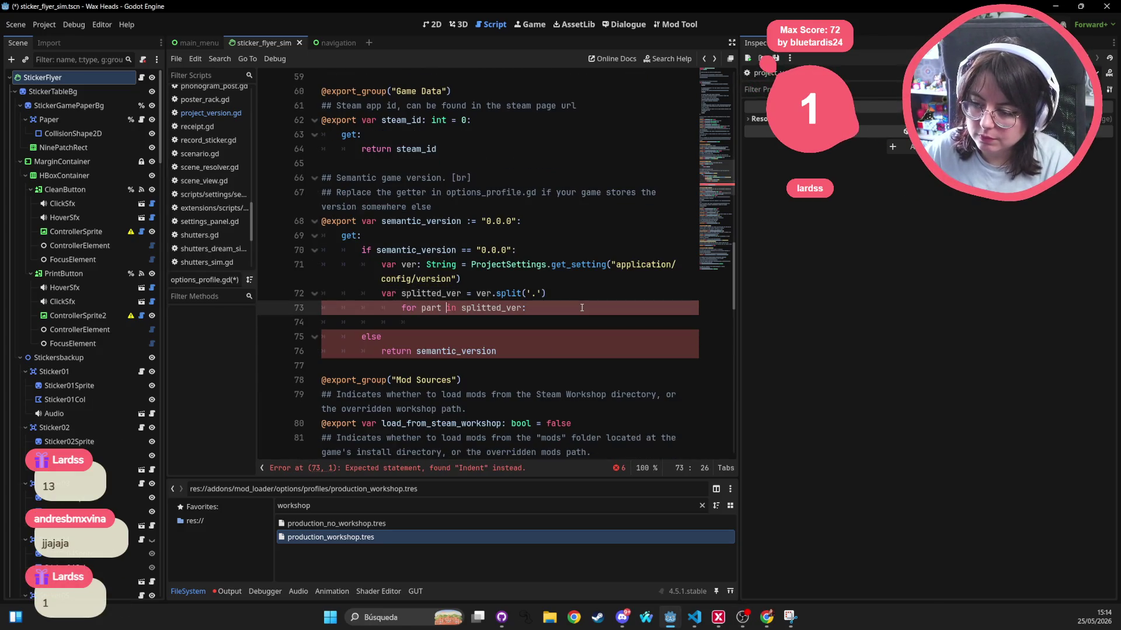
key("BackSpace")
key("Down")
key("Home")
key("Up")
key("End")
key("Return")
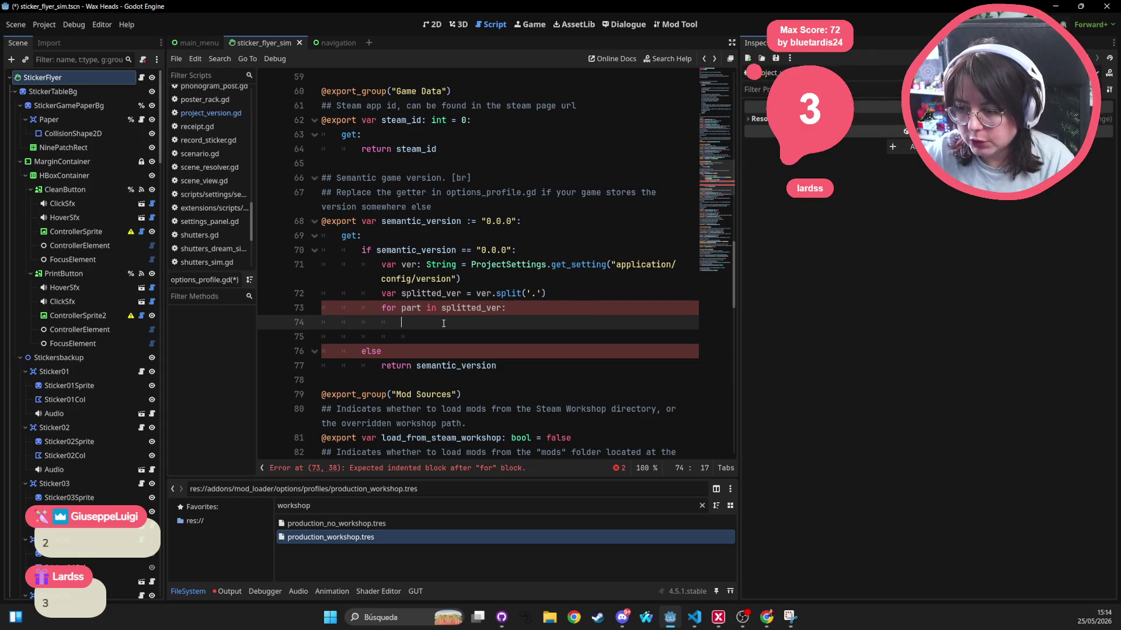
left_click(380, 309, "shift")
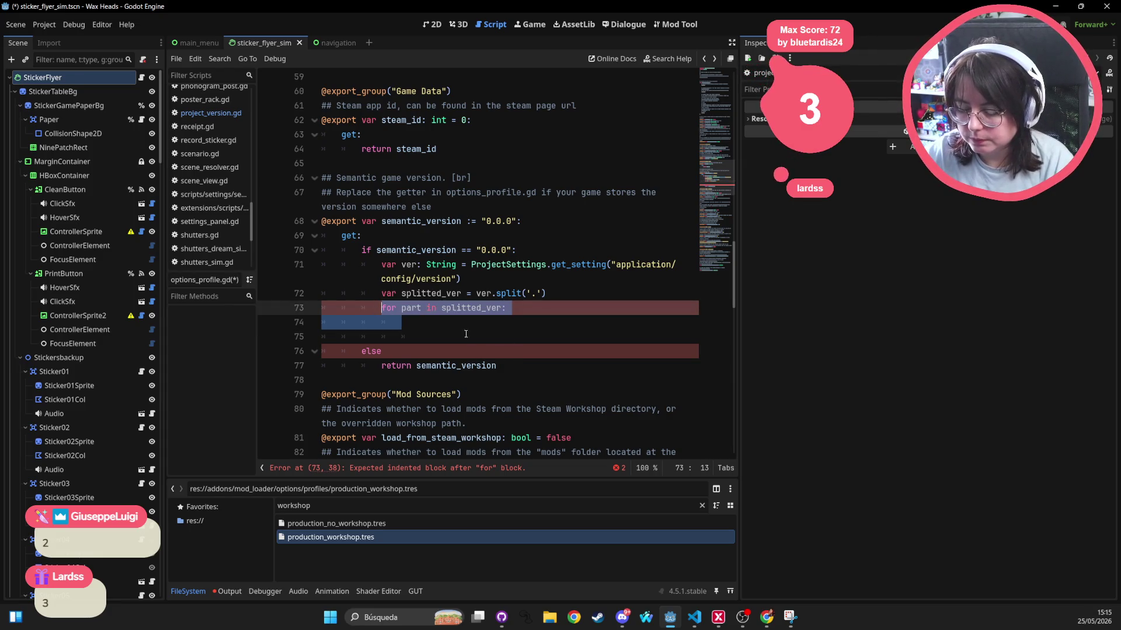
Fill the loop body with if not part.is_valid_int(): break
left_click(415, 327)
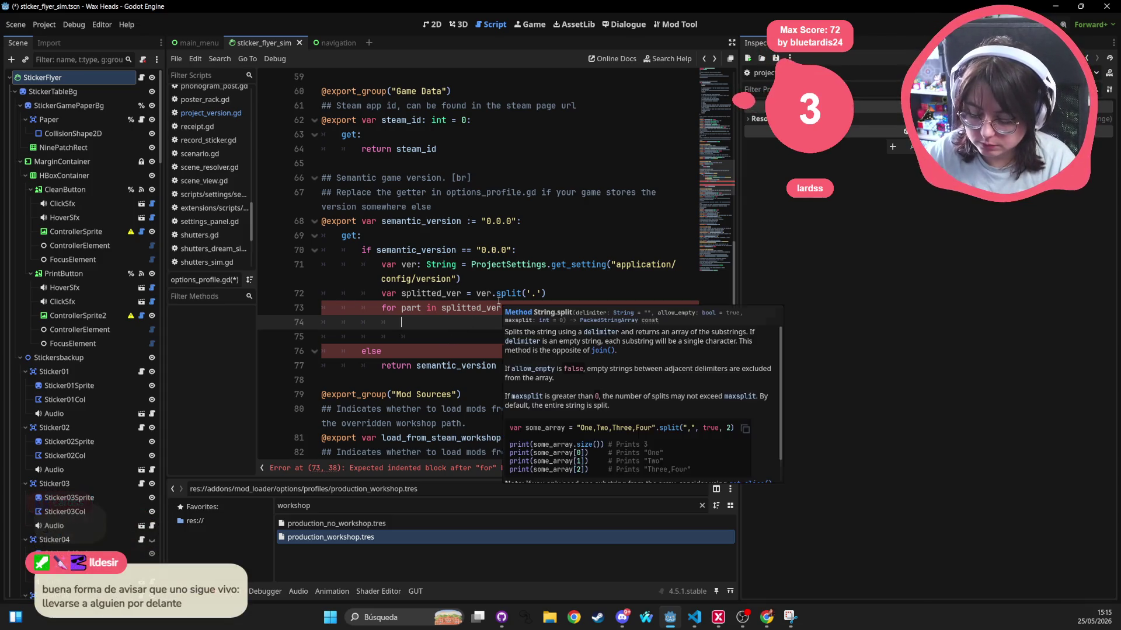
type("if pa")
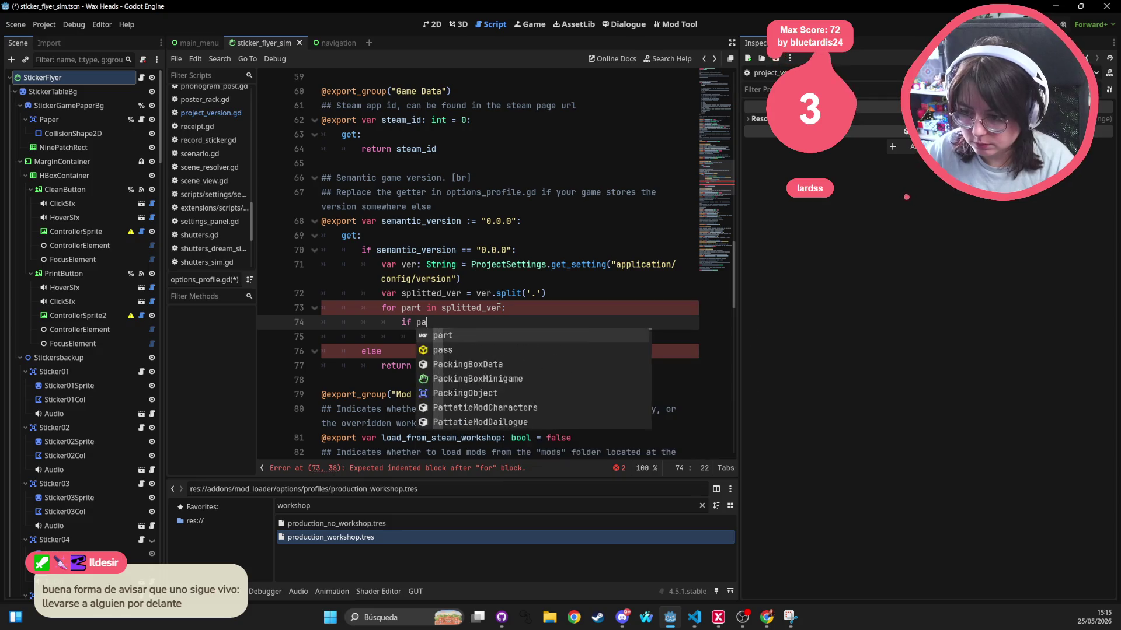
type("rt.")
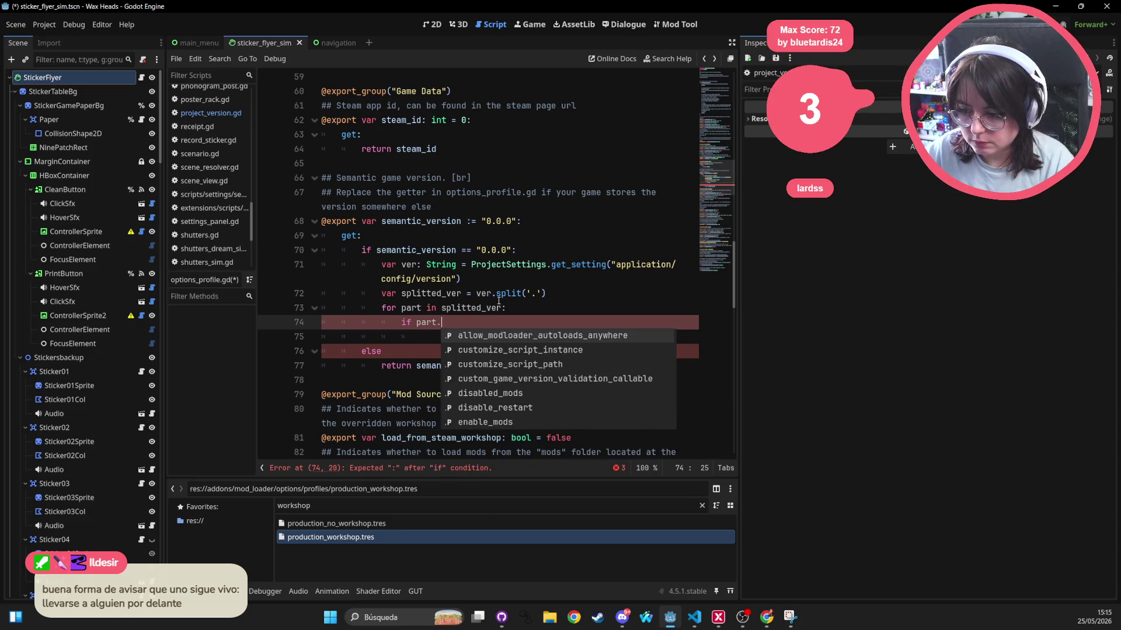
key("Down")
key("Down")
key("Down")
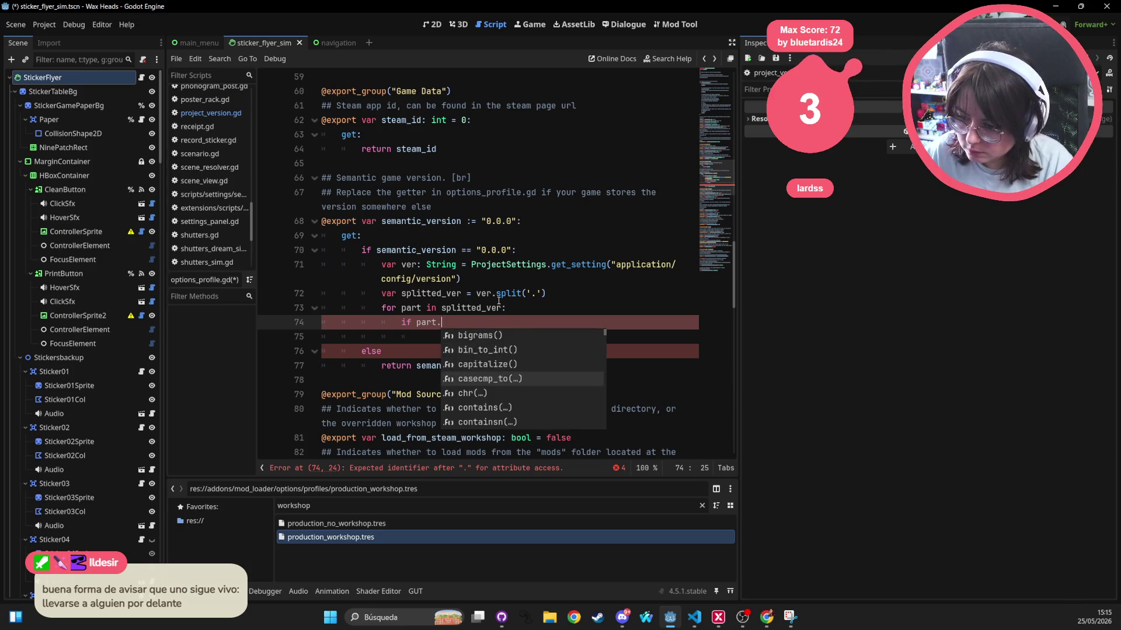
key("Down")
key("Down")
key("Down")
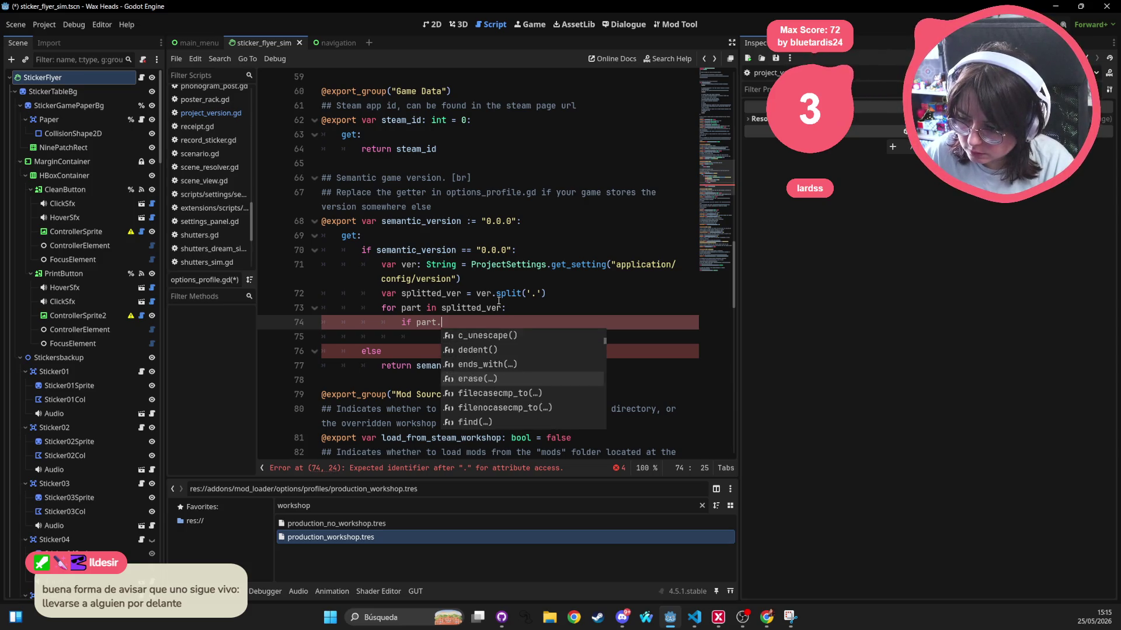
type("int")
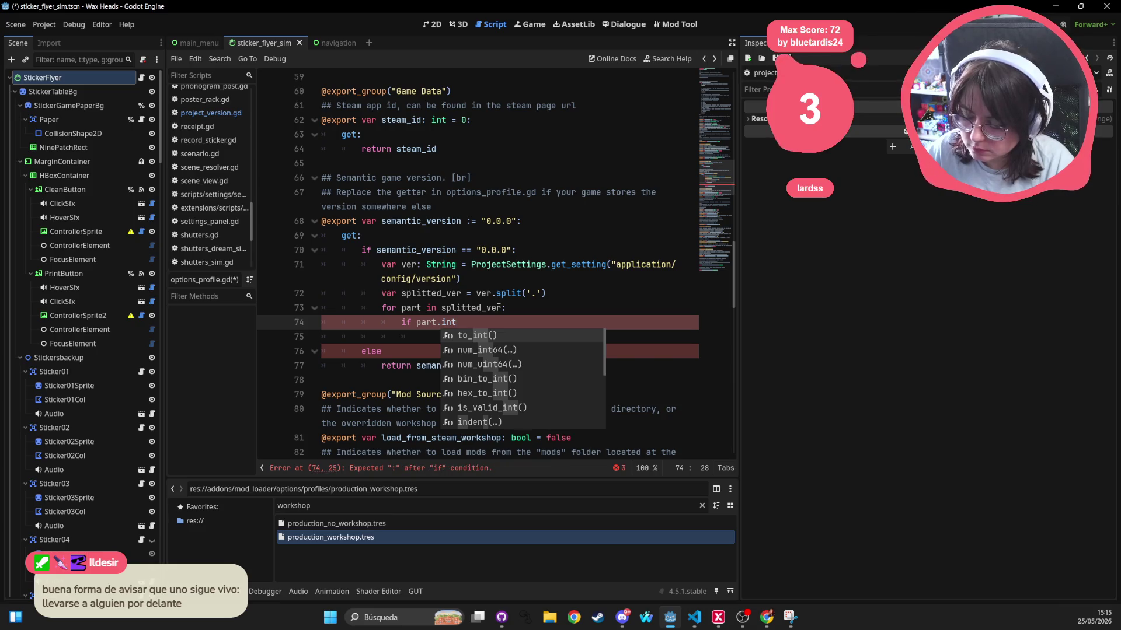
key("Down")
key("Down")
key("Down")
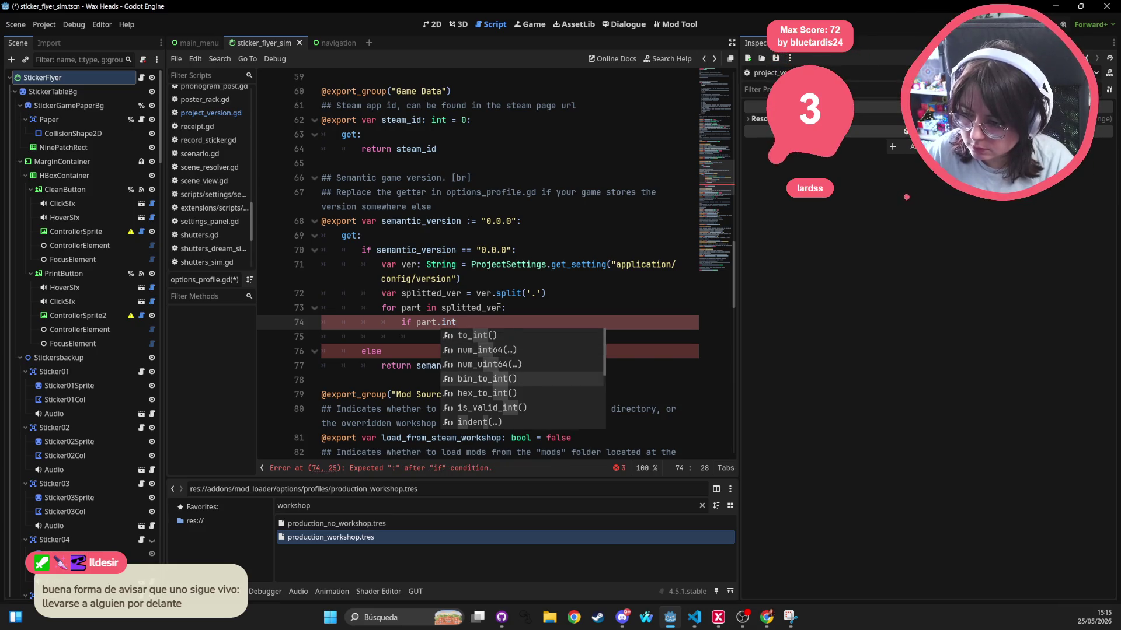
key("Return")
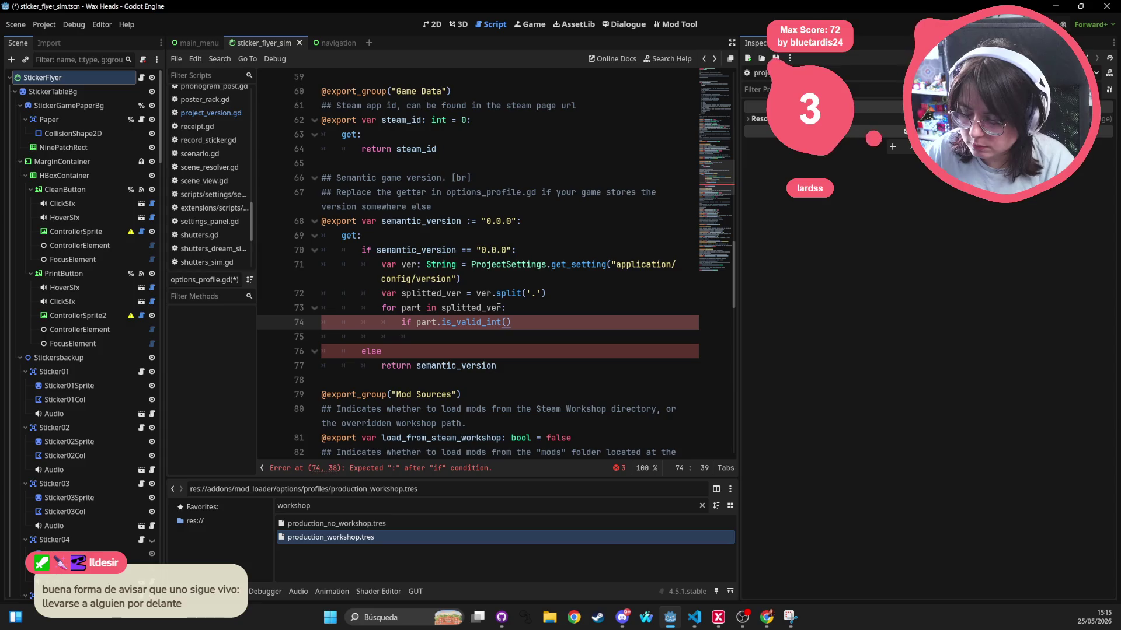
key("ctrl+Left")
key("ctrl+Left")
key("ctrl+Left")
type("not")
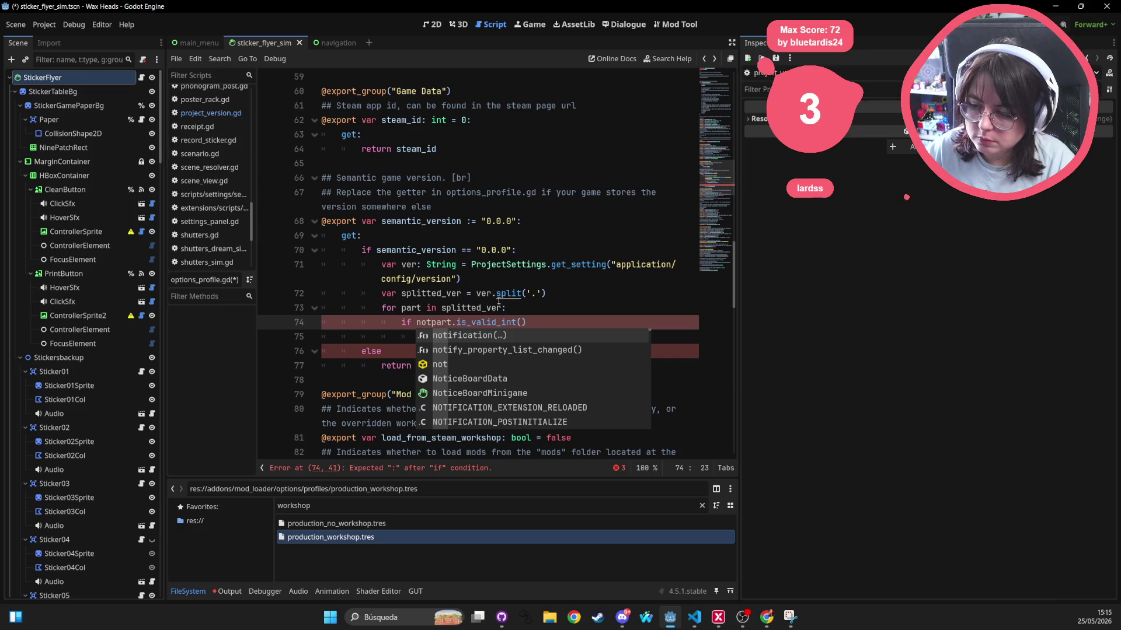
key("End")
type(":")
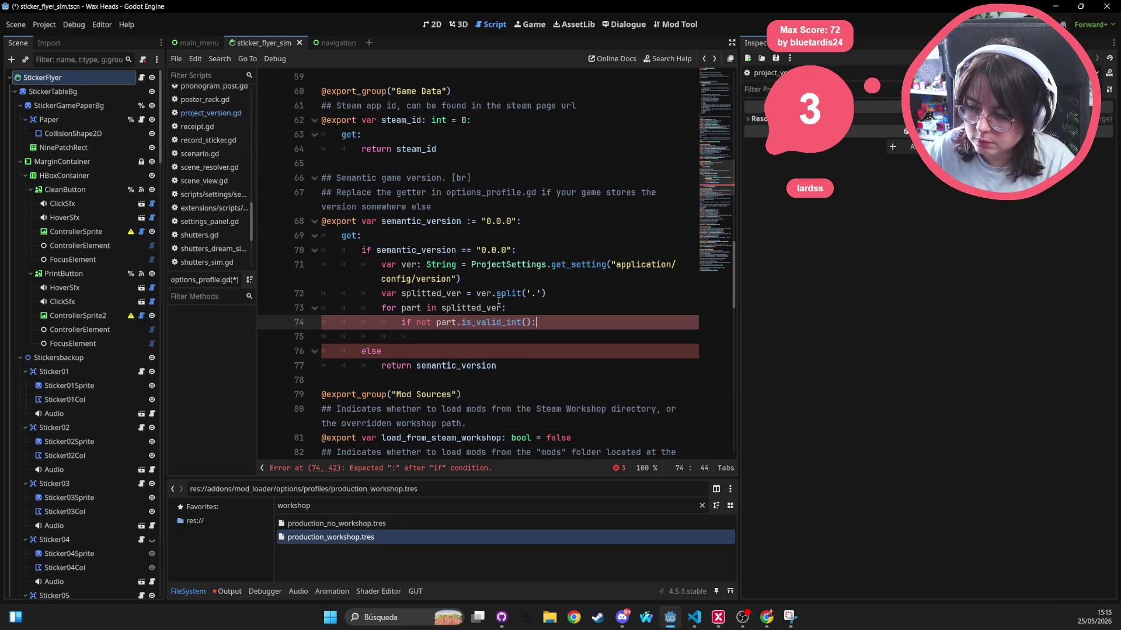
key("Return")
type("continue")
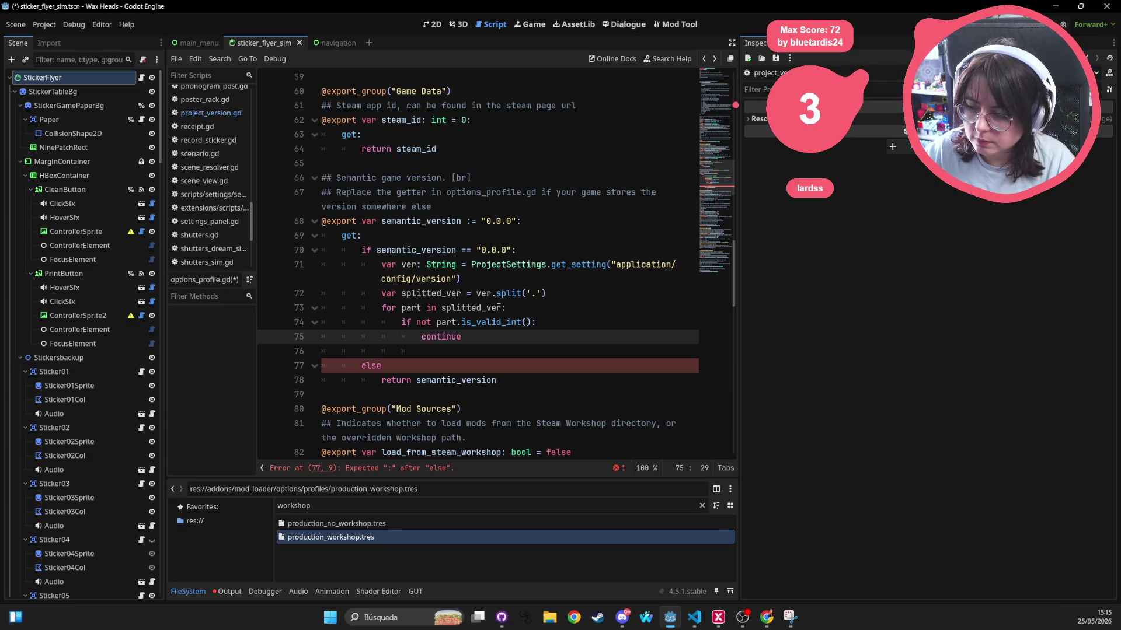
double_click(452, 336)
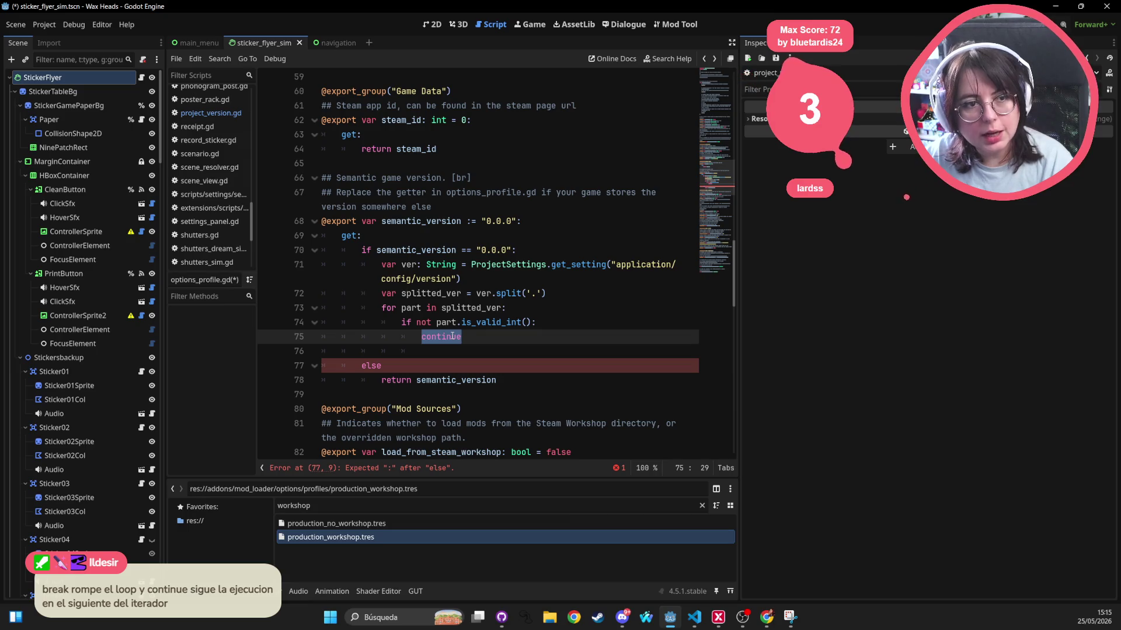
type("break")
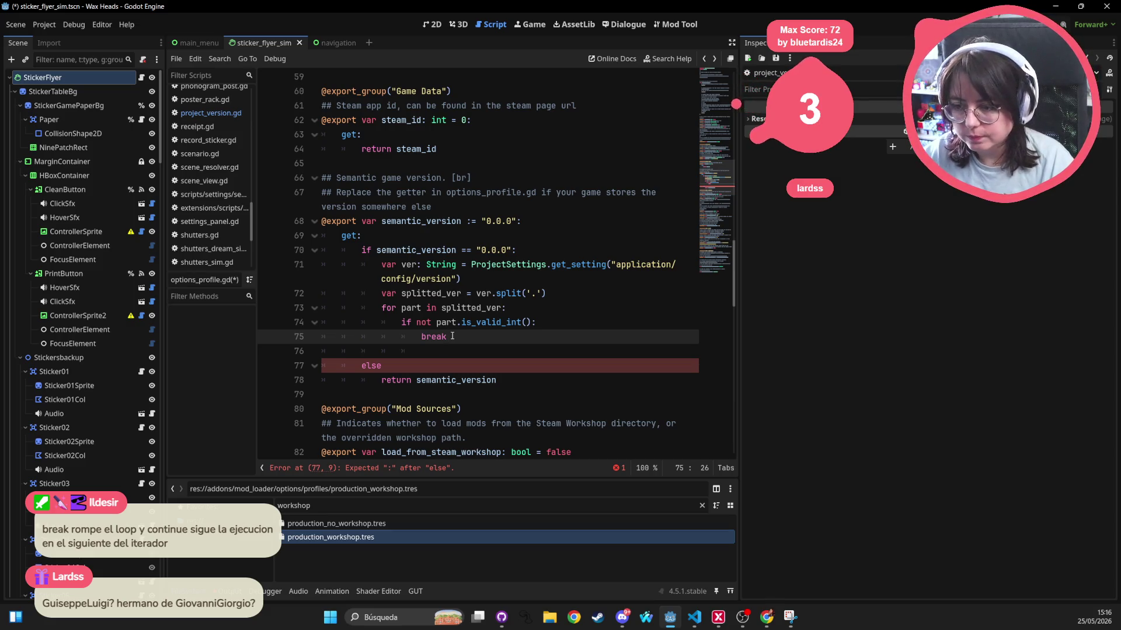
Add if splitted_ver.count(3): above the loop, indent the loop under it, and save
key("Up")
key("Up")
key("End")
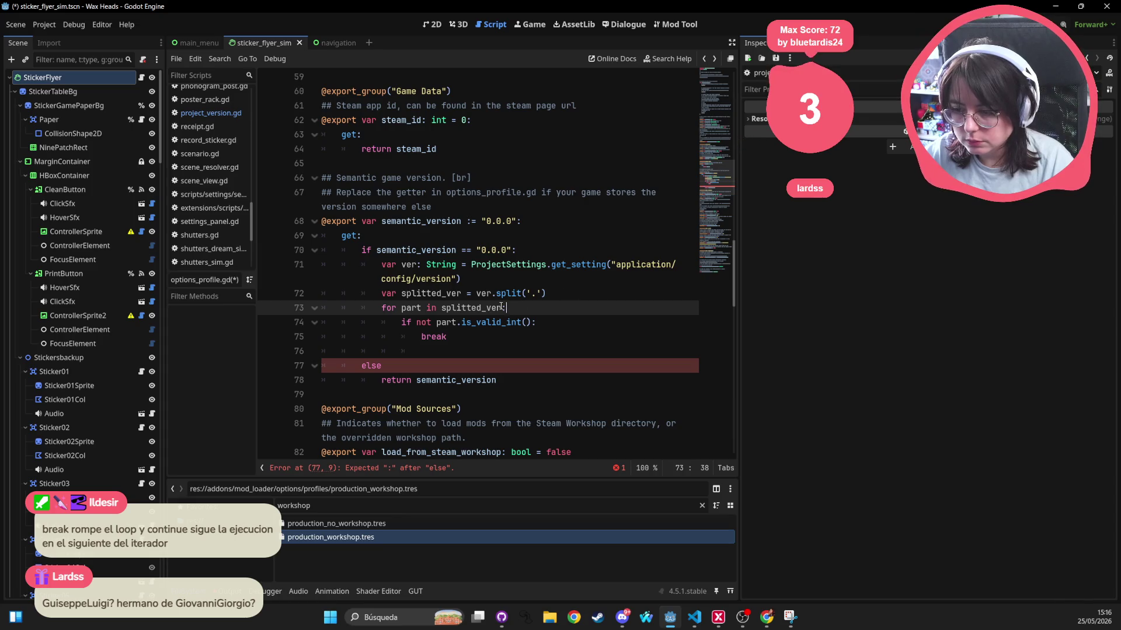
left_click(586, 292)
key("Return")
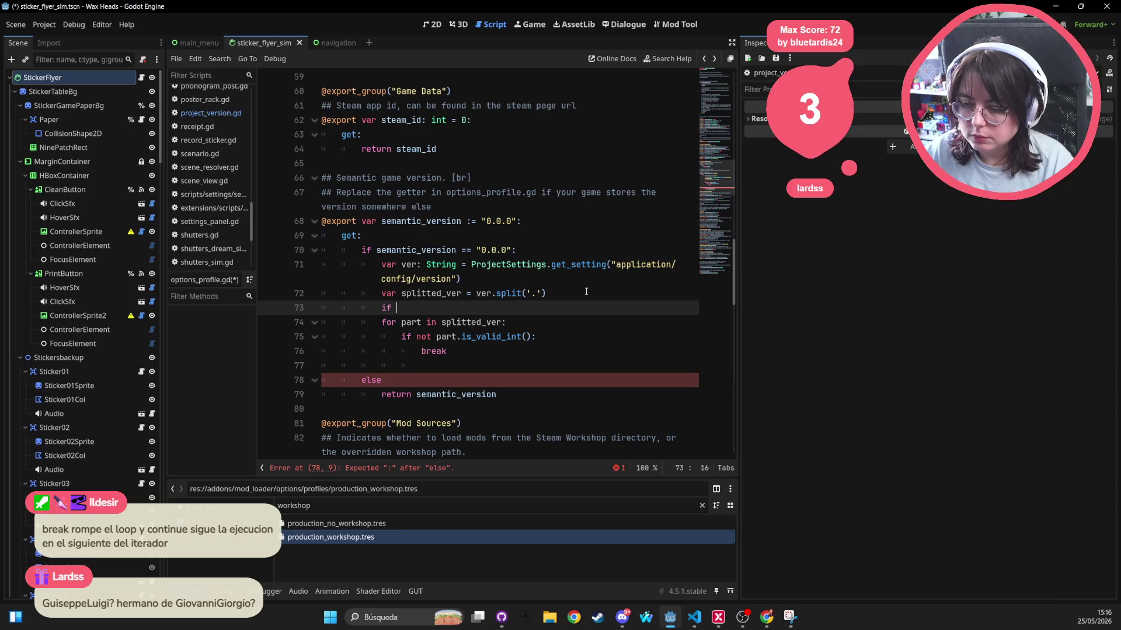
type("if splitted_ver.")
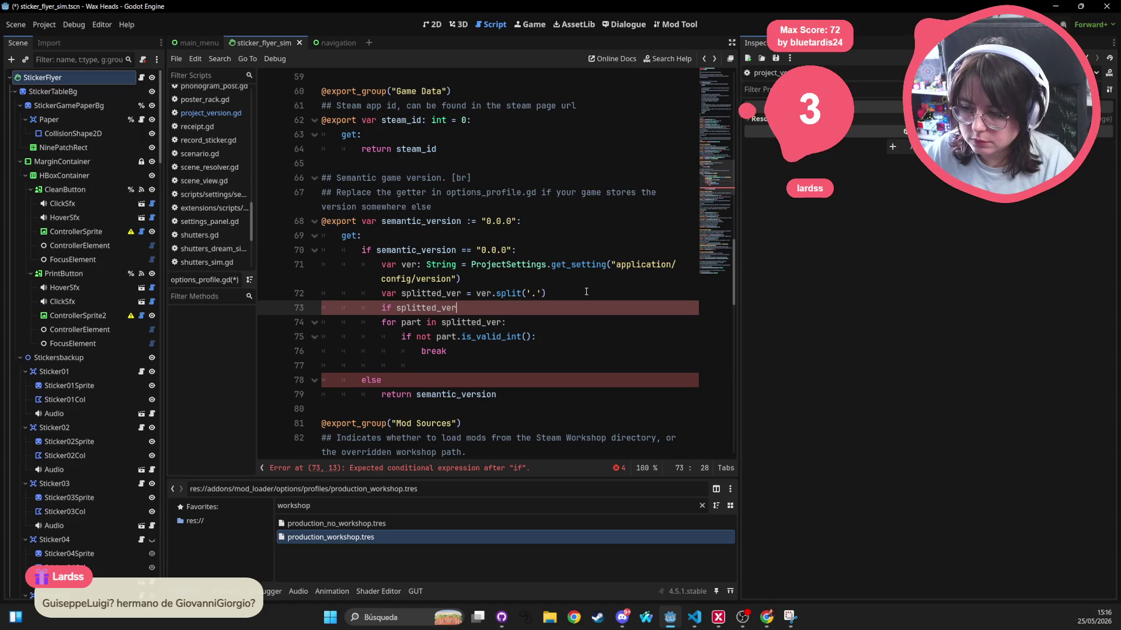
type("cou")
key("Return")
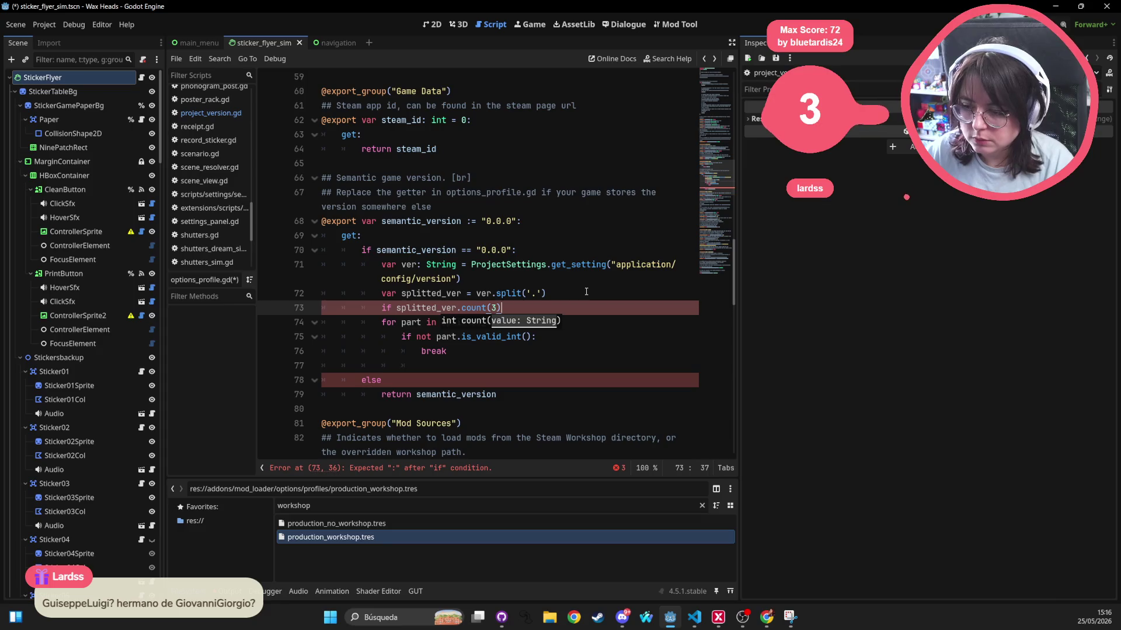
key("BackSpace")
type(":")
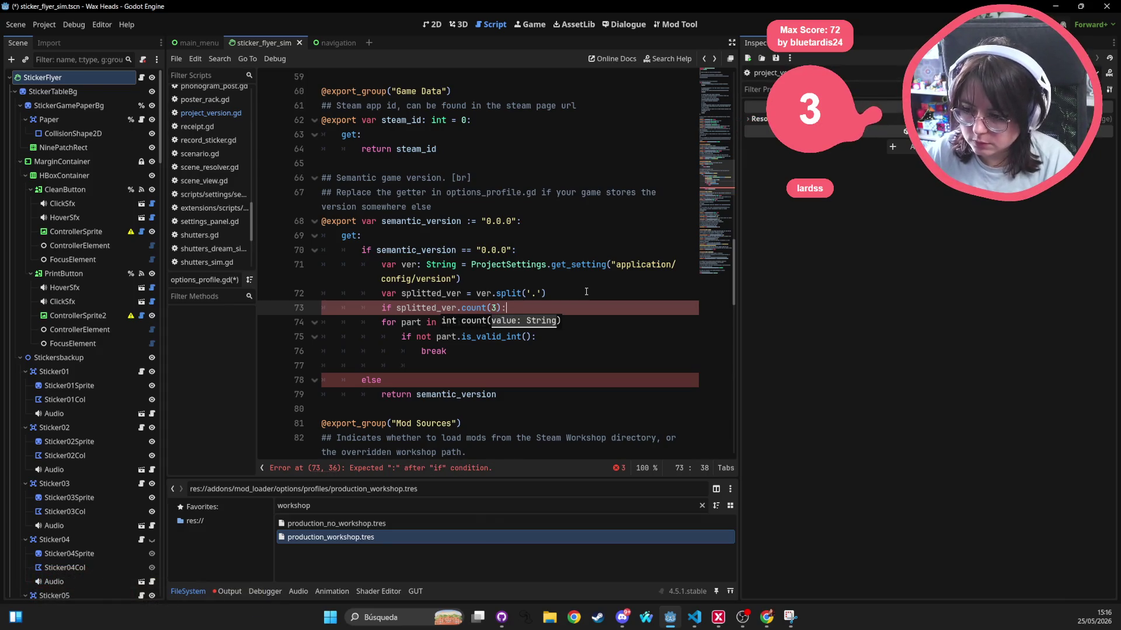
mouse_move(381, 323)
left_mouse_down()
mouse_move(540, 338)
mouse_move(479, 357)
left_mouse_up()
key("Tab")
key("ctrl+s")
left_click(550, 281)
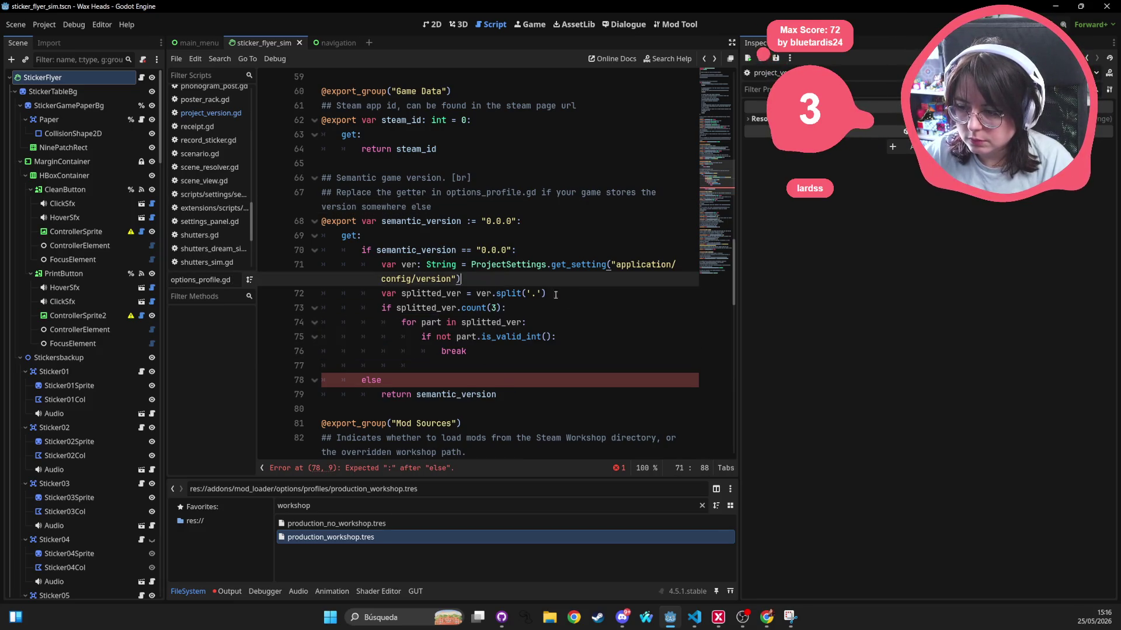
Declare a new boolean variable is_valid after line 71 and save the script
key("Return")
type("var is_valid_")
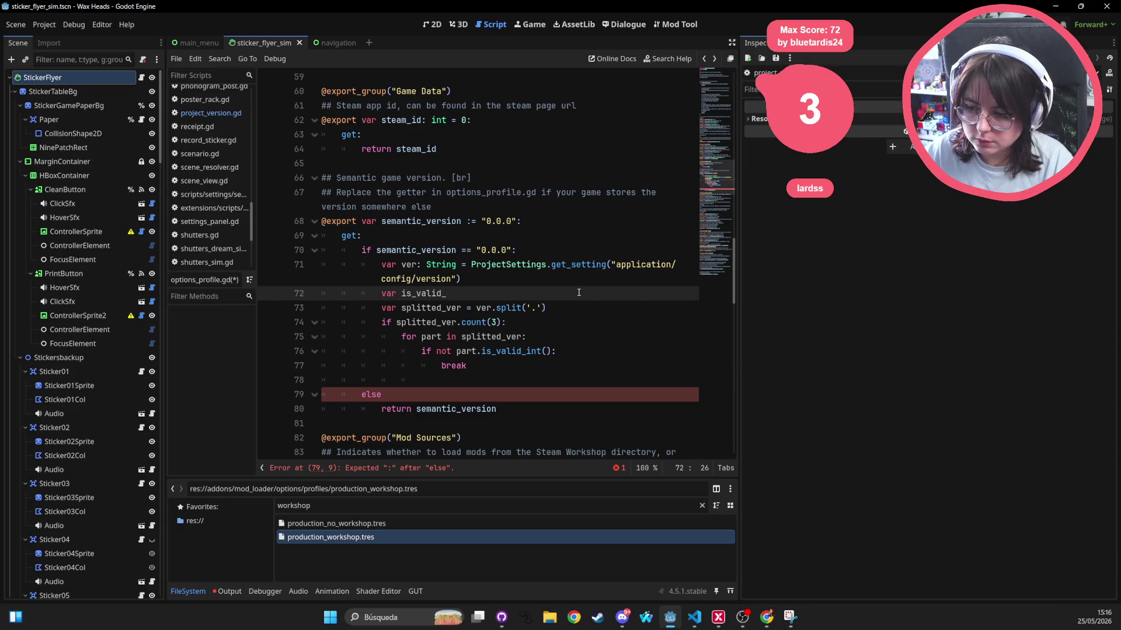
type(": b")
type("s")
key("ctrl+s")
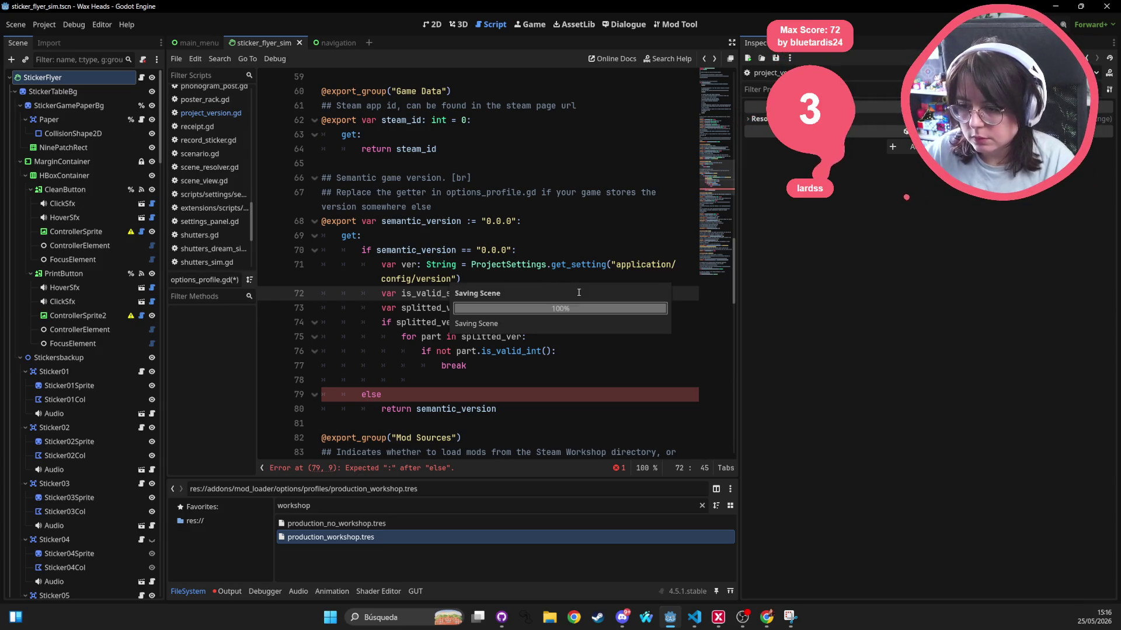
Replace the loop's break with is_valid_semver = false
left_click(630, 329)
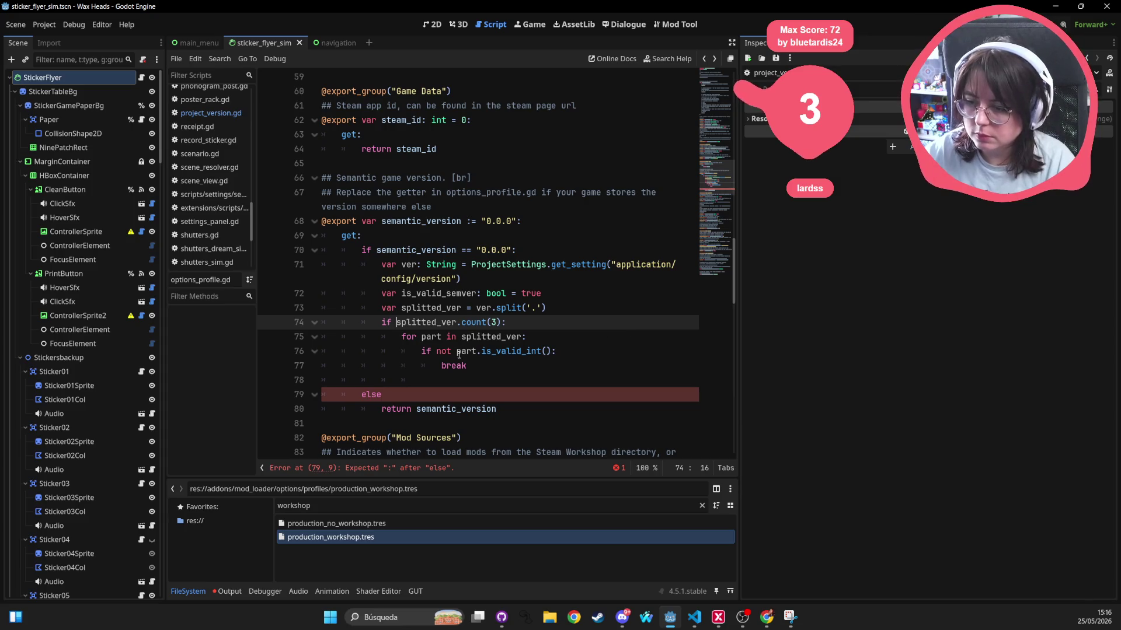
left_click(470, 363)
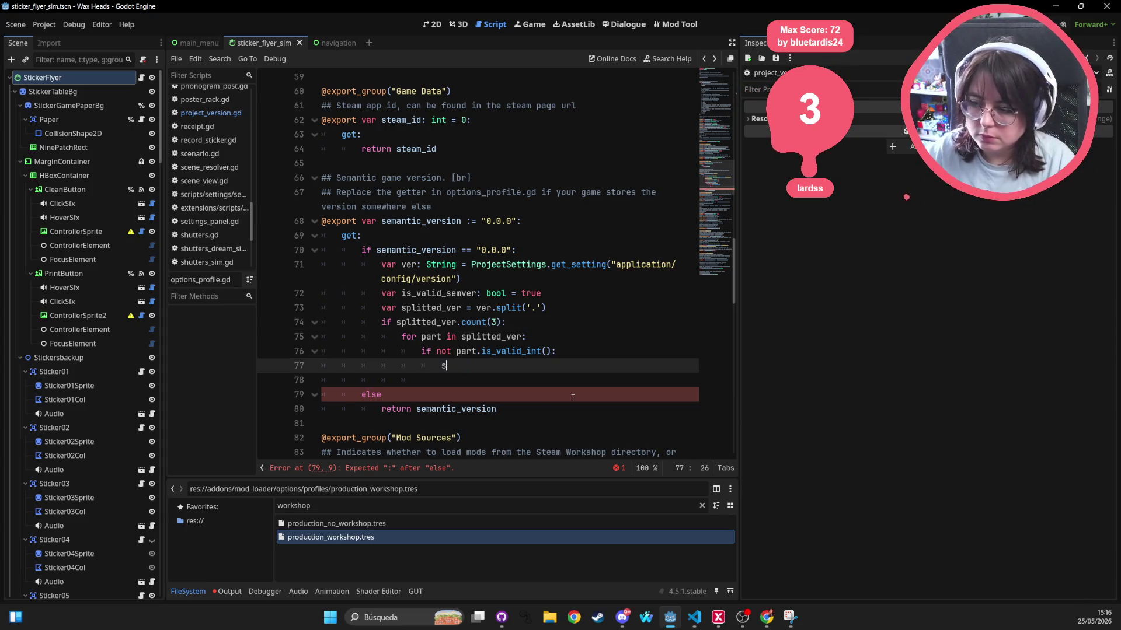
key("BackSpace")
key("BackSpace")
key("BackSpace")
type("splitted")
key("Return")
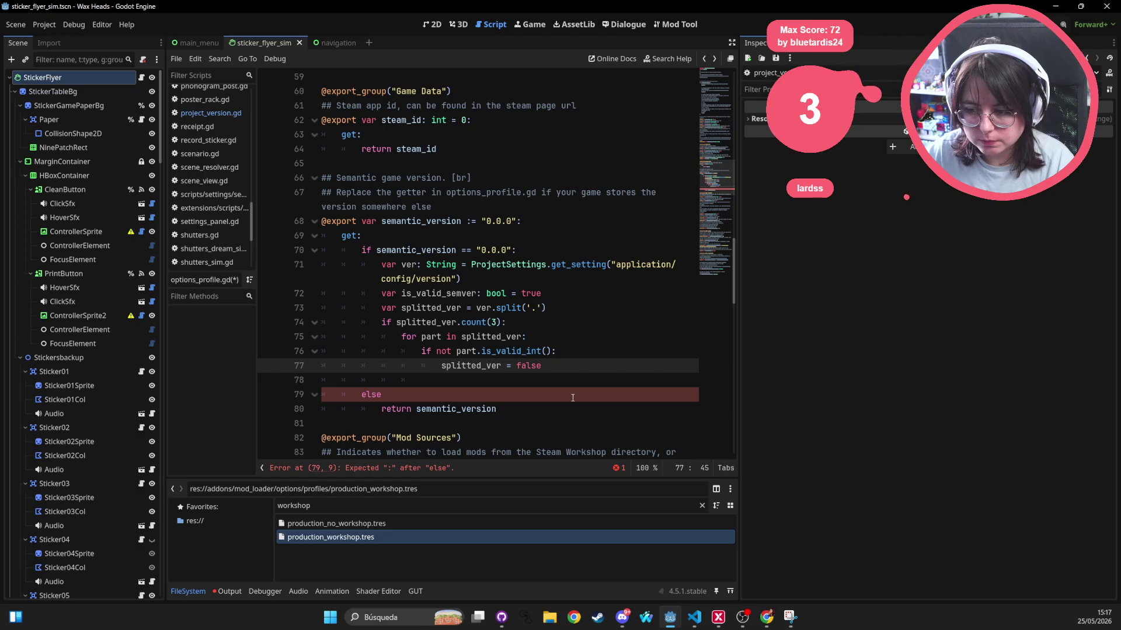
key("ctrl+BackSpace")
key("ctrl+BackSpace")
key("ctrl+BackSpace")
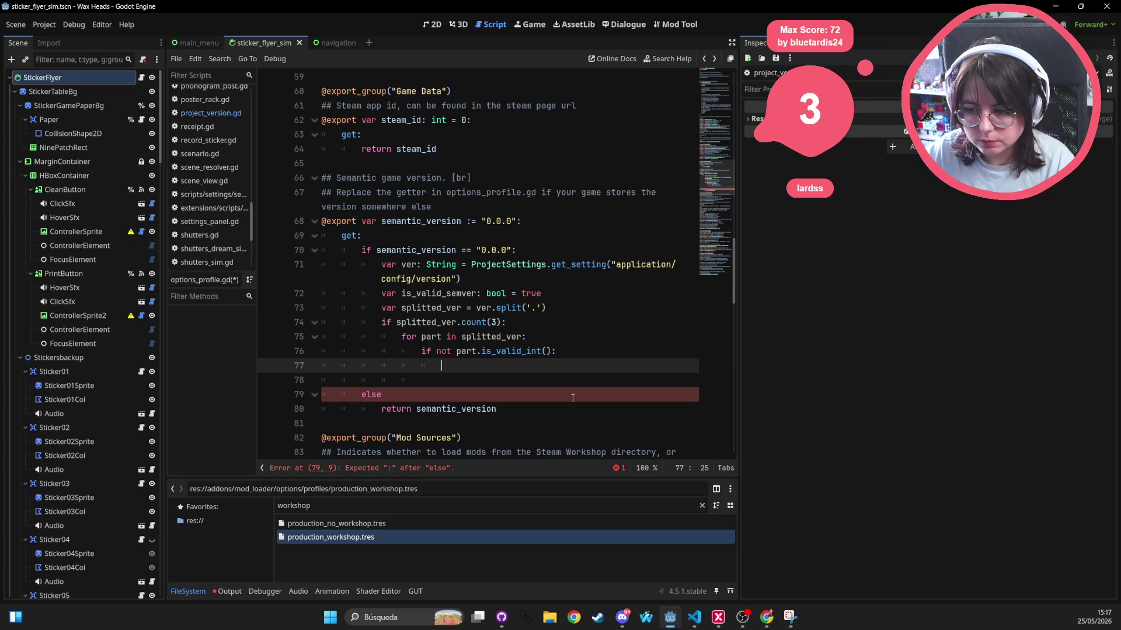
type("is_valid_se")
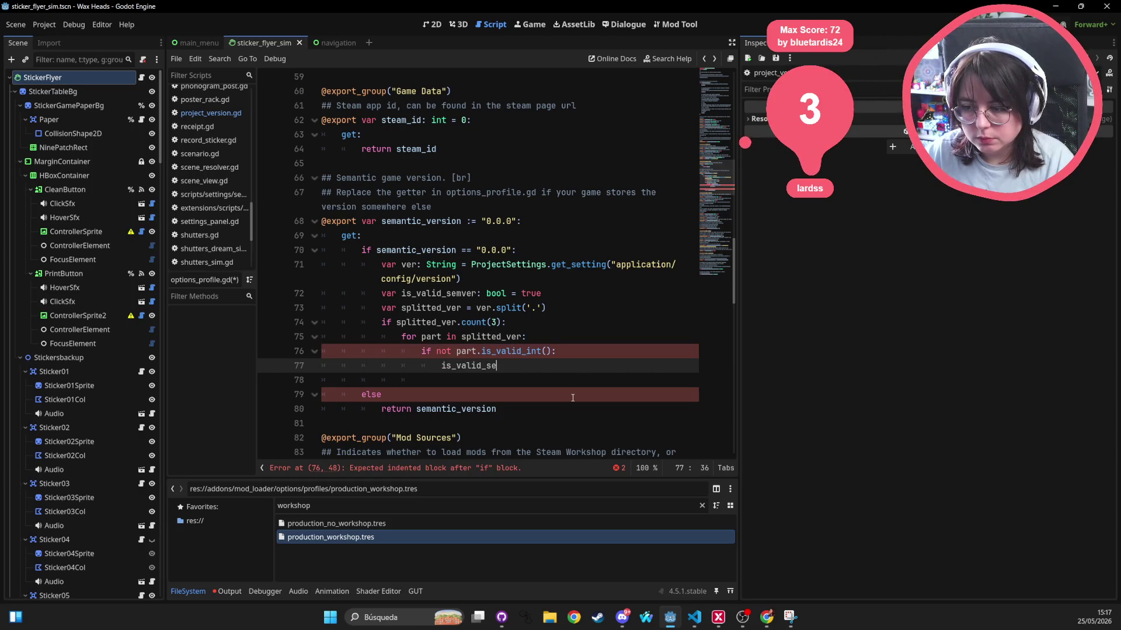
type("mver =")
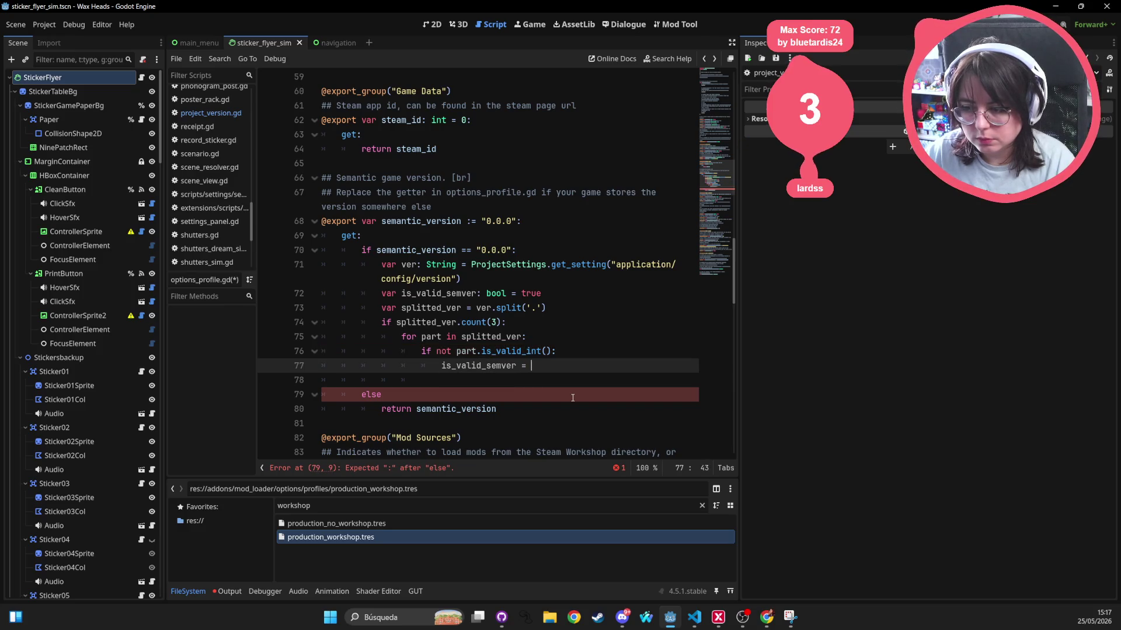
type("e")
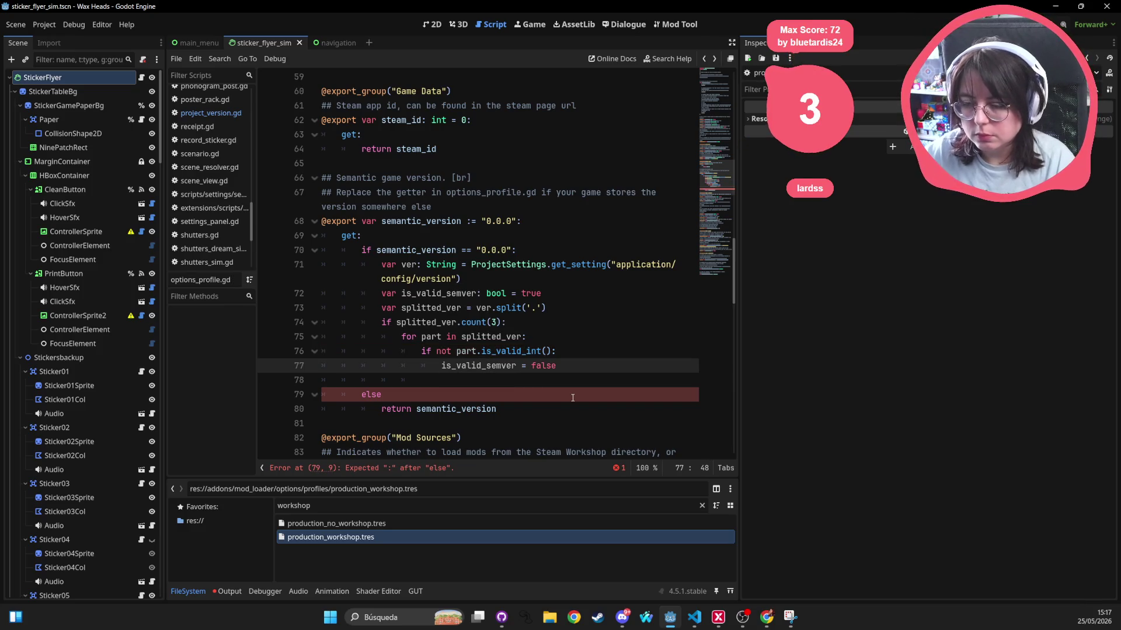
left_click(525, 326)
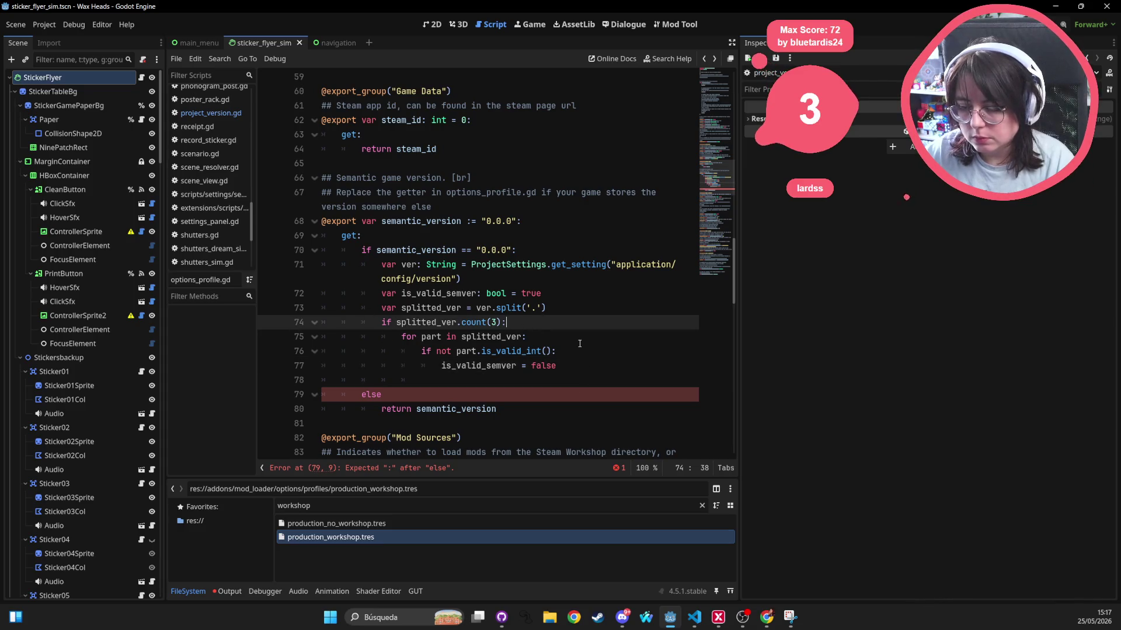
Change the check to 'if not splitted_ver.count(3):' with an indented 'is_valid_semver = false', and save
type("not")
key("ctrl+Right")
key("ctrl+Right")
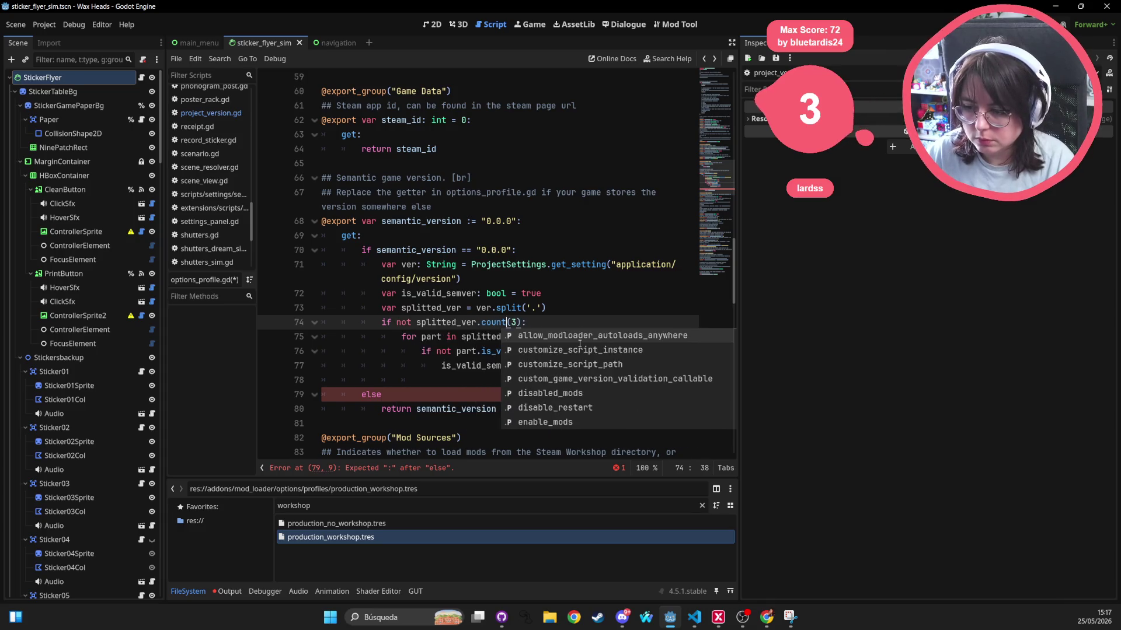
key("Return")
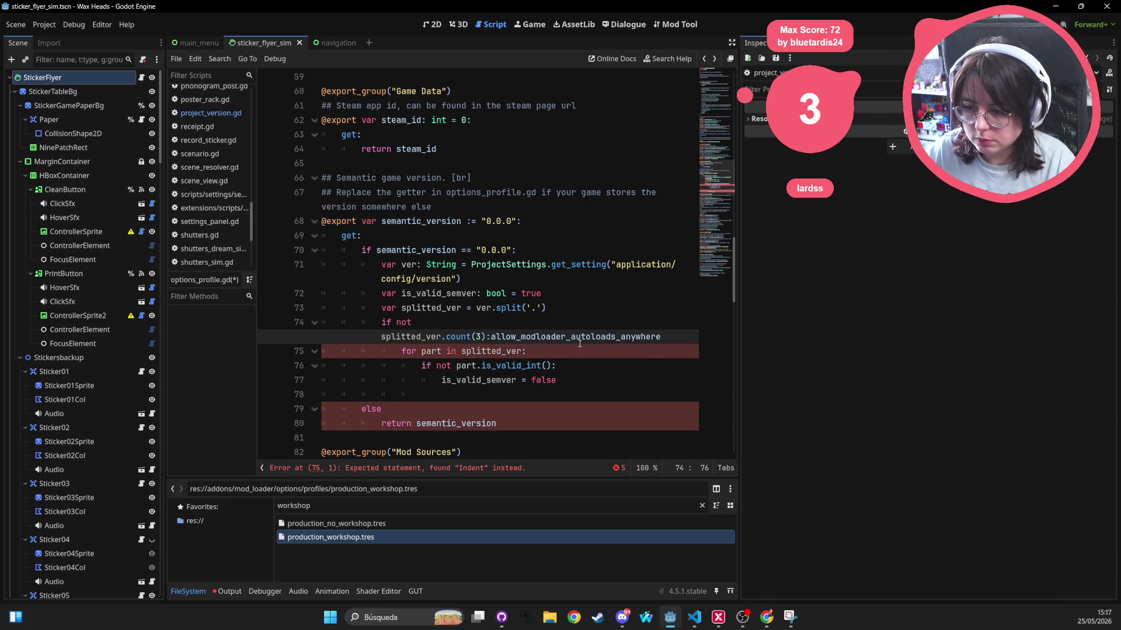
key("ctrl+shift+Left")
key("Return")
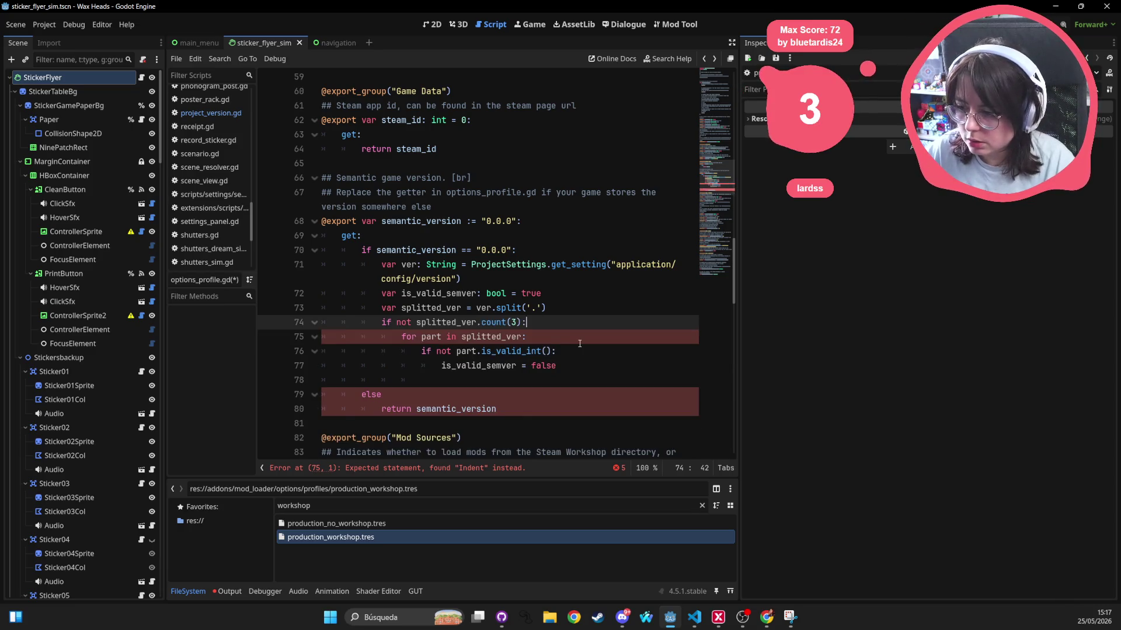
type("is_valid_semver ")
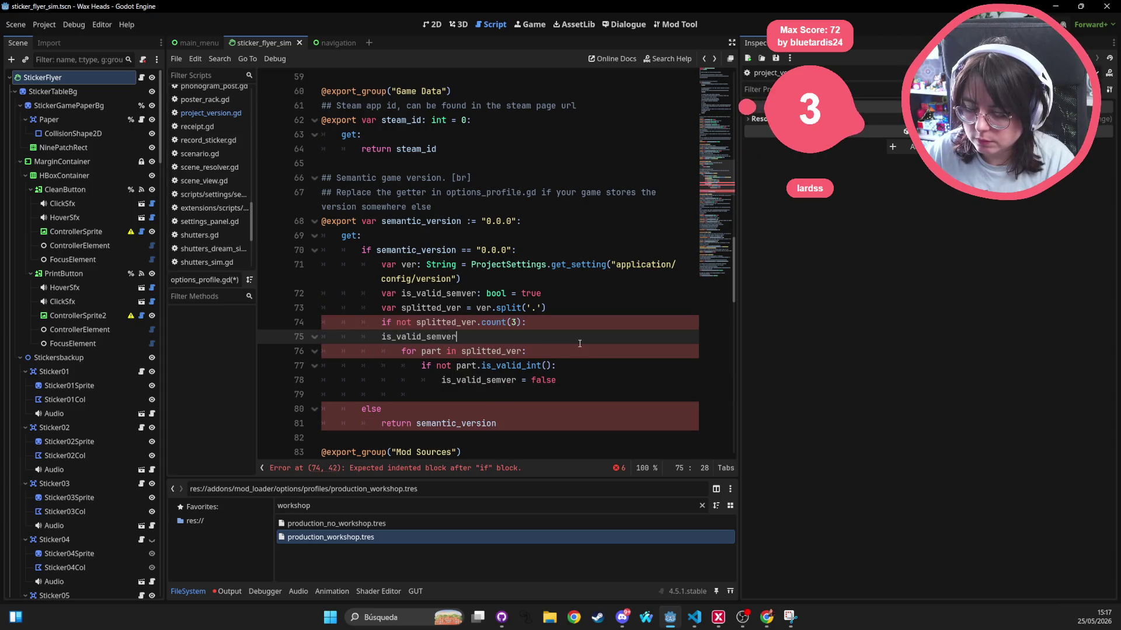
type("= false")
key("ctrl+Left")
key("ctrl+Left")
key("ctrl+space")
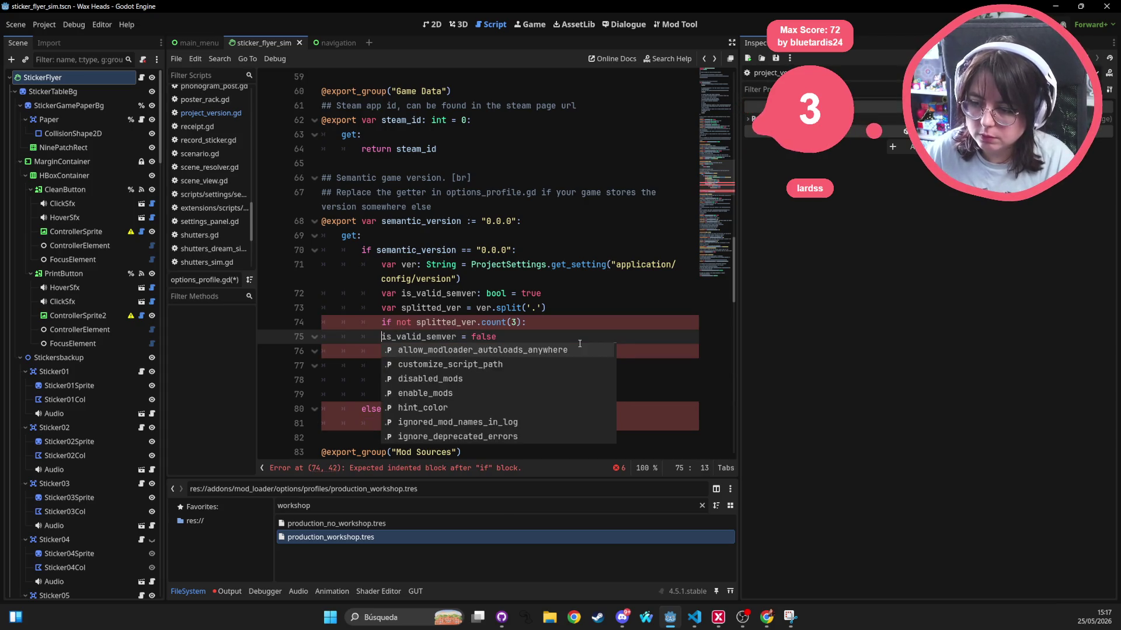
key("Tab")
key("ctrl+z")
key("Tab")
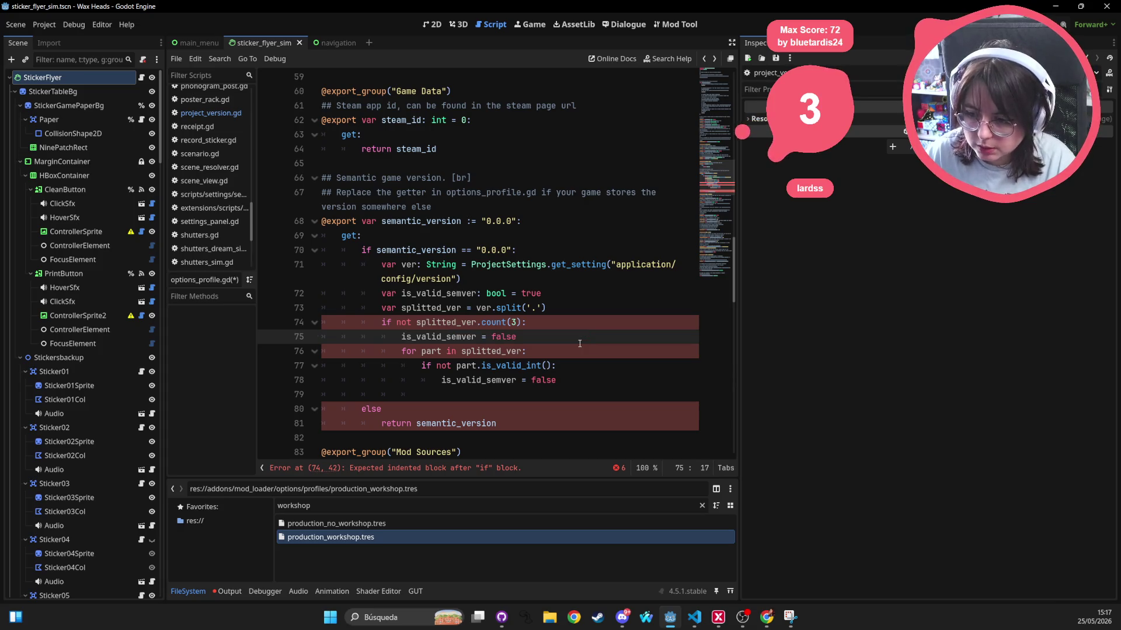
key("ctrl+s")
Dedent the part for loop so it sits outside the count(3) check
key("Down")
key("shift+Tab")
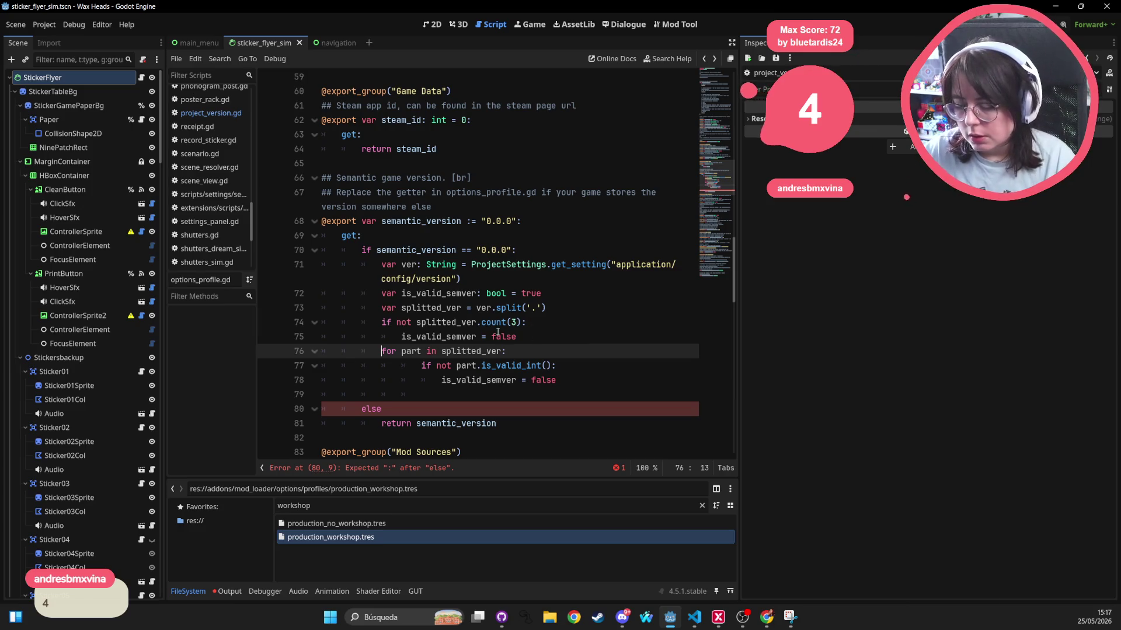
key("Up")
key("End")
scroll(428, 266, "down", 1)
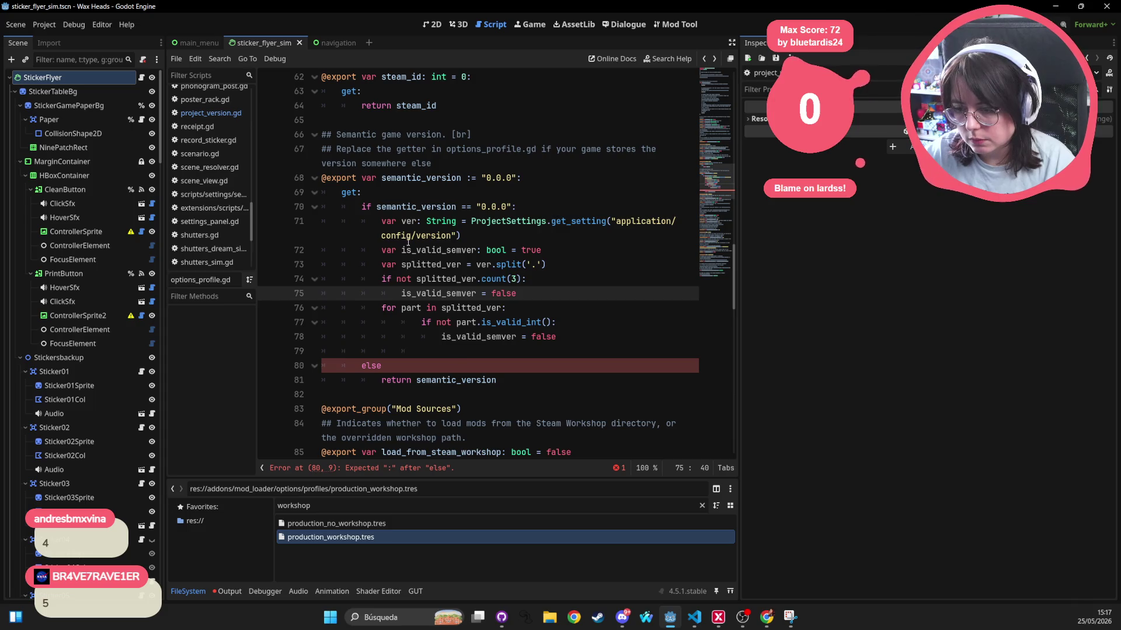
Add 'if valid_semver(ver):' after the version lookup and delete the old inline validation lines
left_click(515, 234)
key("Return")
type("if validate_")
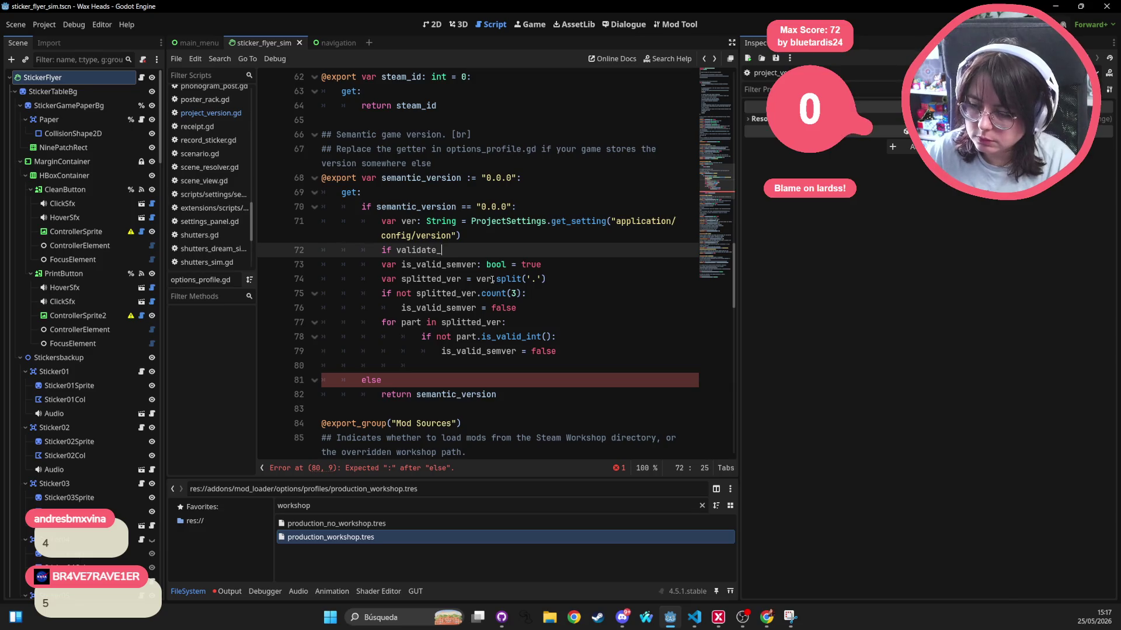
key("ctrl+BackSpace")
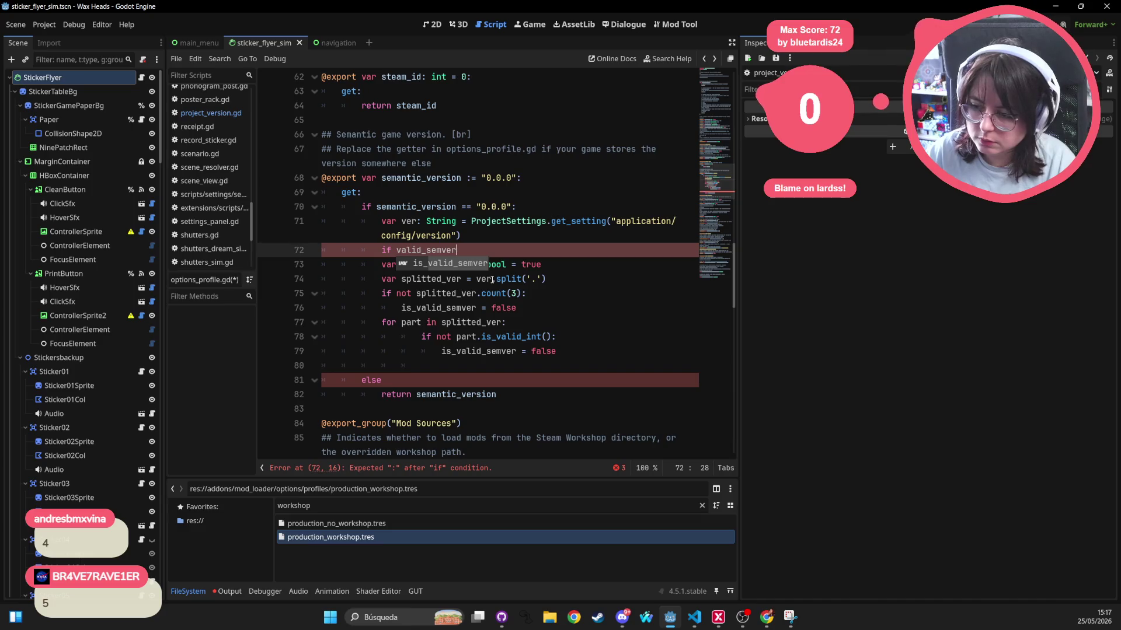
key("Return")
type("ver)")
mouse_move(559, 351)
left_mouse_down()
mouse_move(327, 251)
mouse_move(238, 268)
left_mouse_up()
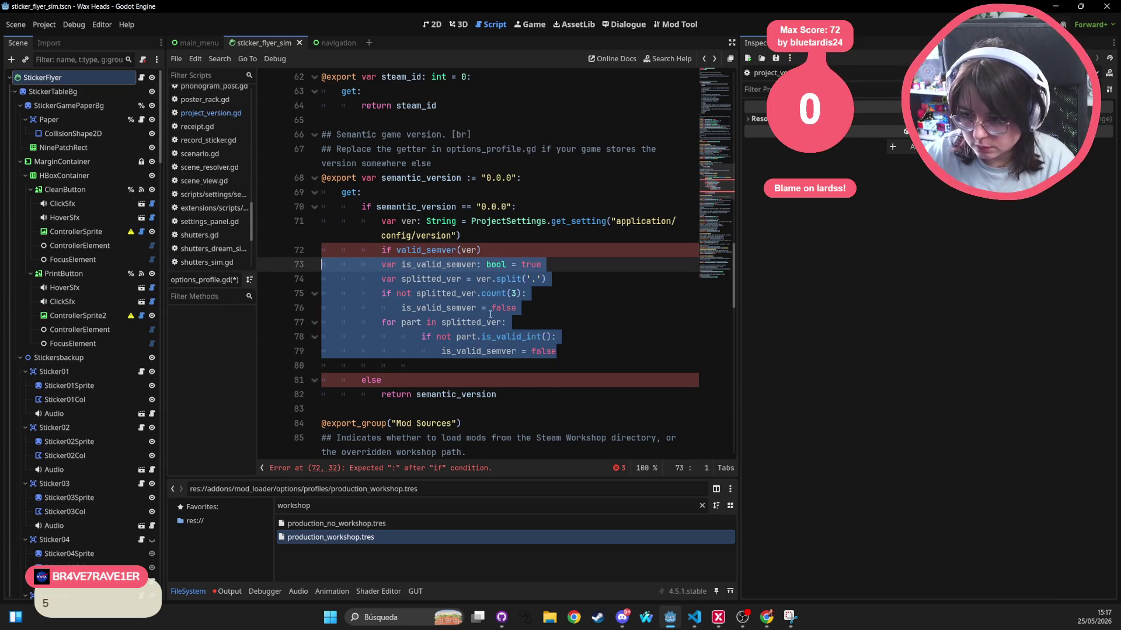
key("Delete")
key("BackSpace")
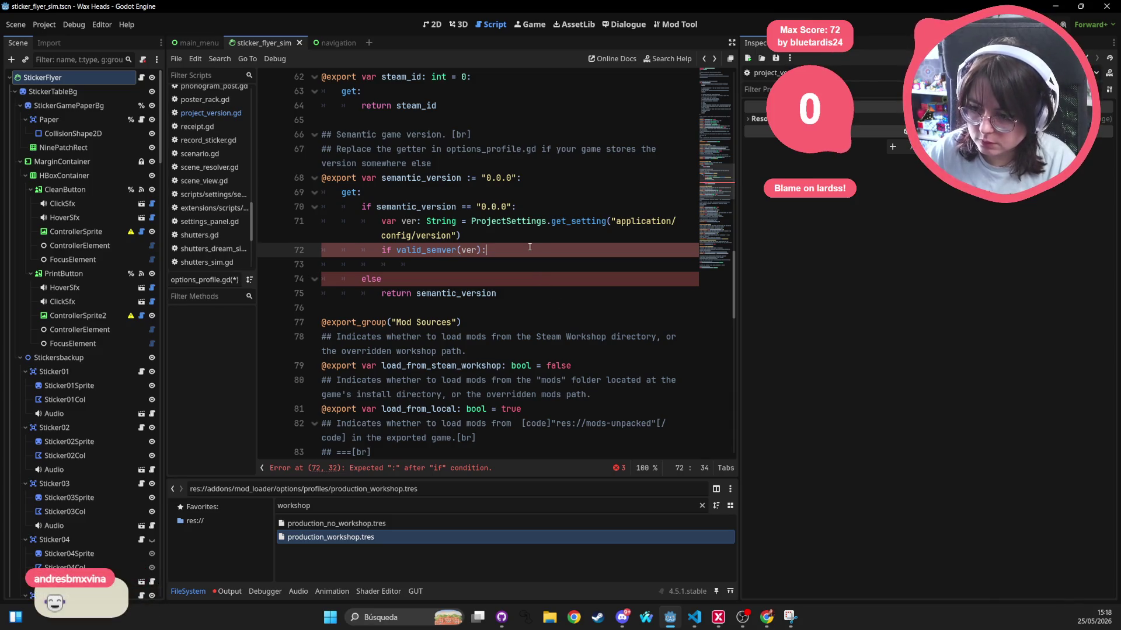
Write 'return ver', then an else branch returning semantic_version, and save
key("Return")
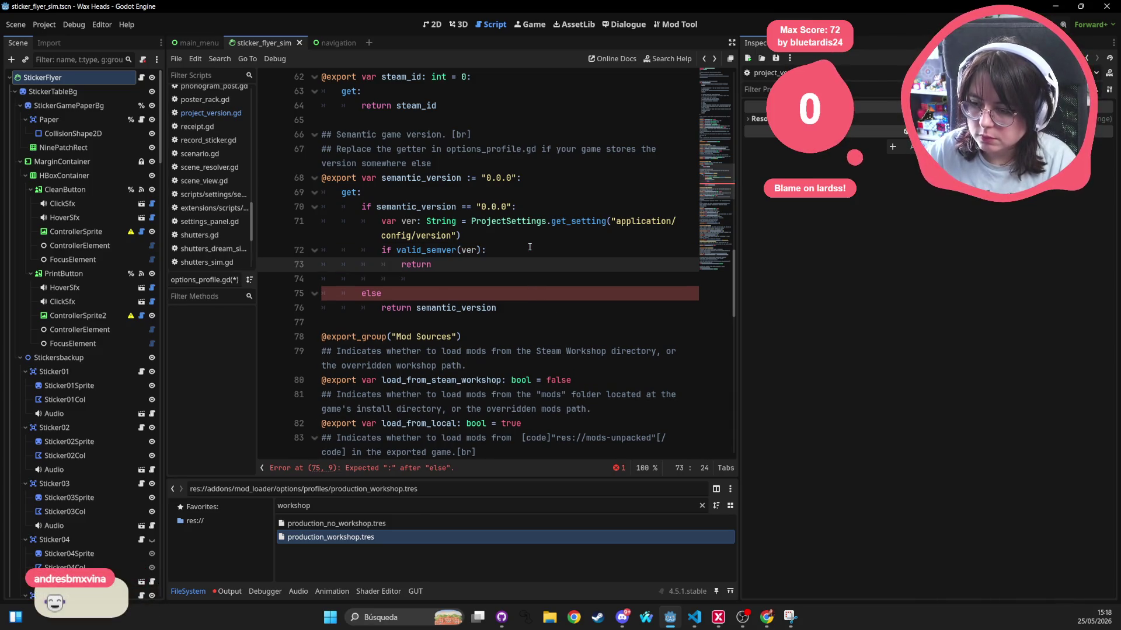
type("return ver")
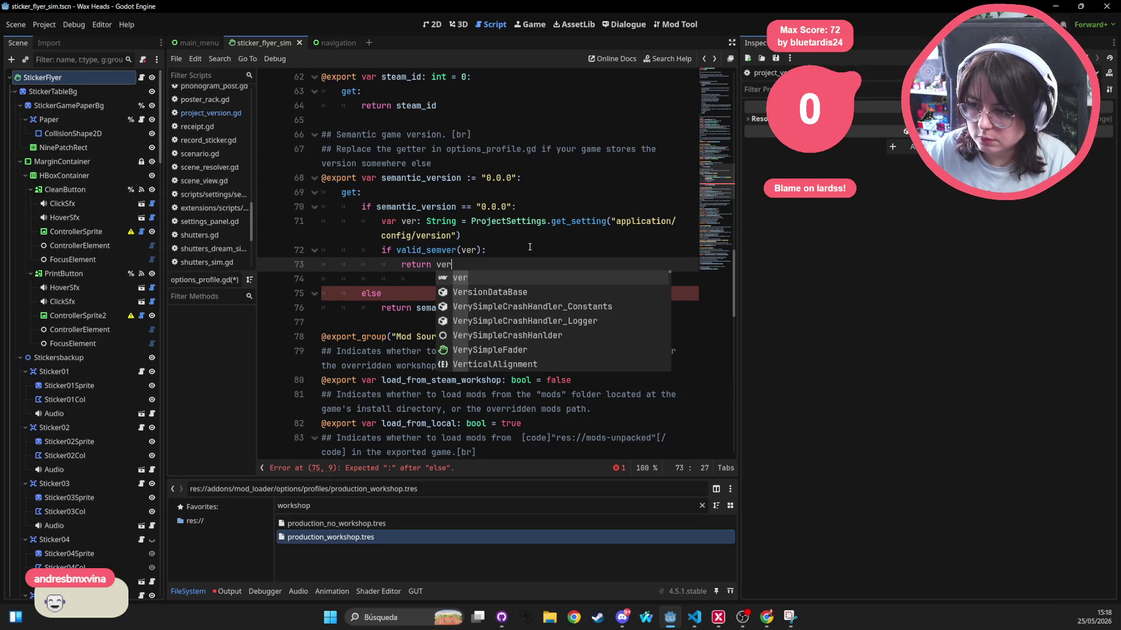
key("Return")
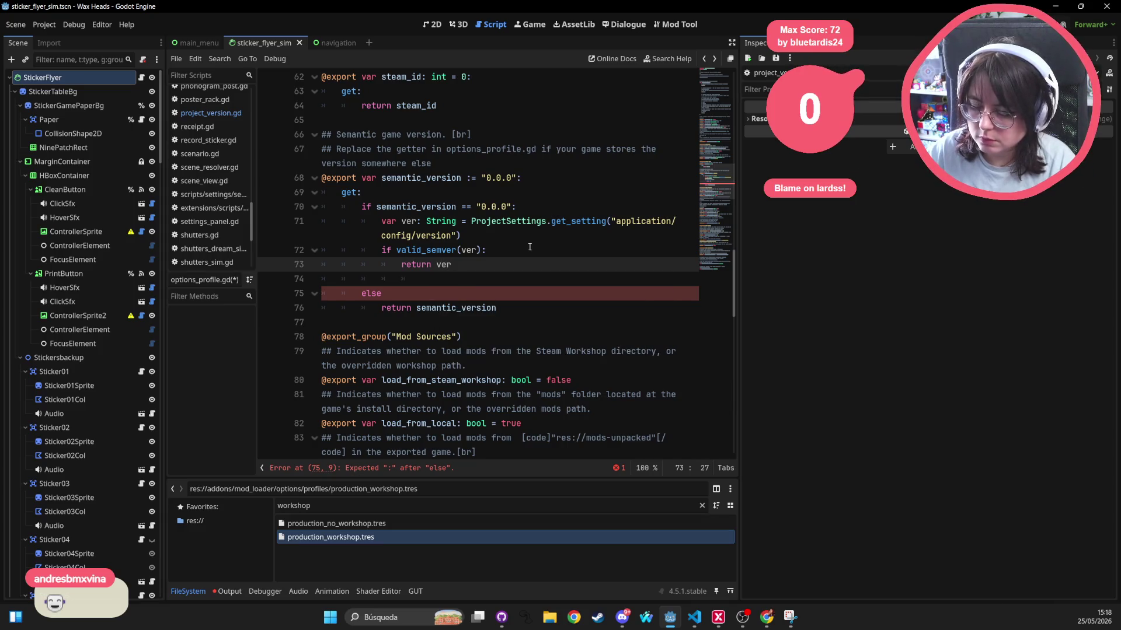
key("Return")
key("BackSpace")
type("else:")
key("Return")
type("rn s")
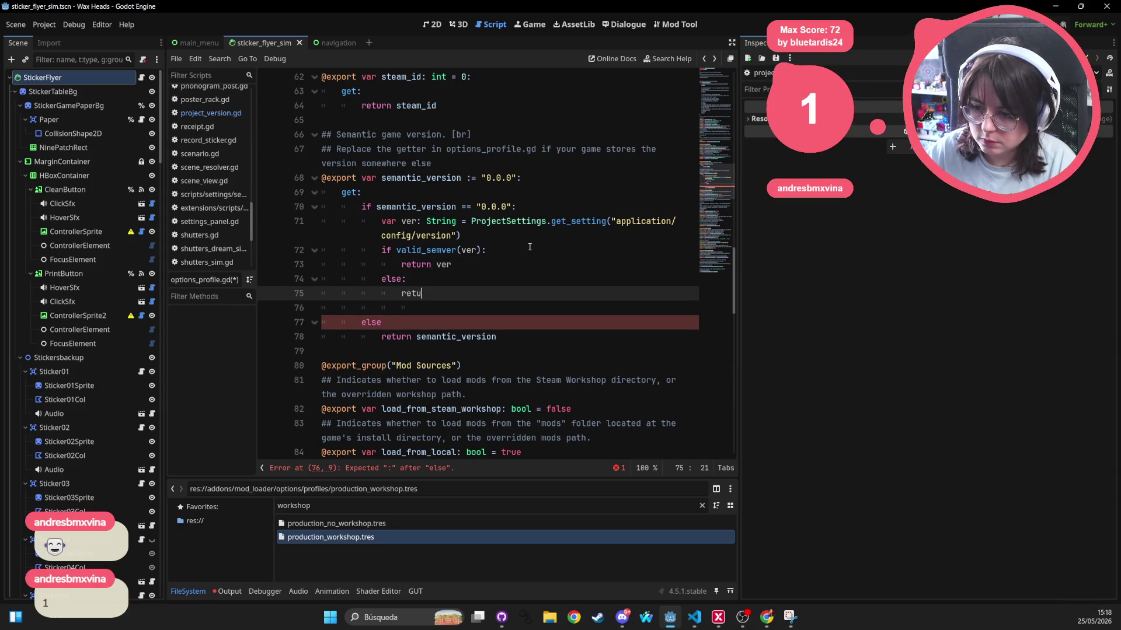
type("emantic_ver")
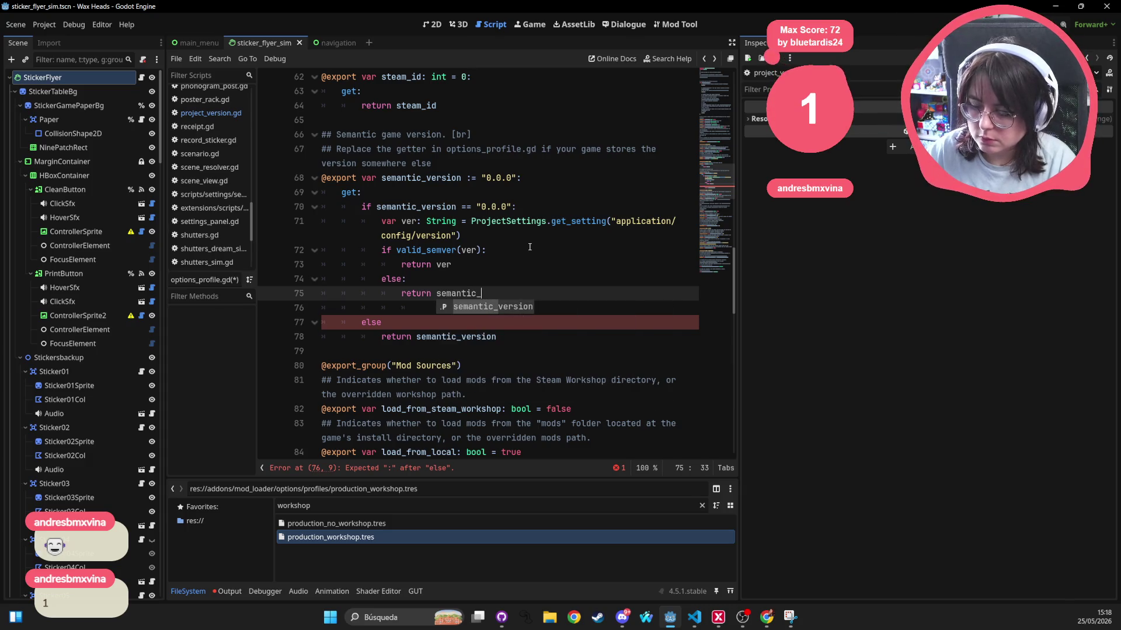
key("Return")
key("ctrl+s")
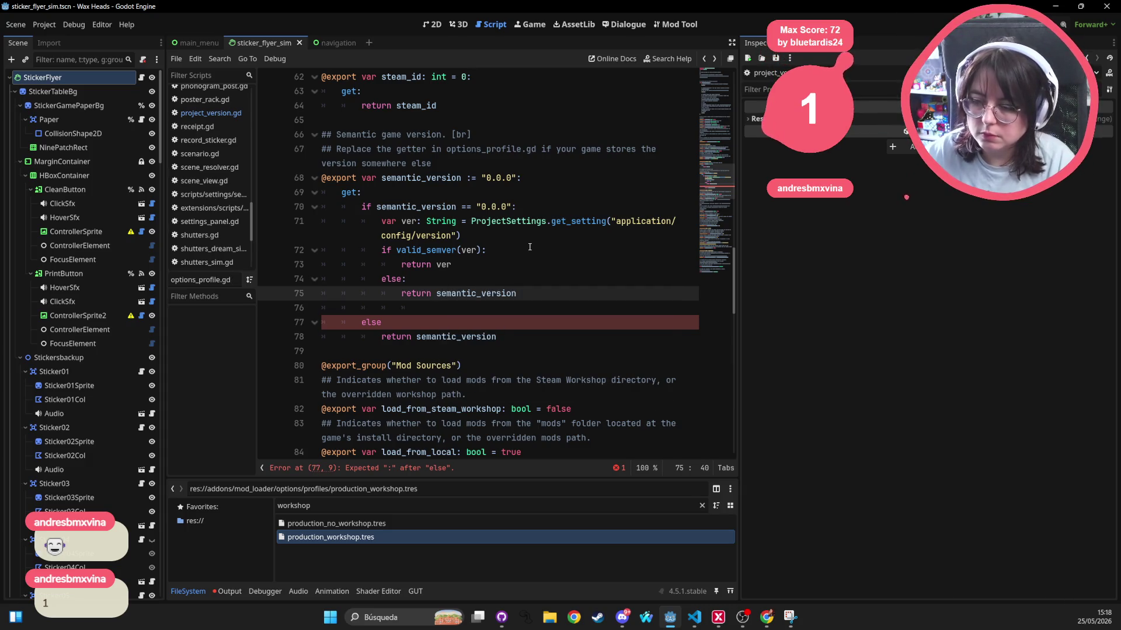
Delete the empty line 76 and save the script again
left_click(530, 247)
left_click(434, 310)
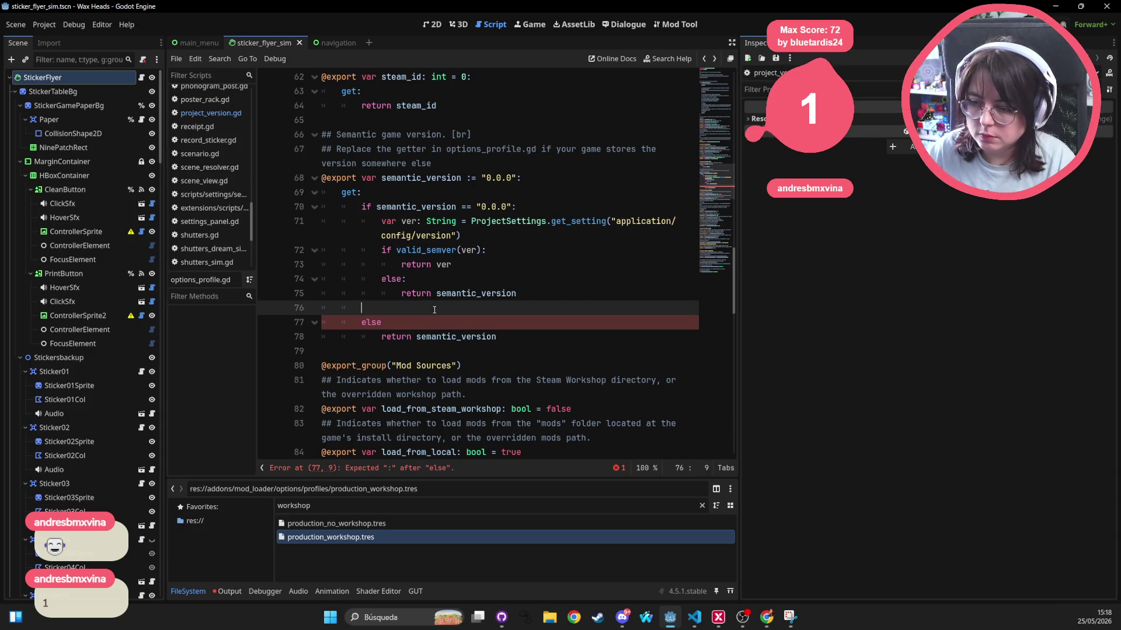
key("Delete")
key("End")
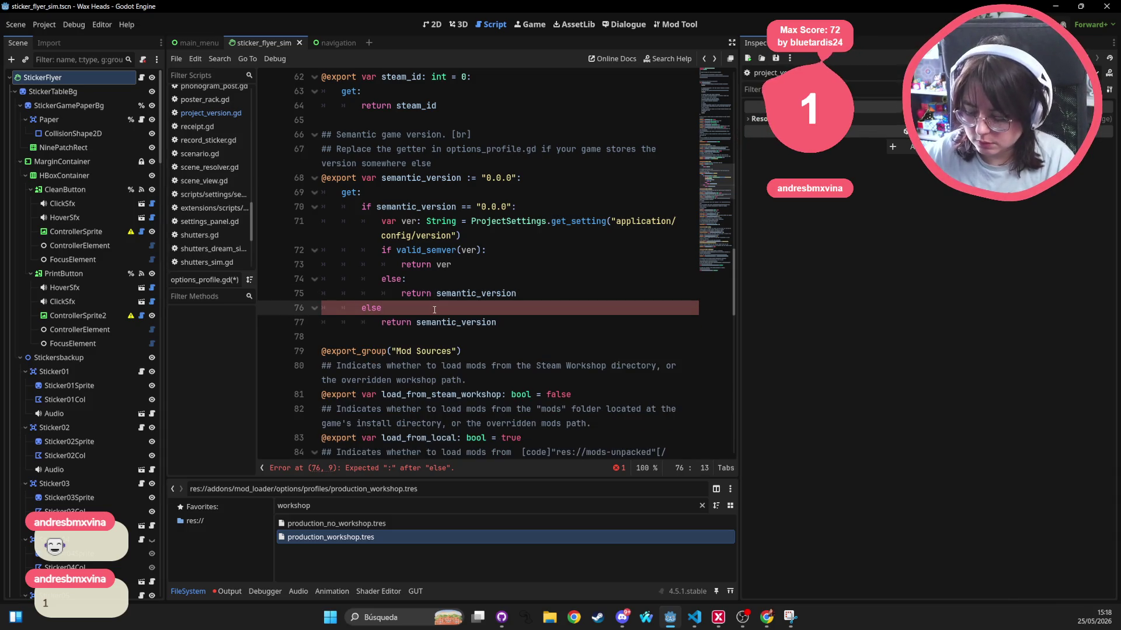
left_click(396, 249)
key("ctrl+s")
scroll(445, 249, "down", 6)
Add 'func valid_semver(ver: String):' at the end of the script and paste the old validation code into it
scroll(444, 250, "down", 5)
left_click(370, 437)
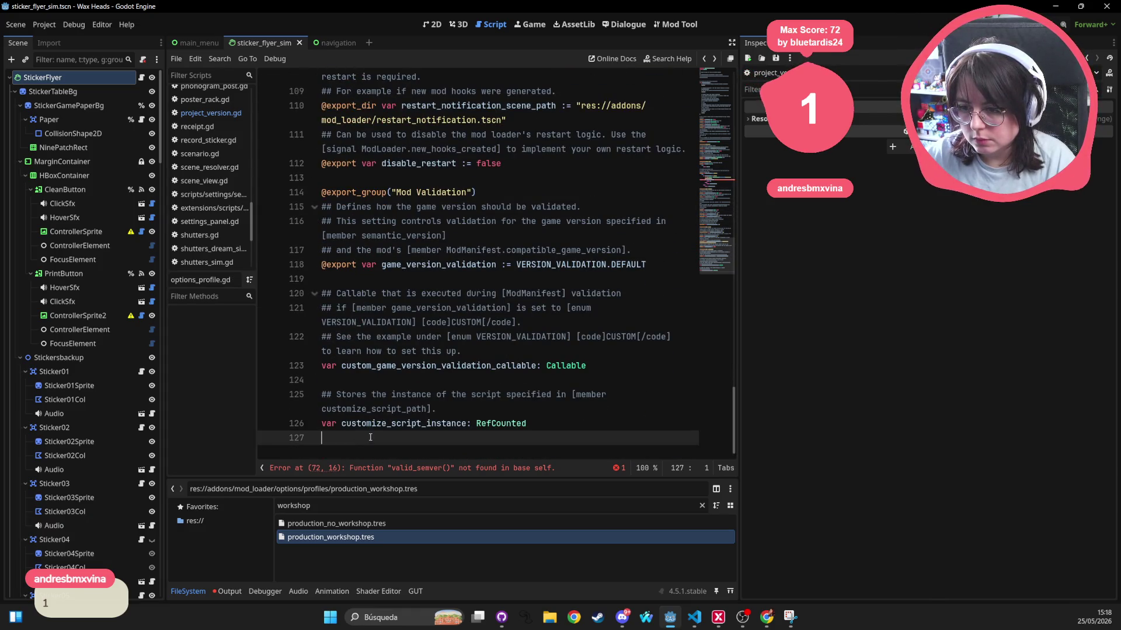
scroll(387, 425, "up", 13)
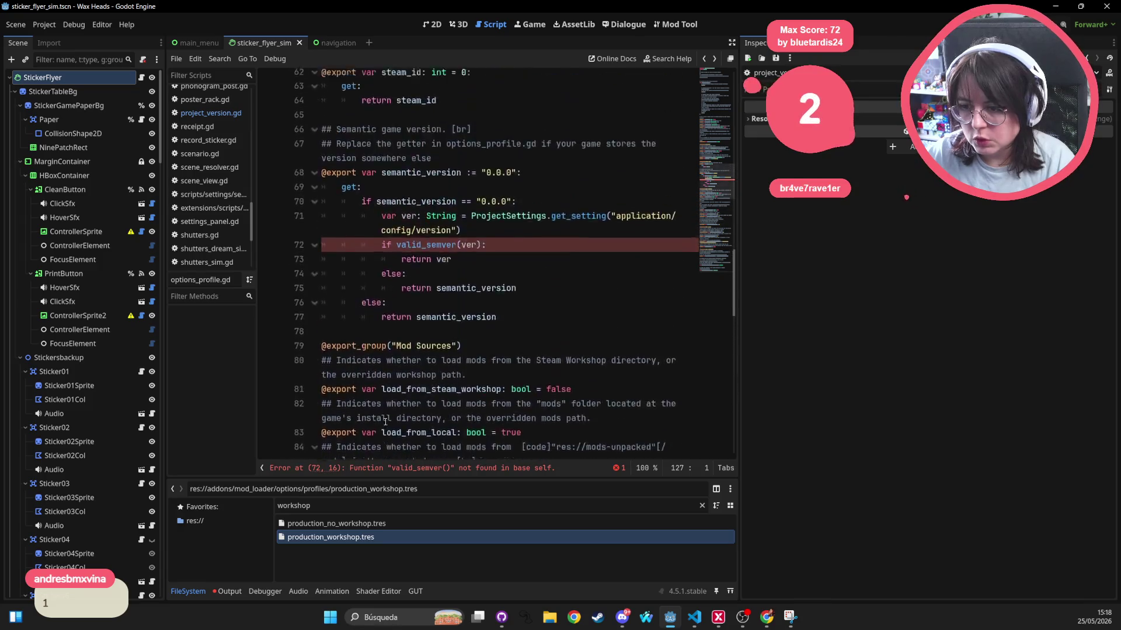
scroll(385, 422, "up", 8)
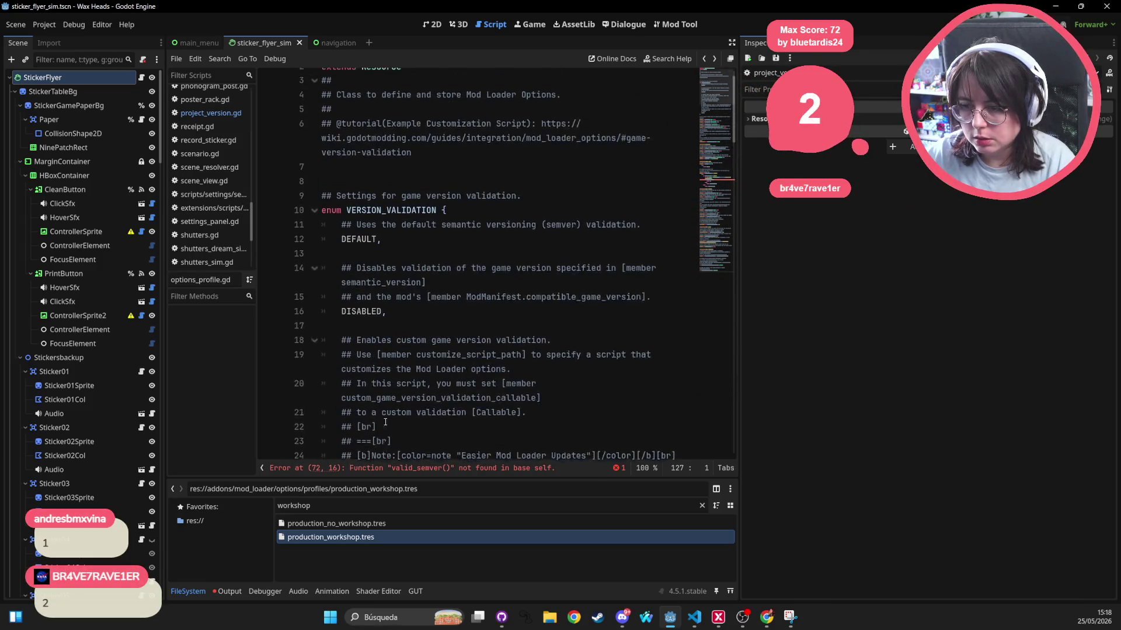
scroll(385, 422, "down", 20)
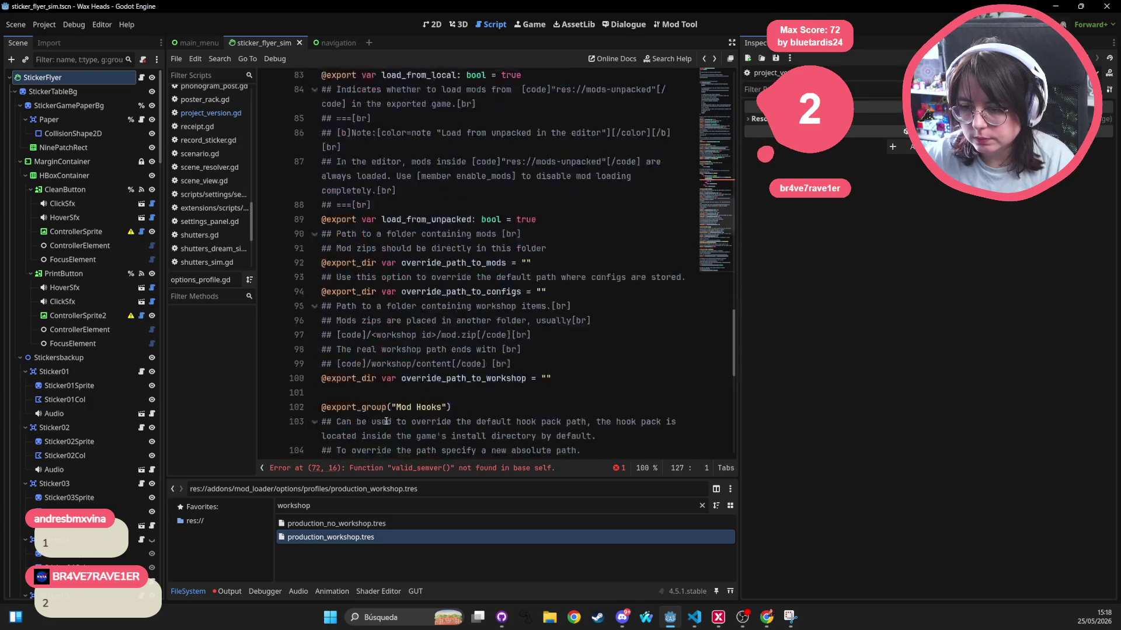
key("Return")
key("Return")
type("fun ")
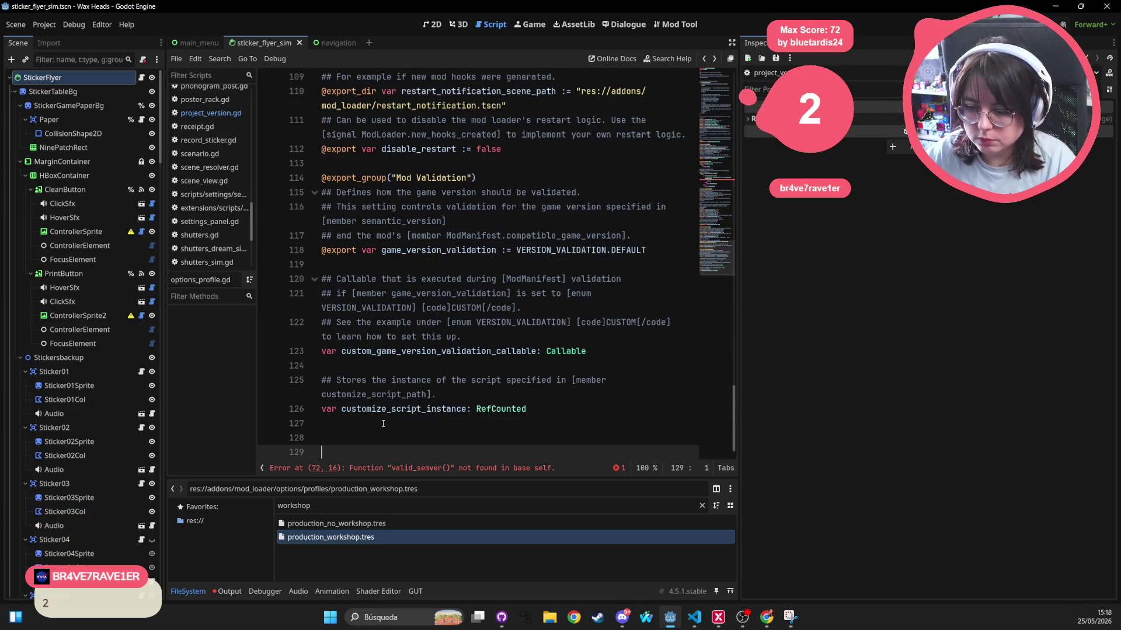
type("valid")
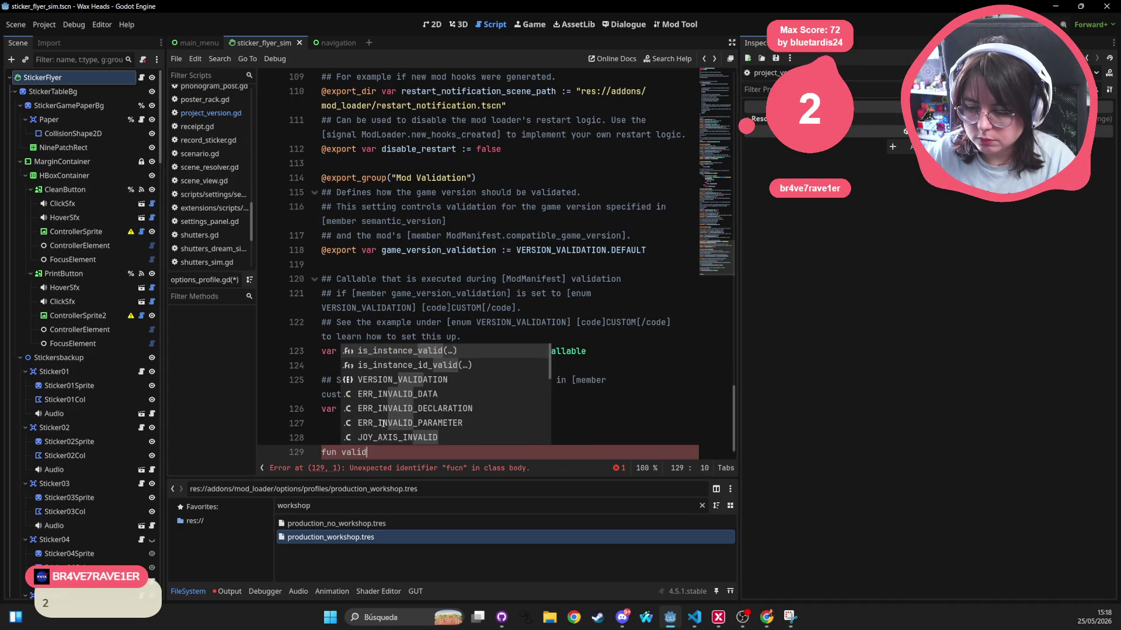
type("_semvber:")
key("BackSpace")
key("BackSpace")
key("BackSpace")
type("c")
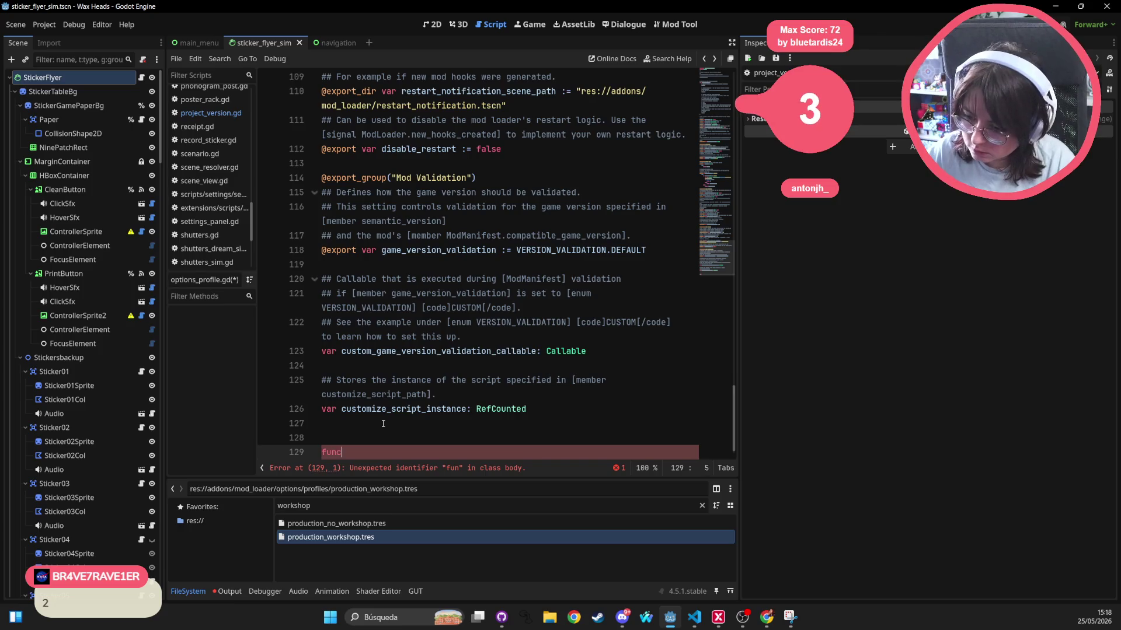
type(" valid_se")
key("BackSpace")
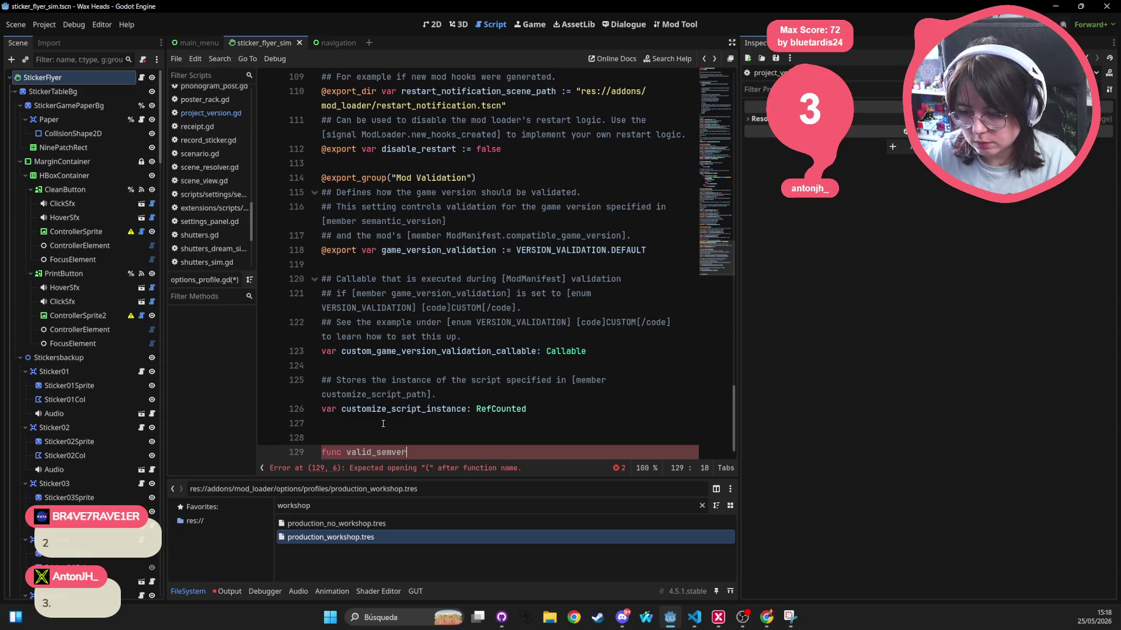
type("(")
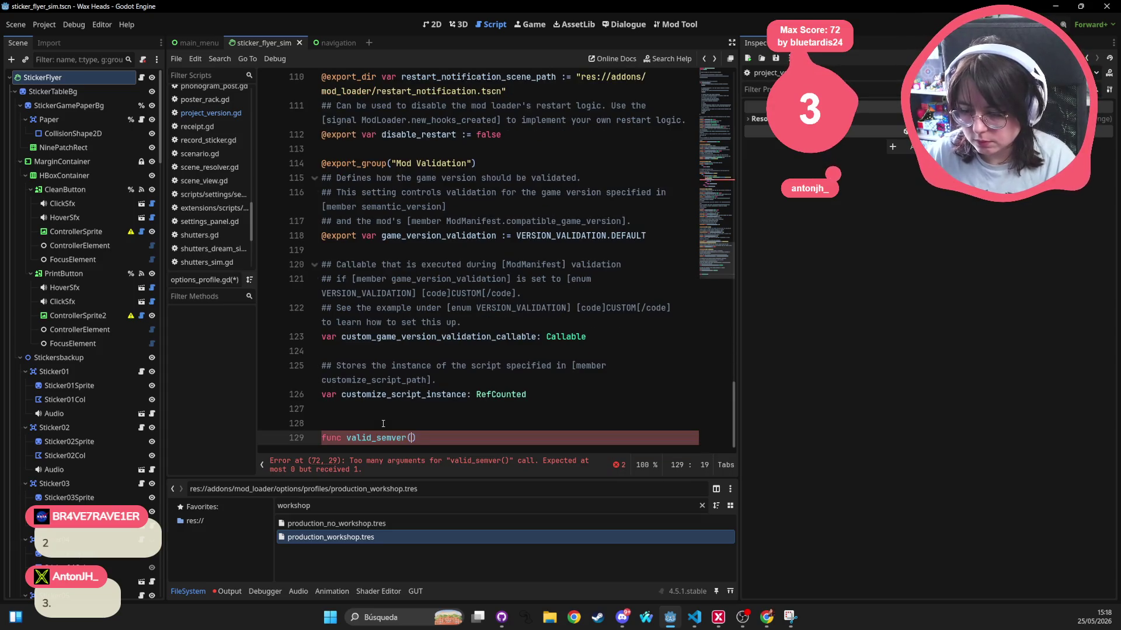
type("ver: S")
type("tring):")
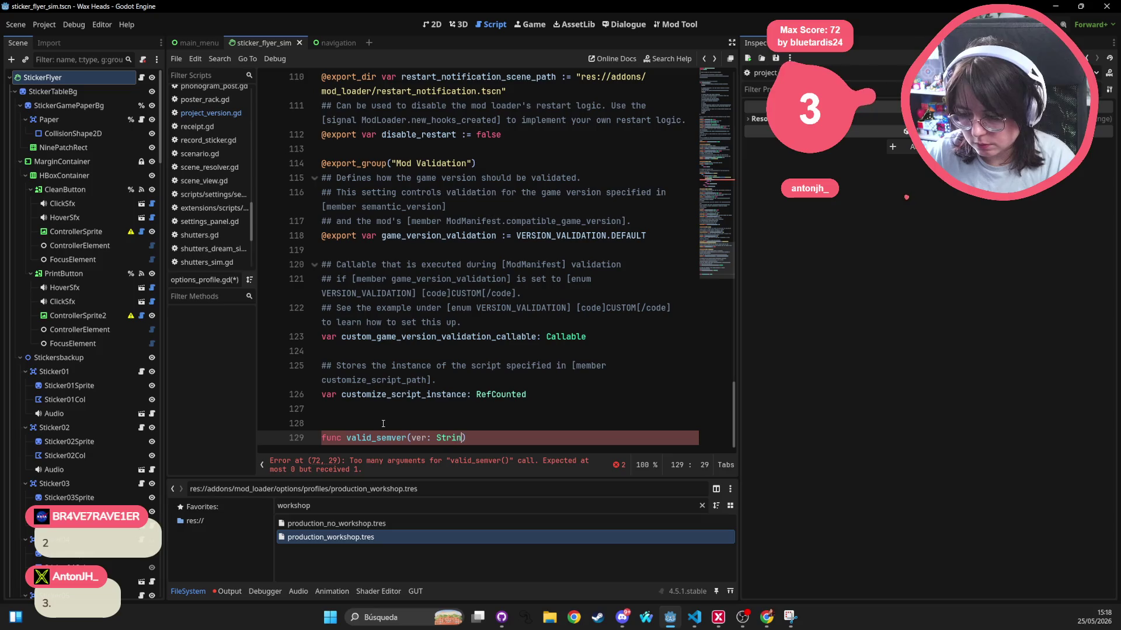
key("Return")
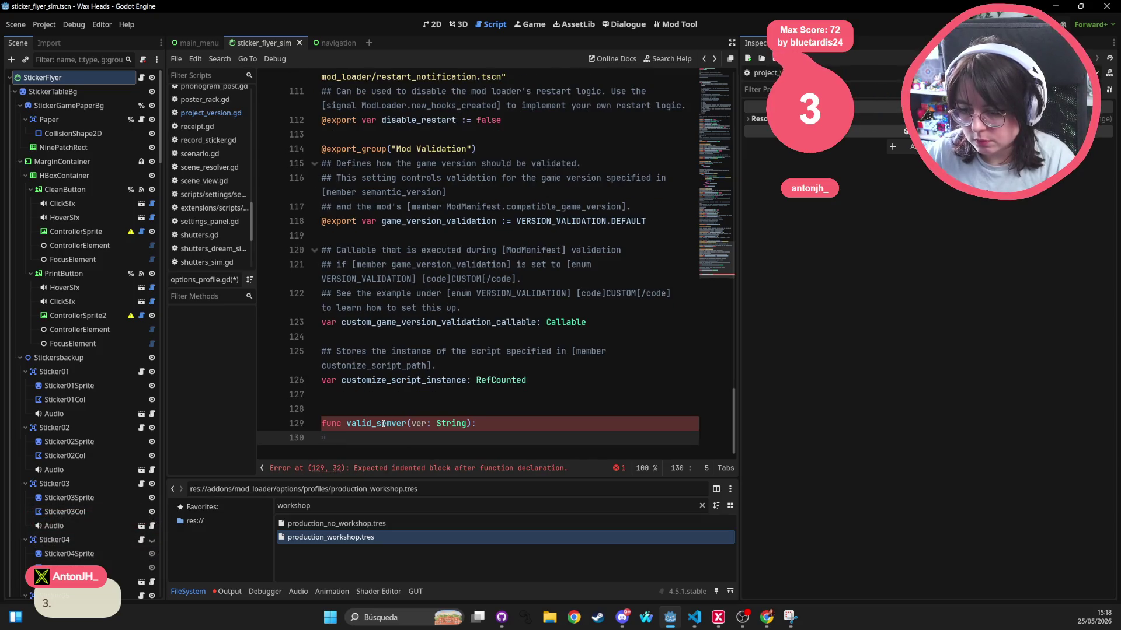
type("var is_valid_semver: bool = true \t\t\tvar splitted_ver = ver.split('.') \t\t\tif not splitted_ver.count(3): \t\t\t\tis_valid_semver = false \t\t\tfor part in splitted_ver: \t\t\t\t\tif not part.is_valid_int(): \t\t\t\t\t\tis_valid_semver = false")
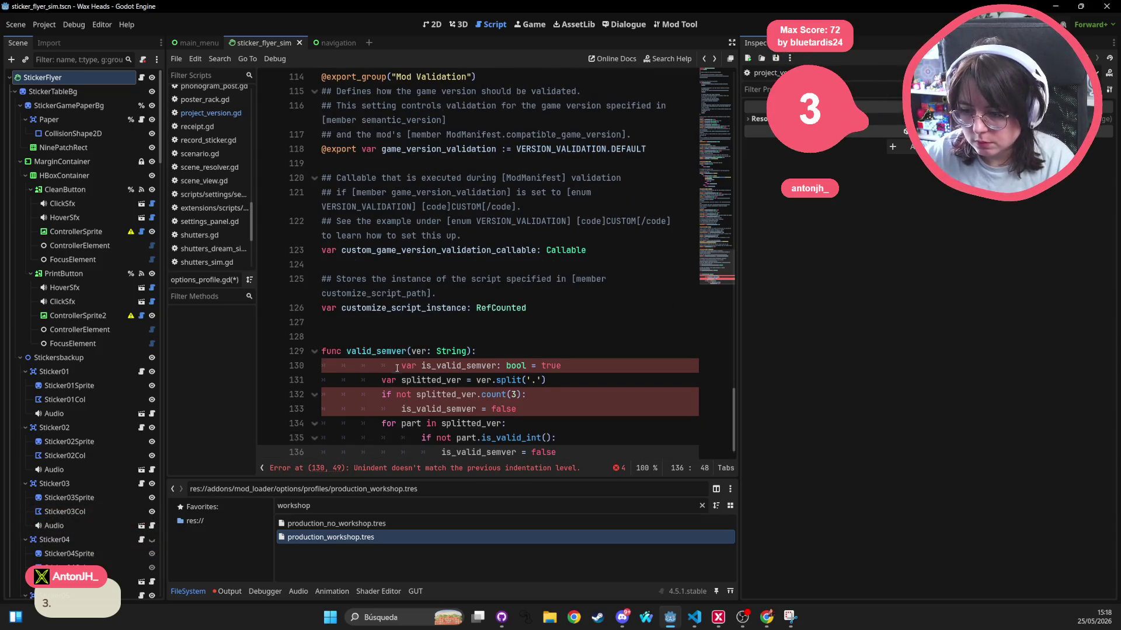
Remove the extra indentation on line 130 and dedent lines 132–136 by one level
left_click_drag(396, 370, 362, 366)
key("BackSpace")
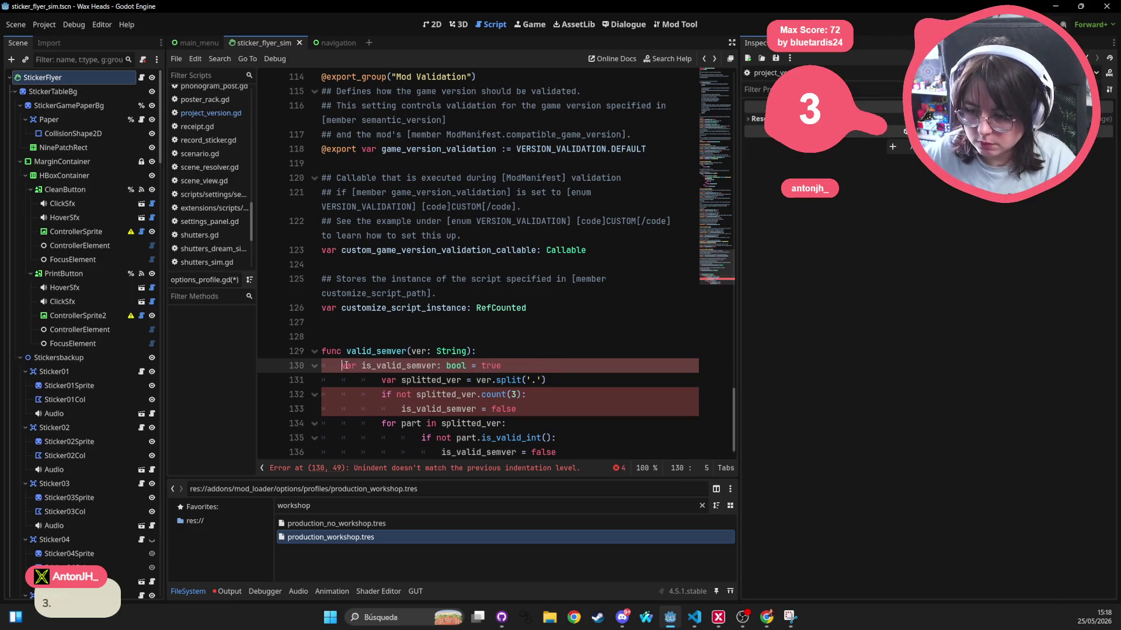
left_click_drag(592, 455, 322, 394)
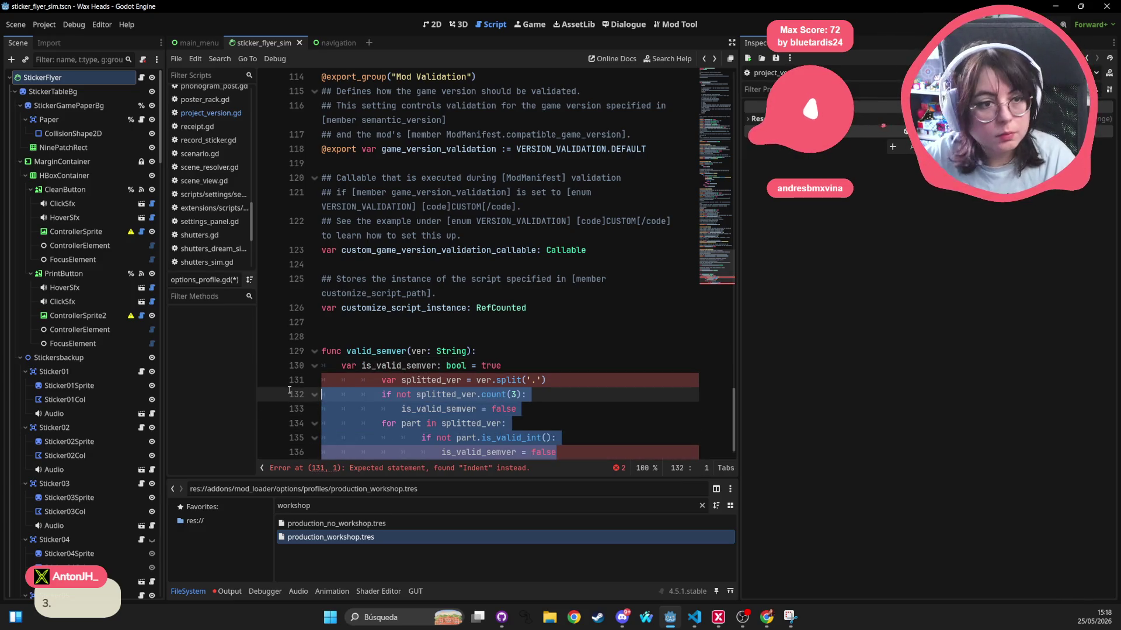
key("shift+Tab")
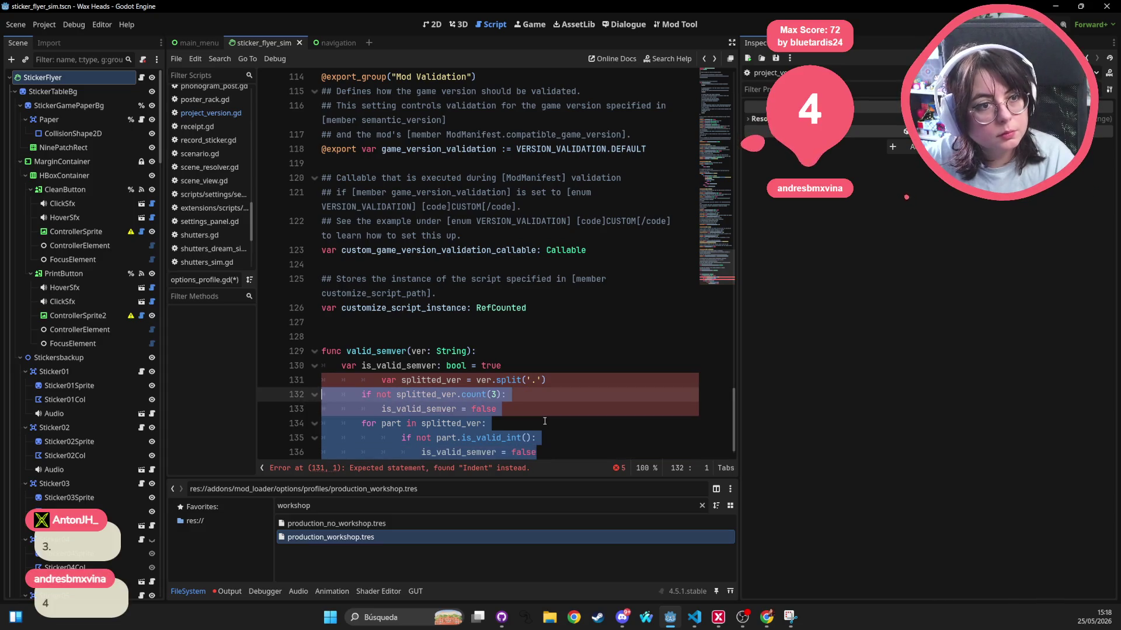
left_click(567, 296)
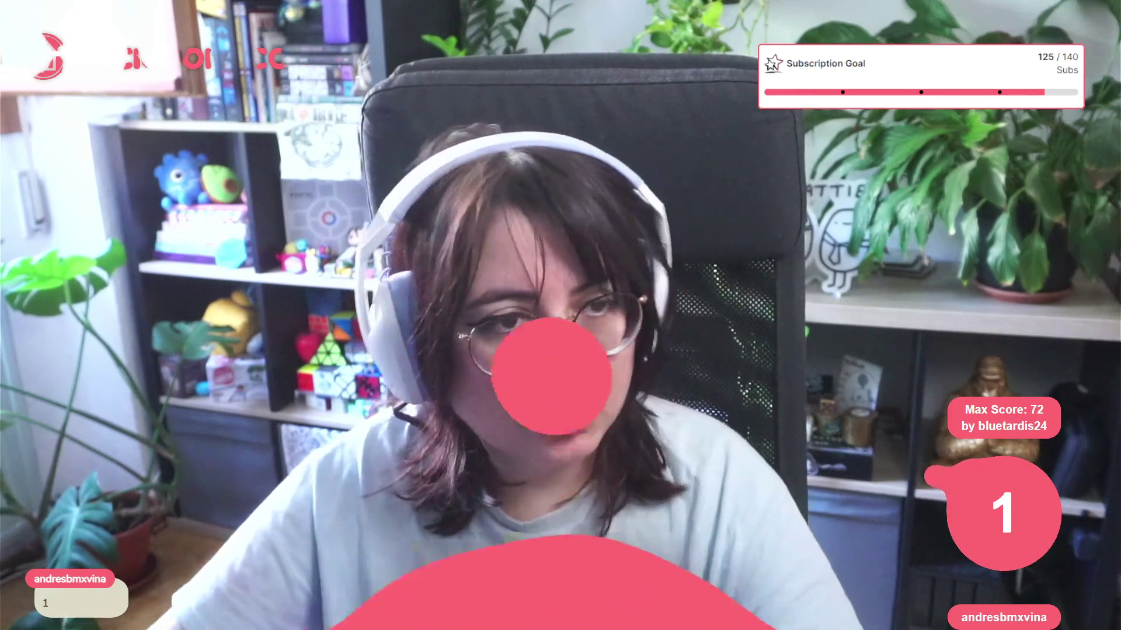
Try closing options_profile.gd and cancel its unsaved-changes prompt to keep it open
scroll(205, 94, "down", 1)
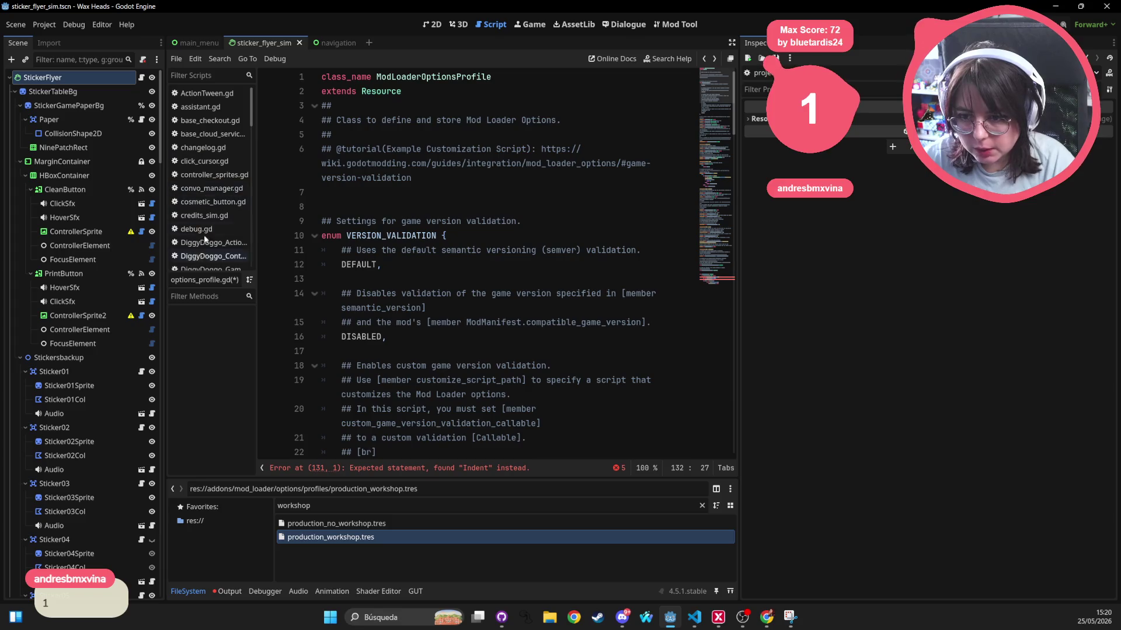
key("alt+Left")
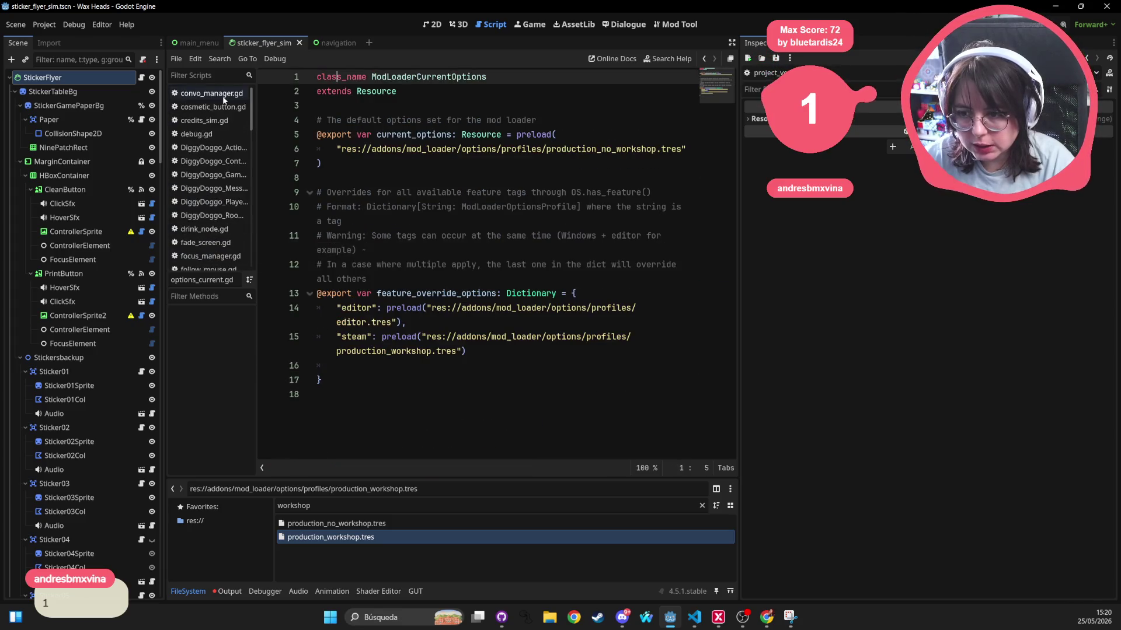
key("alt+Right")
key("Down")
key("Down")
key("Down")
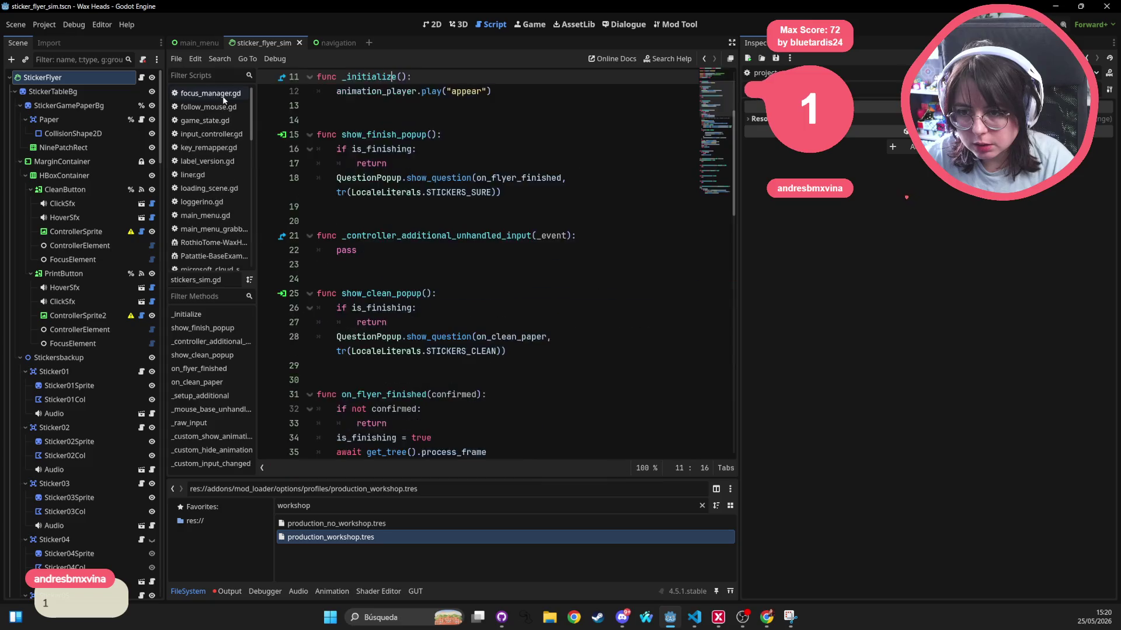
scroll(223, 96, "down", 5)
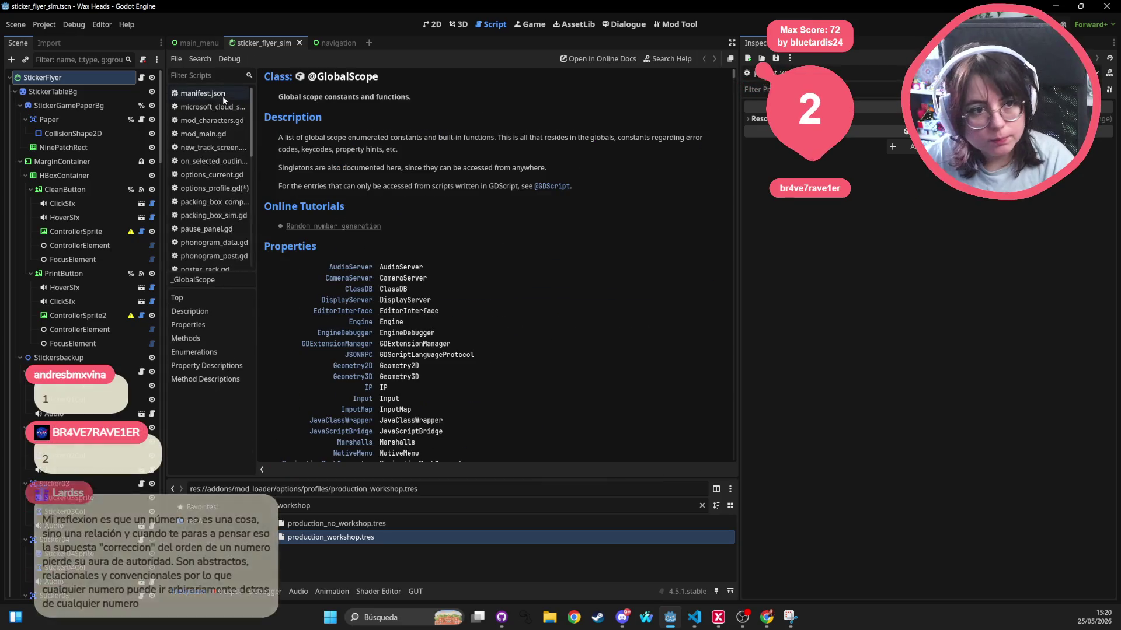
scroll(222, 96, "down", 2)
middle_click(223, 96)
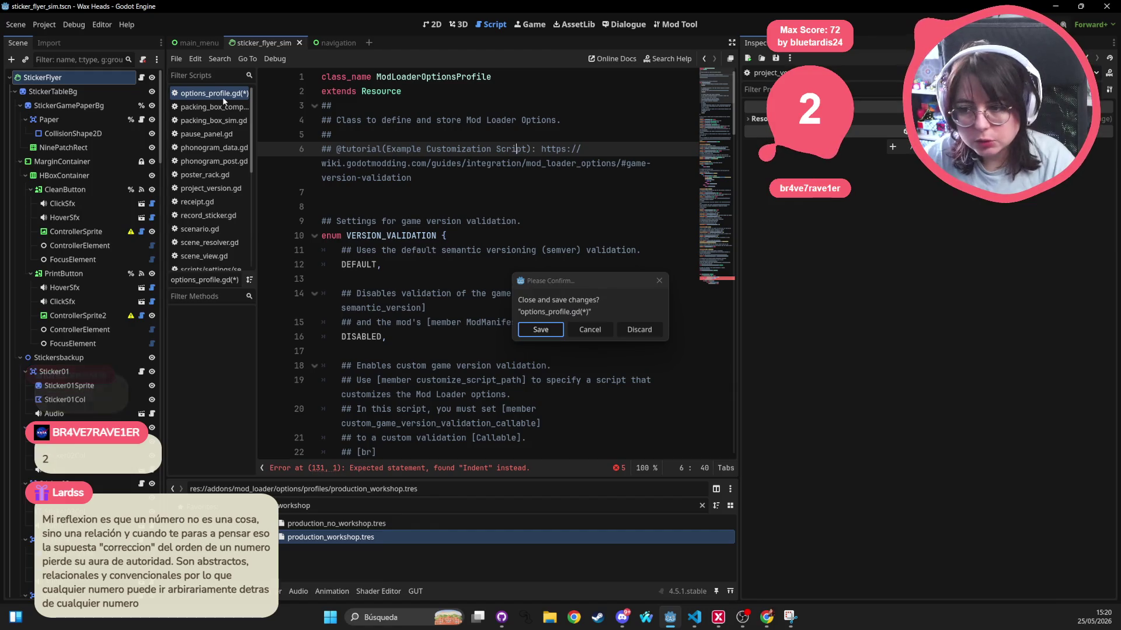
left_click(658, 282)
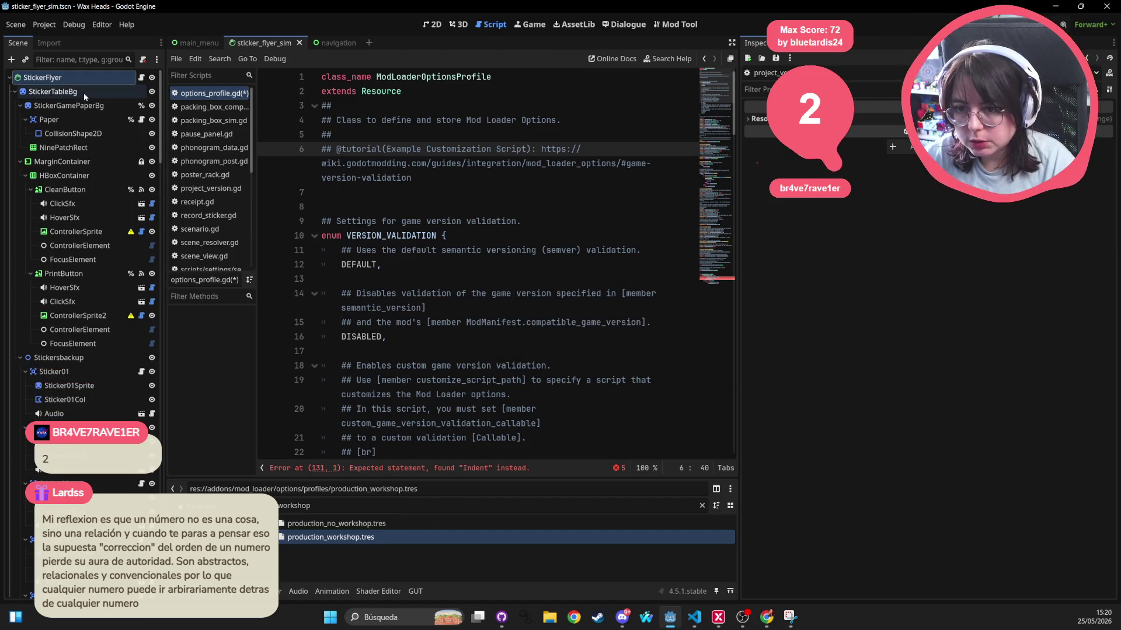
Close all the other open scripts in the script list
middle_click(197, 107)
middle_click(197, 107)
middle_click(197, 107)
middle_click(197, 107)
middle_click(197, 106)
middle_click(197, 107)
middle_click(197, 107)
middle_click(197, 108)
middle_click(197, 109)
middle_click(197, 109)
middle_click(197, 109)
middle_click(198, 109)
middle_click(198, 108)
middle_click(198, 108)
middle_click(197, 109)
middle_click(198, 109)
middle_click(197, 109)
middle_click(198, 109)
middle_click(197, 108)
middle_click(197, 109)
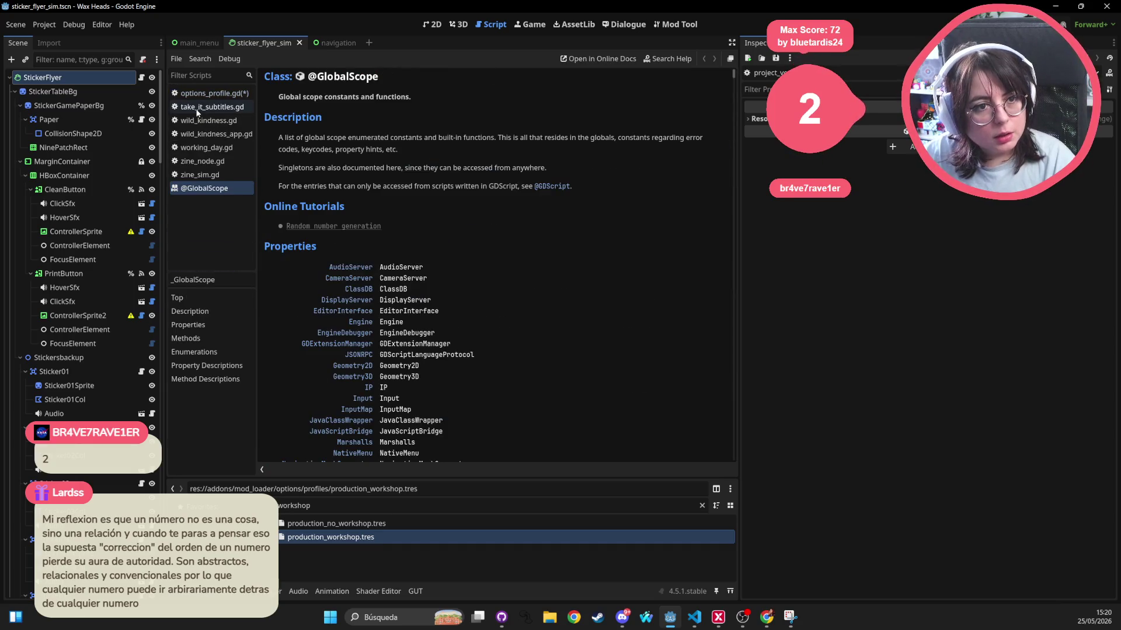
middle_click(197, 108)
middle_click(197, 109)
middle_click(197, 109)
middle_click(197, 109)
middle_click(197, 108)
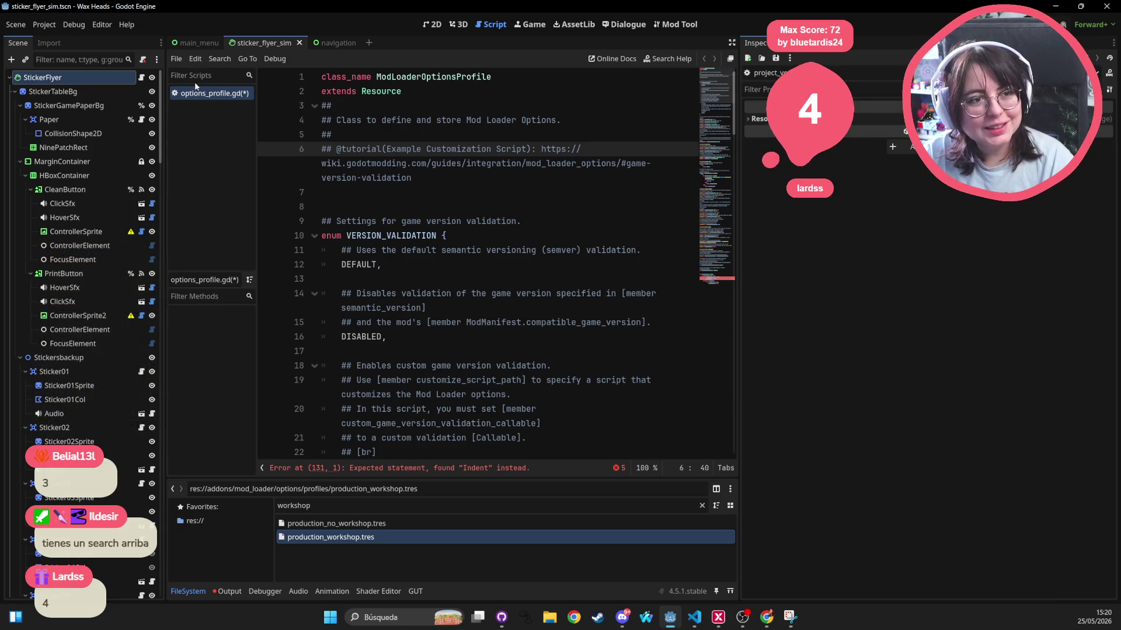
left_click(499, 236)
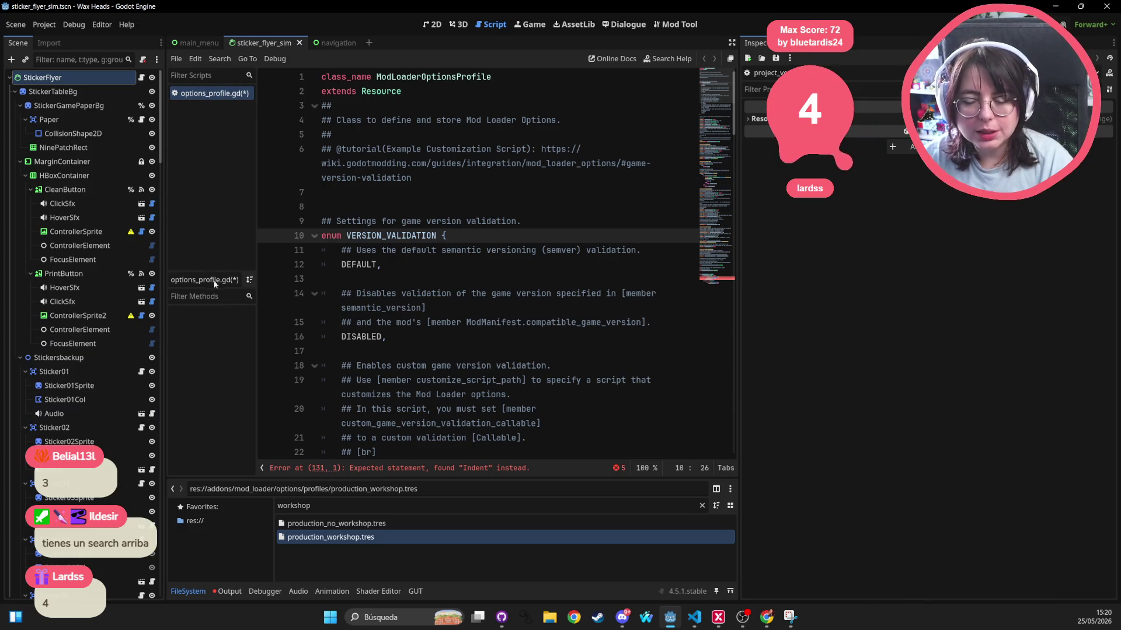
key("alt+Tab")
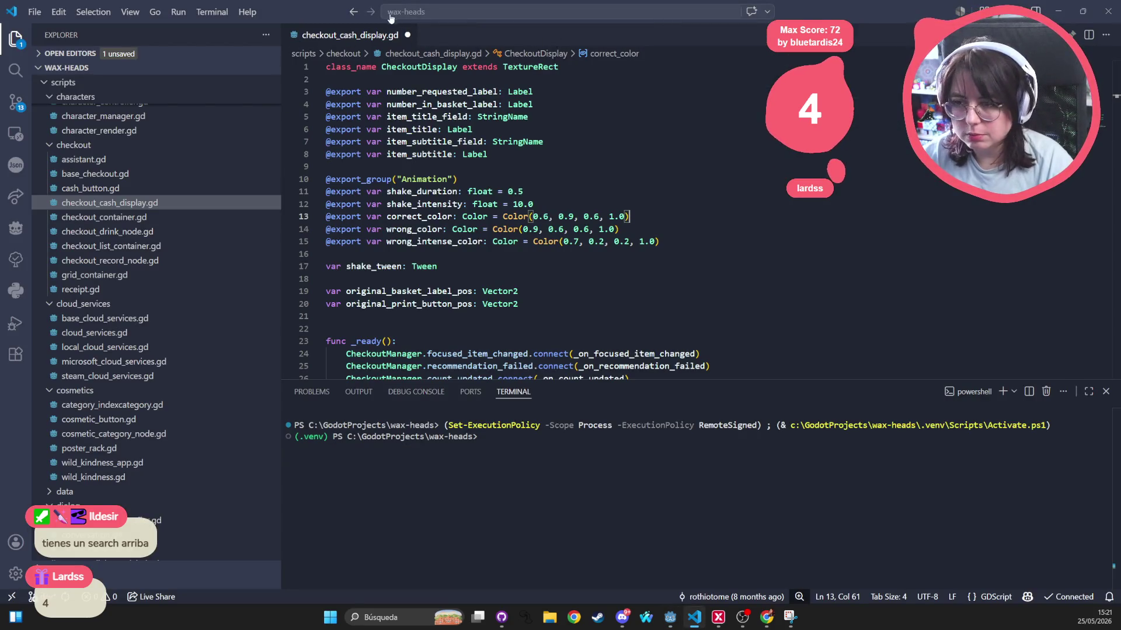
Save options_profile.gd in Godot, then close checkout_cash_display.gd in Visual Studio Code
key("alt+Tab")
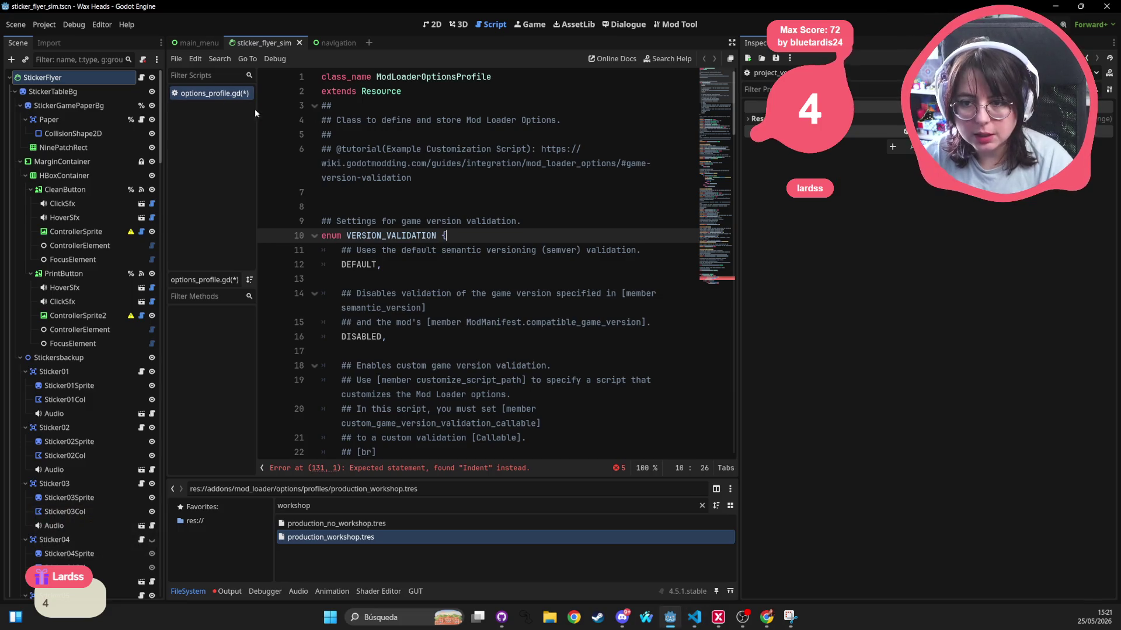
key("ctrl+z")
key("ctrl+s")
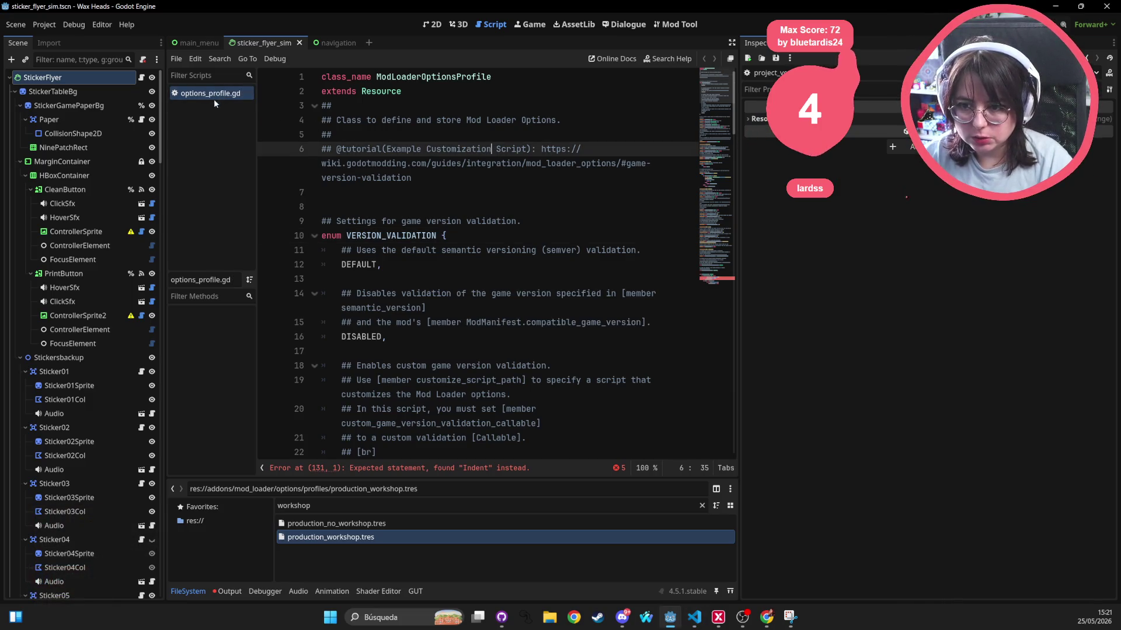
key("alt+Tab")
key("ctrl+w")
key("Return")
Open options_profile.gd and jump to the valid_semver function definition
key("ctrl+p")
type("o")
type("ns_profile")
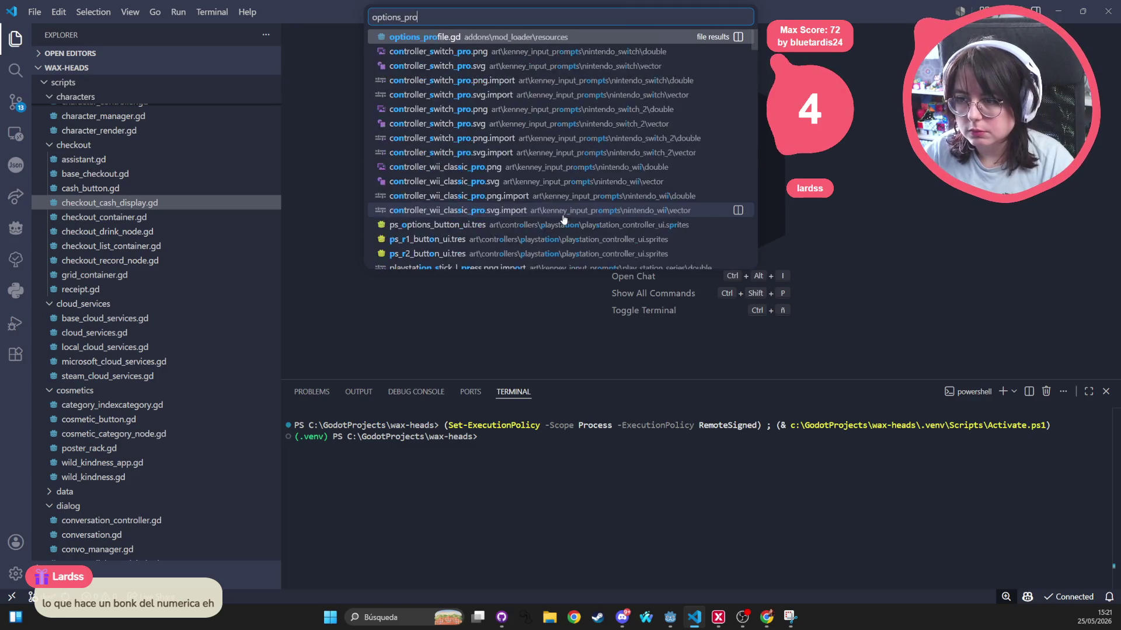
key("Return")
left_click(564, 216)
scroll(564, 221, "down", 15)
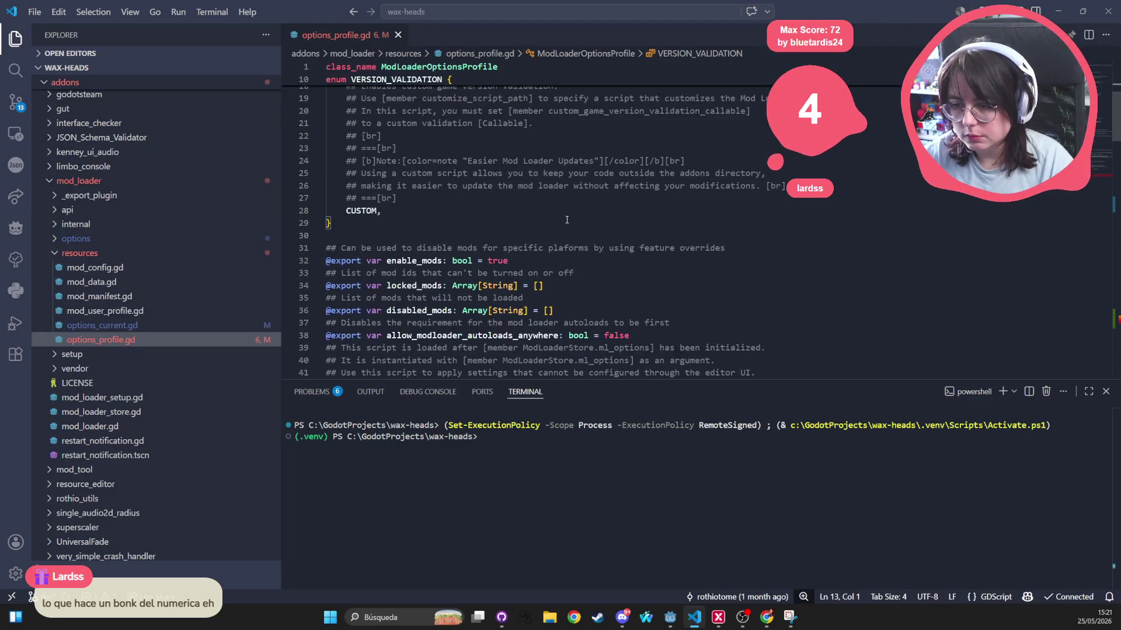
scroll(429, 219, "down", 4)
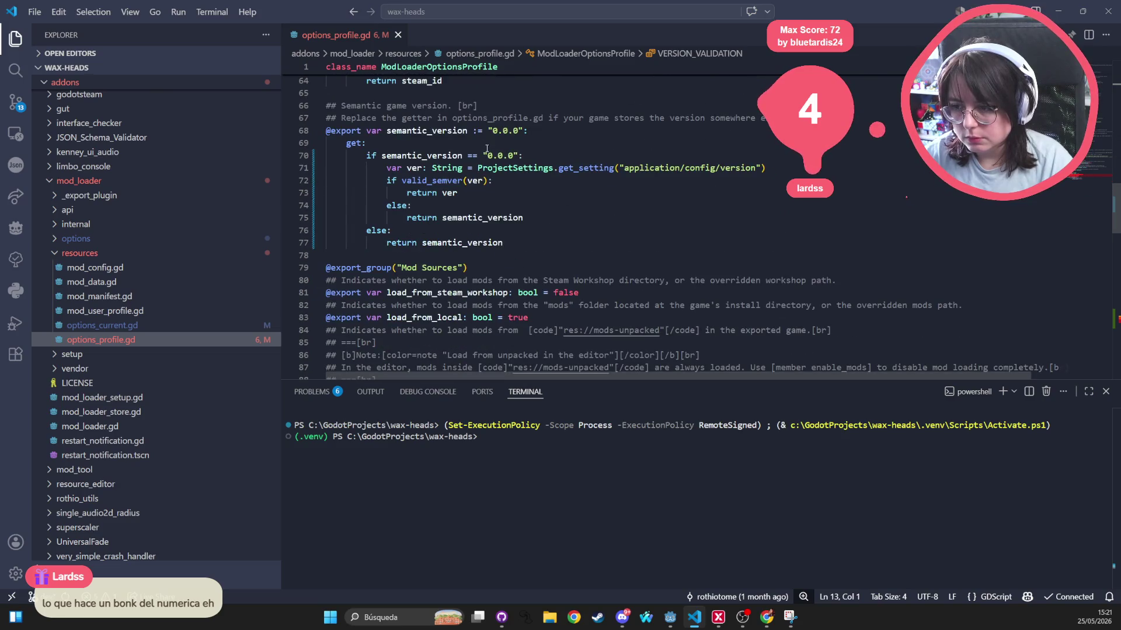
double_click(424, 180)
key("F12")
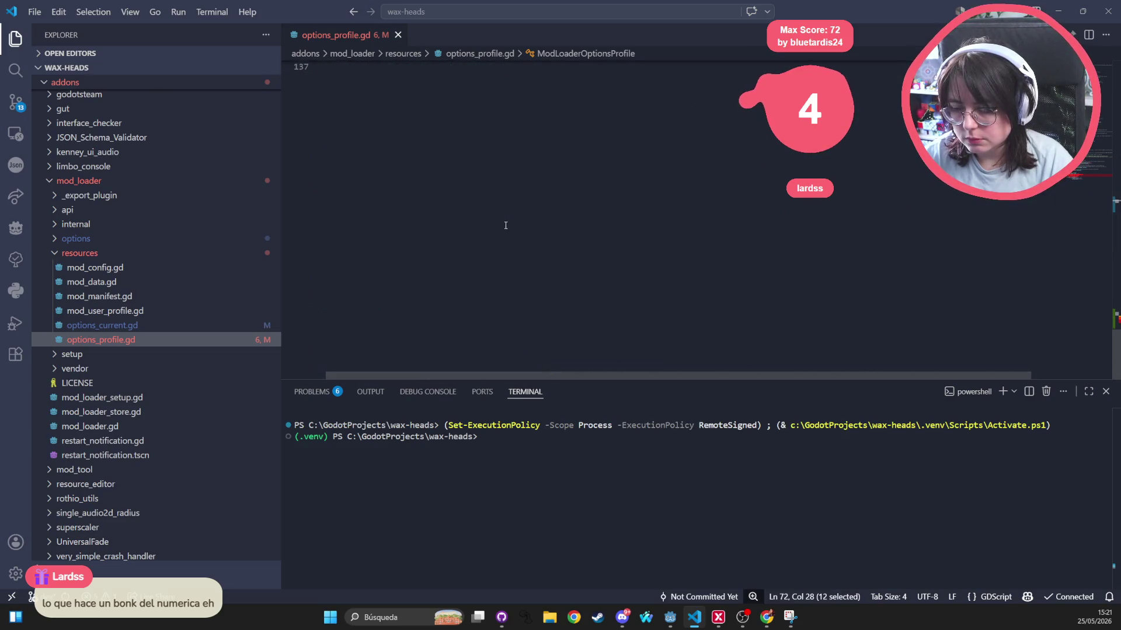
left_click(505, 232)
scroll(456, 227, "up", 2)
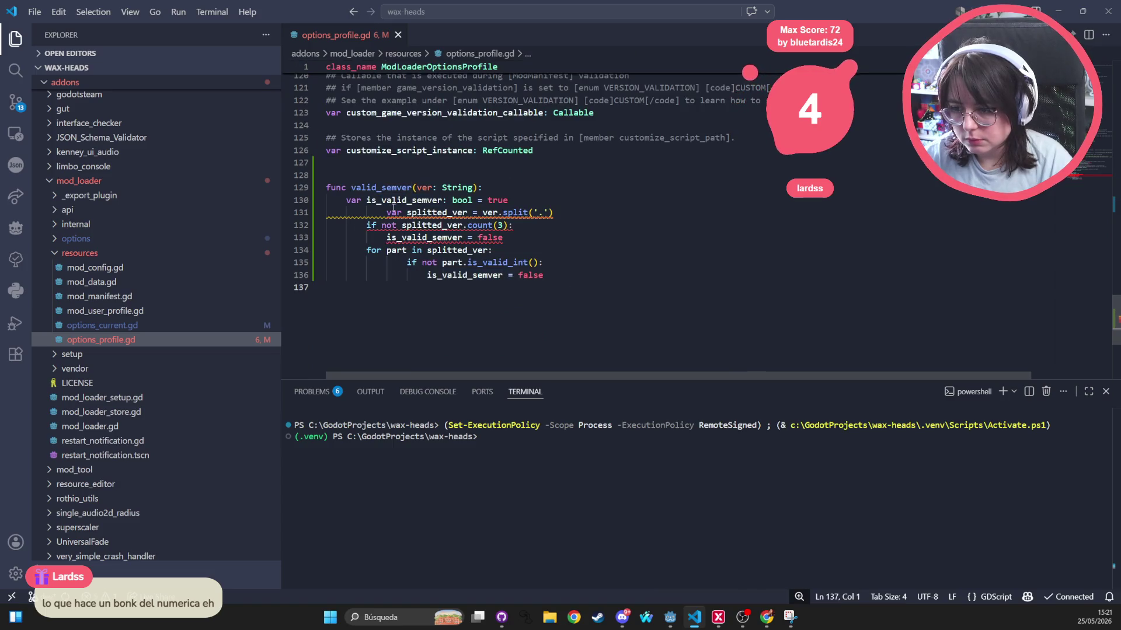
Delete the extra indentation on line 131 and dedent lines 132–136 by one level
mouse_move(386, 213)
left_mouse_down()
mouse_move(346, 212)
mouse_move(565, 256)
left_mouse_up()
key("BackSpace")
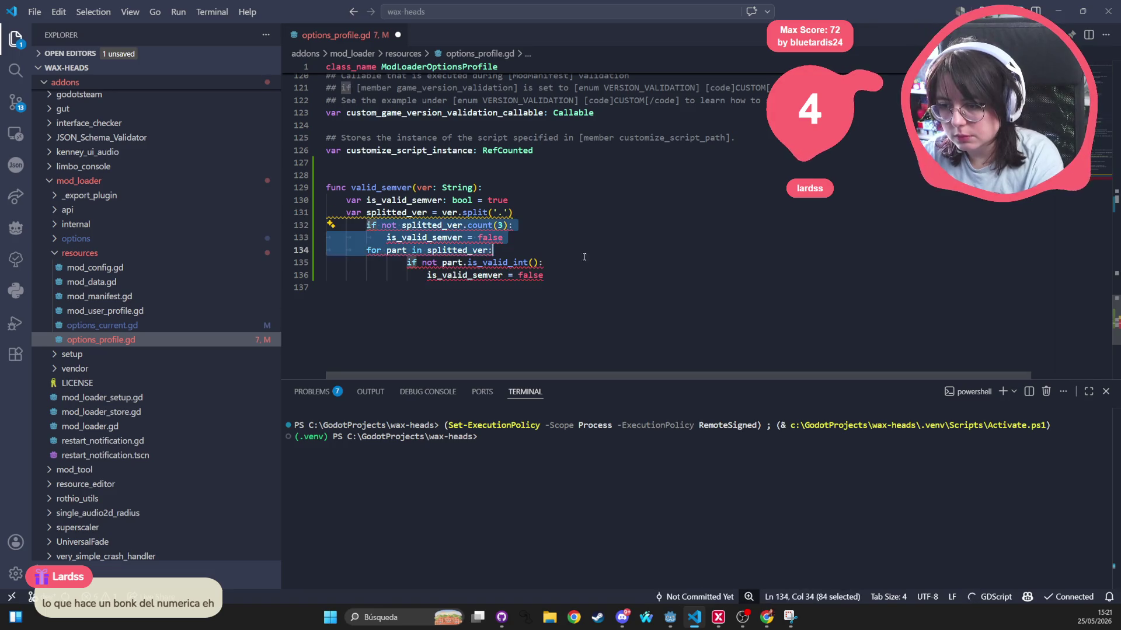
key("shift+Down")
key("shift+Down")
key("shift+Tab")
left_click(525, 225)
Replace line 131's leading indentation with a clean one and save to auto-format the file
left_click(527, 212)
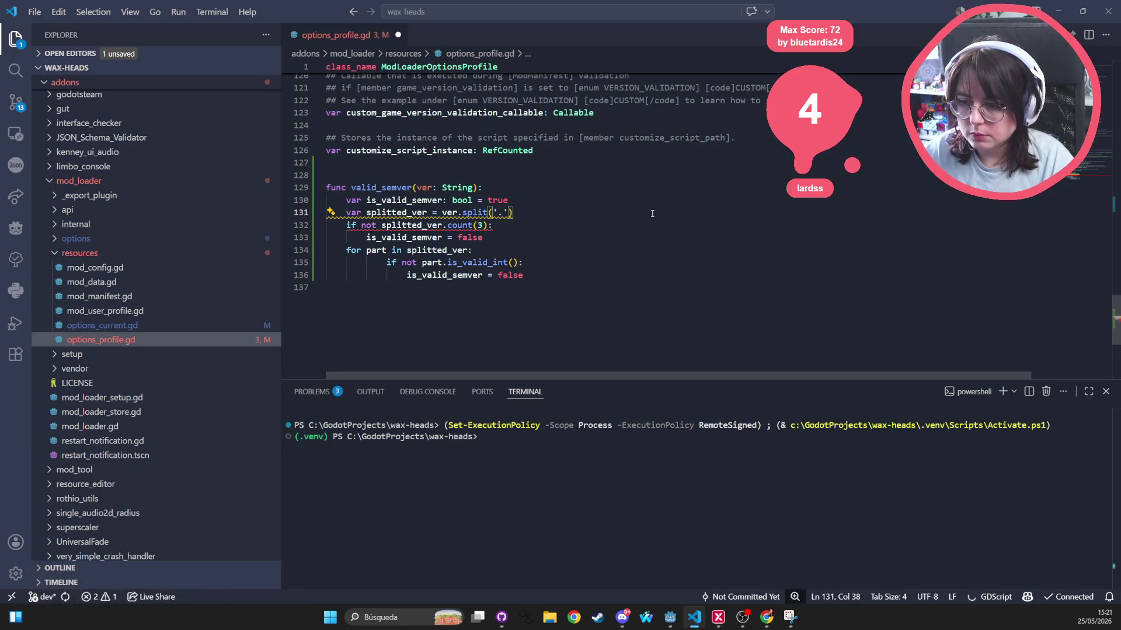
mouse_move(419, 213)
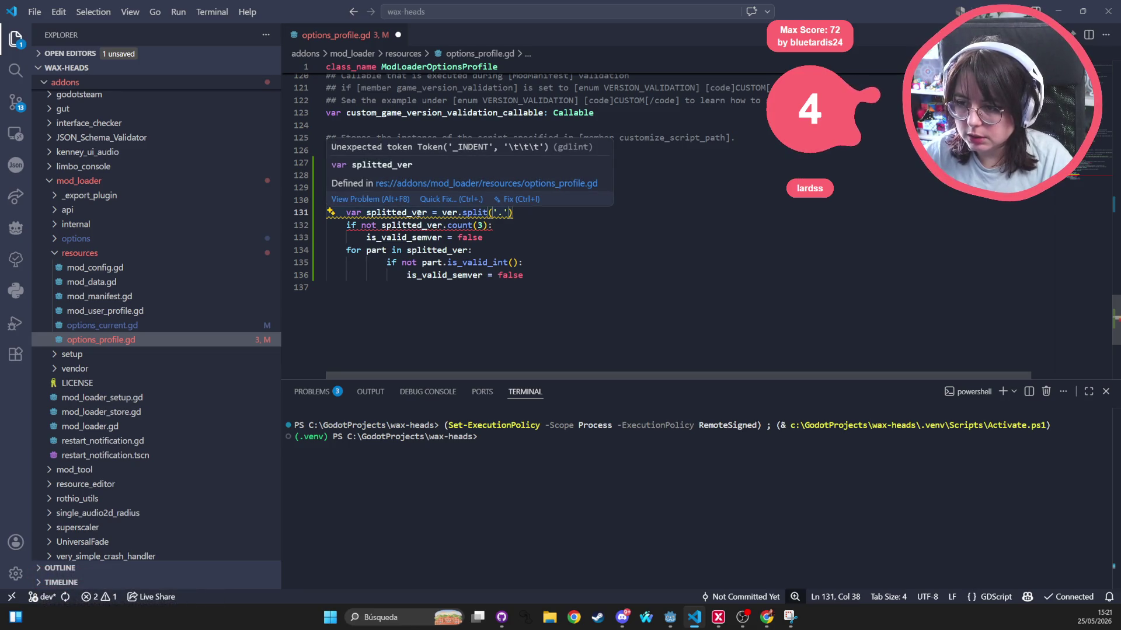
left_click(418, 212)
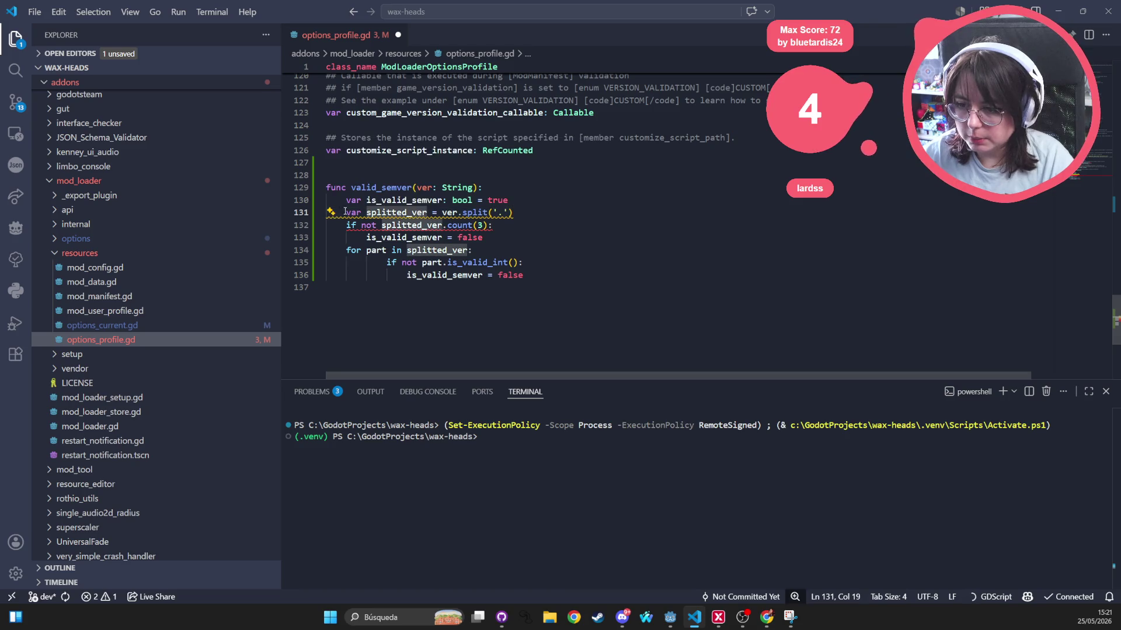
left_click_drag(345, 212, 287, 209)
key("BackSpace")
key("BackSpace")
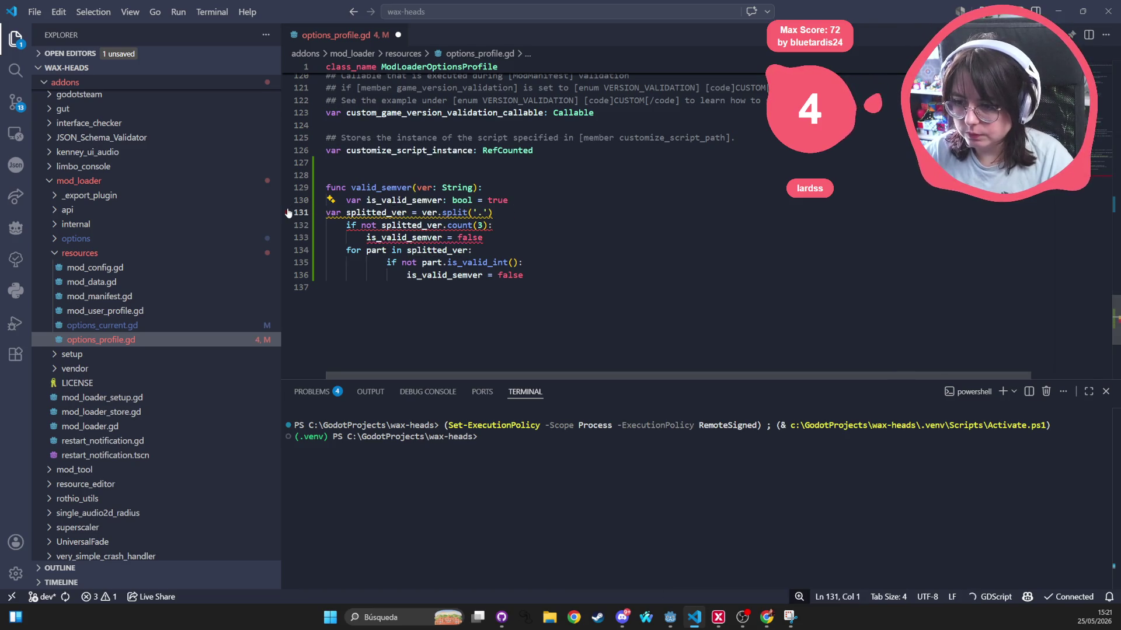
key("Return")
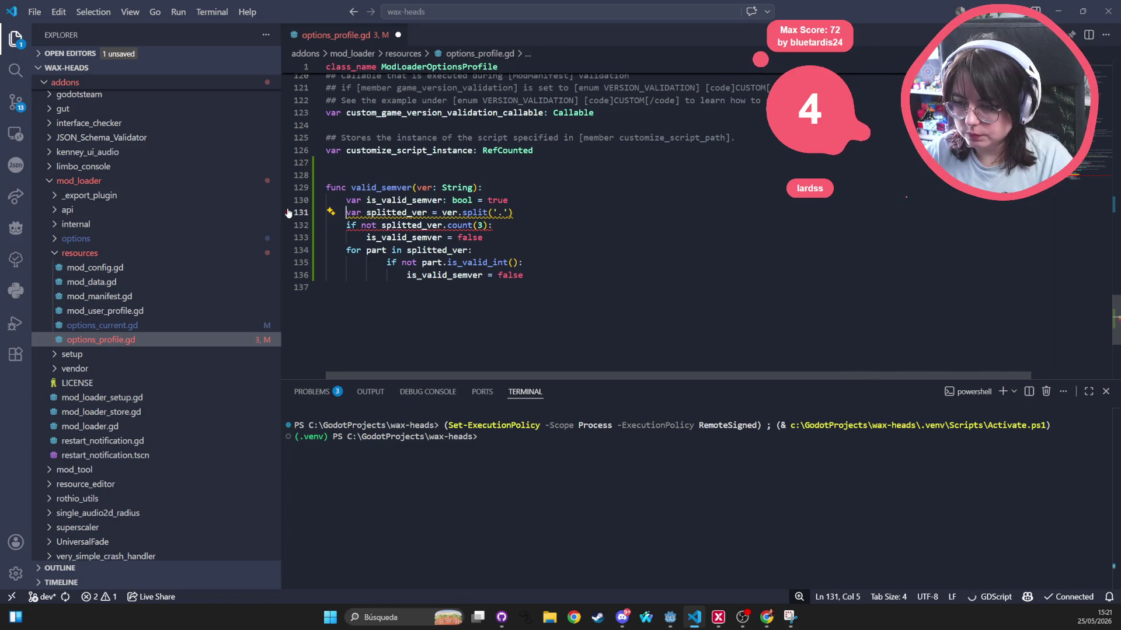
left_click(536, 206)
mouse_move(480, 211)
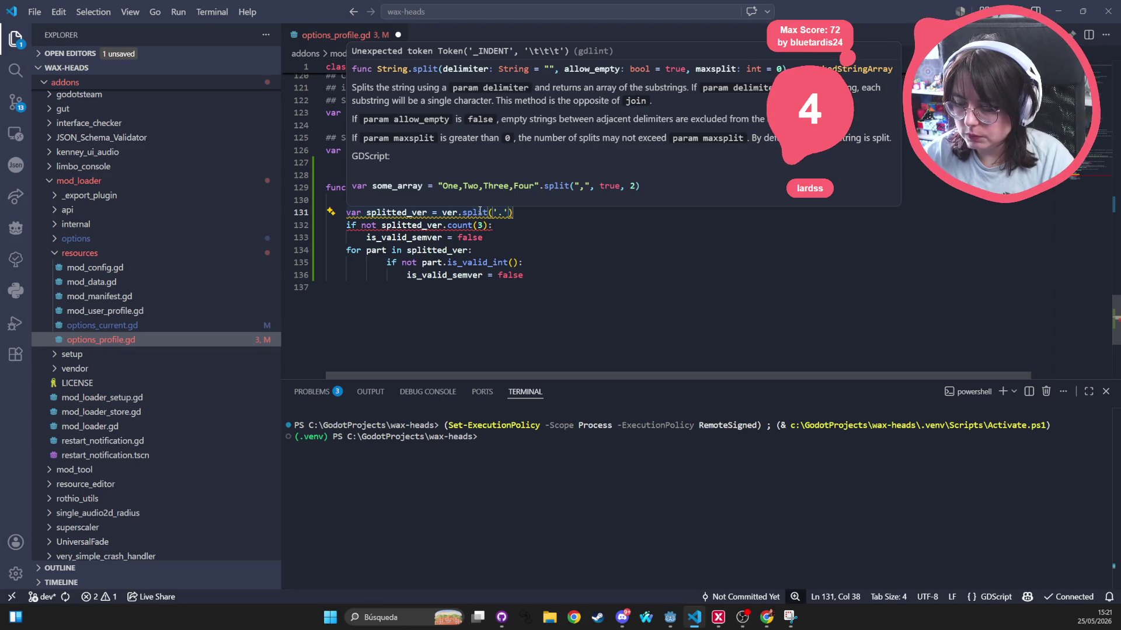
left_click(333, 241)
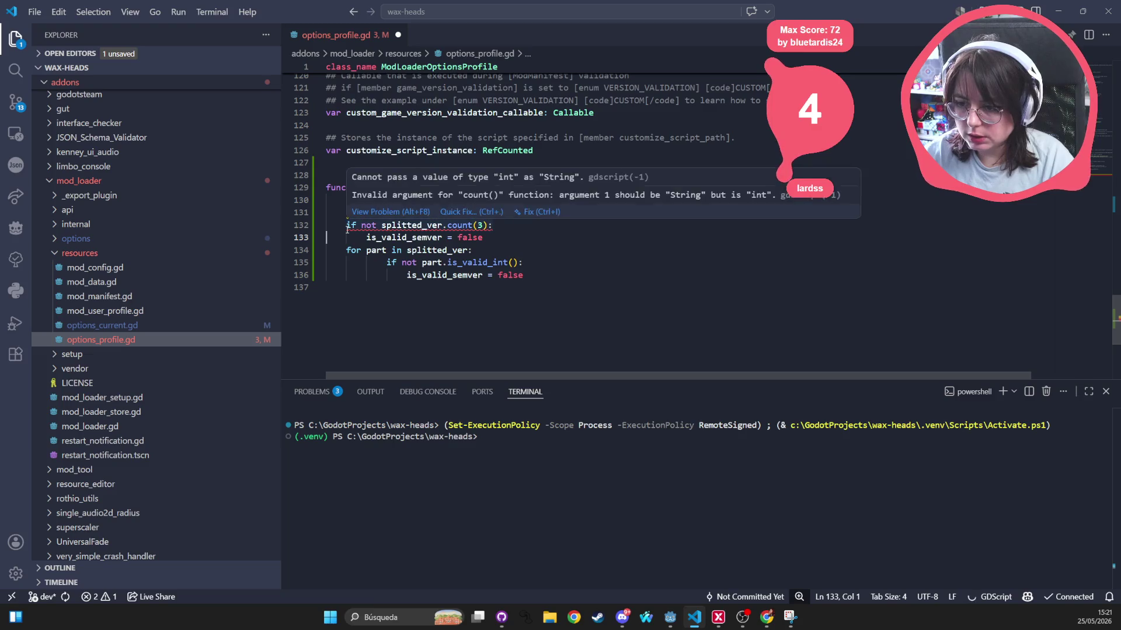
key("ctrl+s")
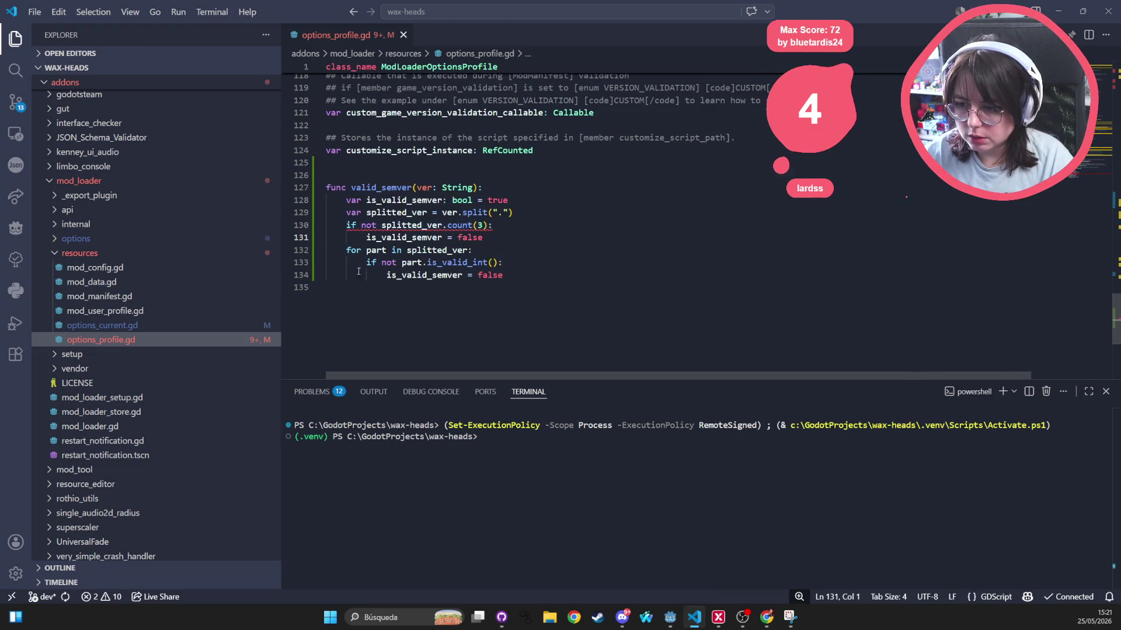
Rework the line 130 condition, removing the count(3) argument and the 'not', and save
mouse_move(348, 225)
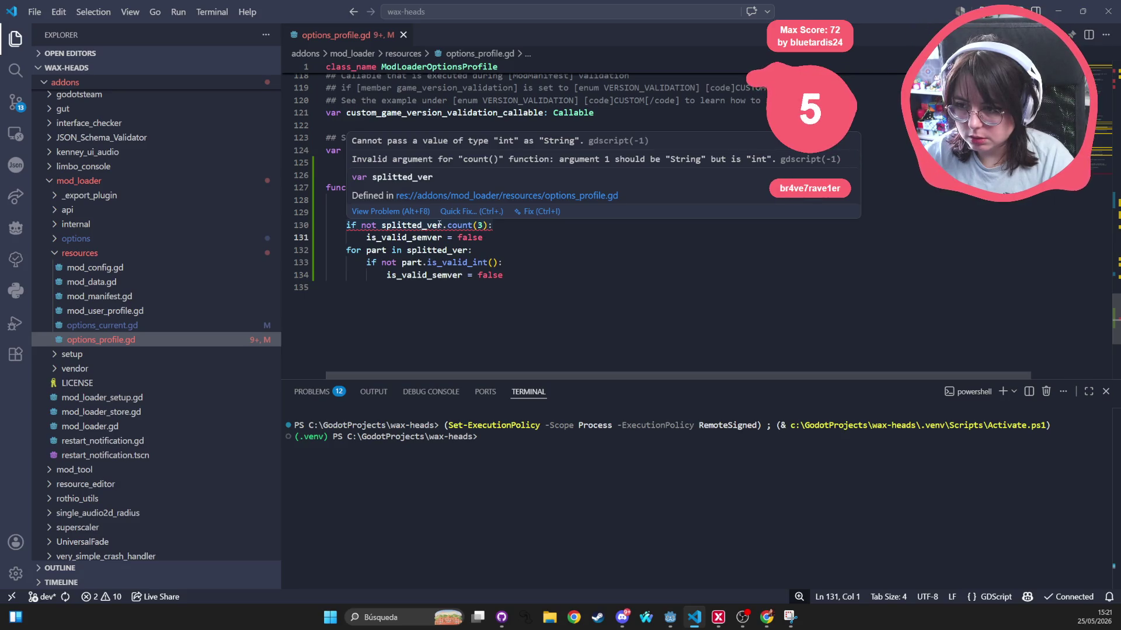
left_click(480, 225)
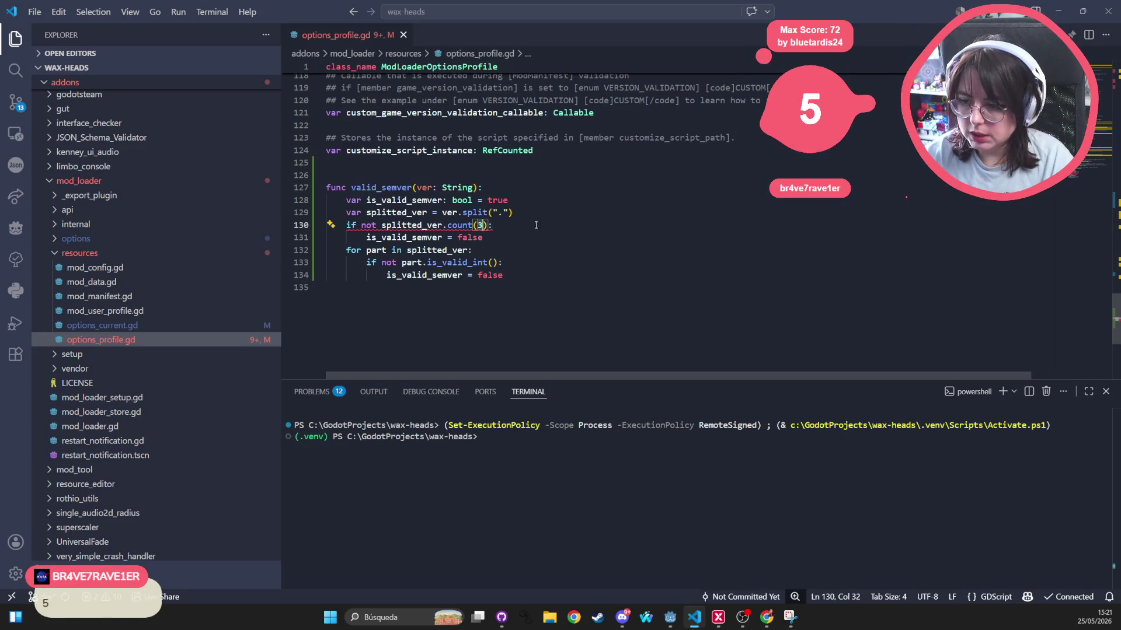
key("BackSpace")
type(")")
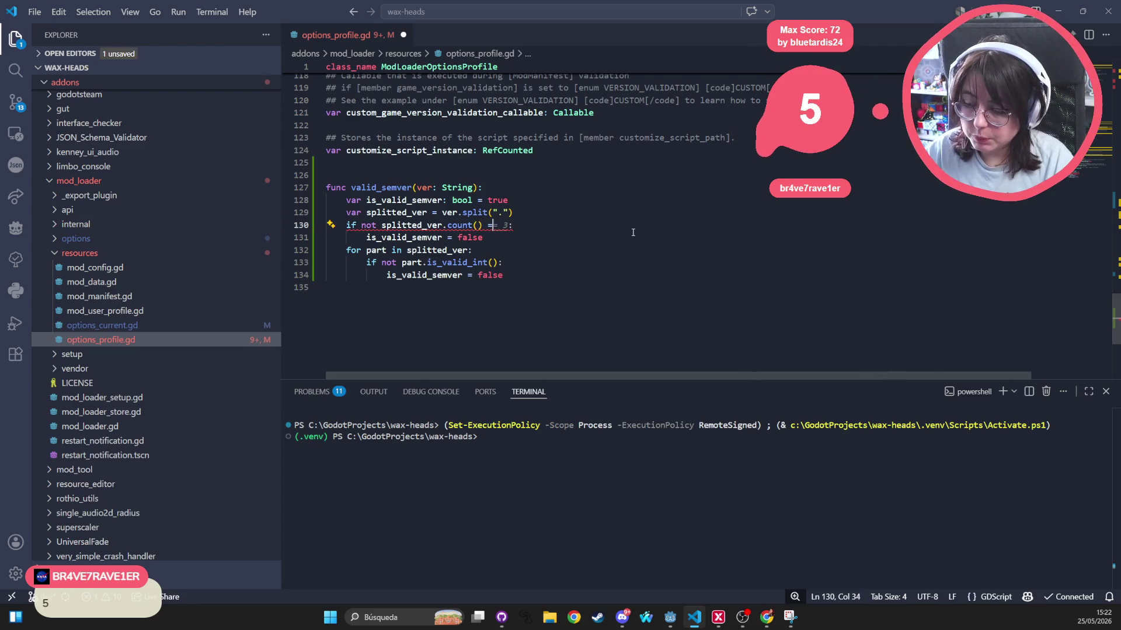
key("BackSpace")
key("BackSpace")
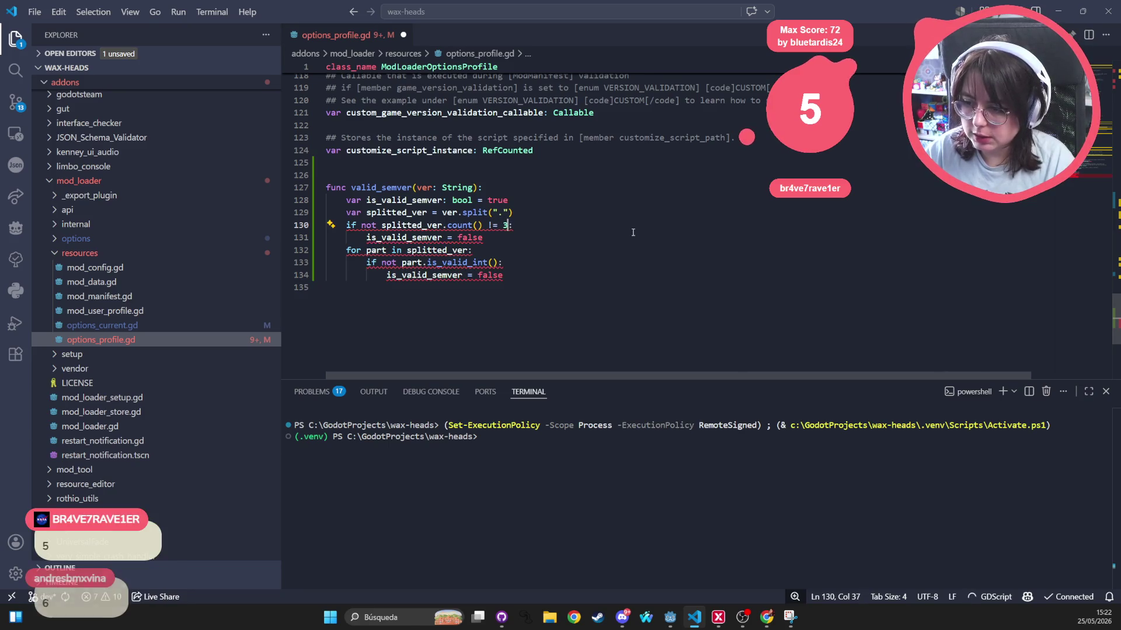
key("ctrl+Left")
key("ctrl+Left")
key("ctrl+Left")
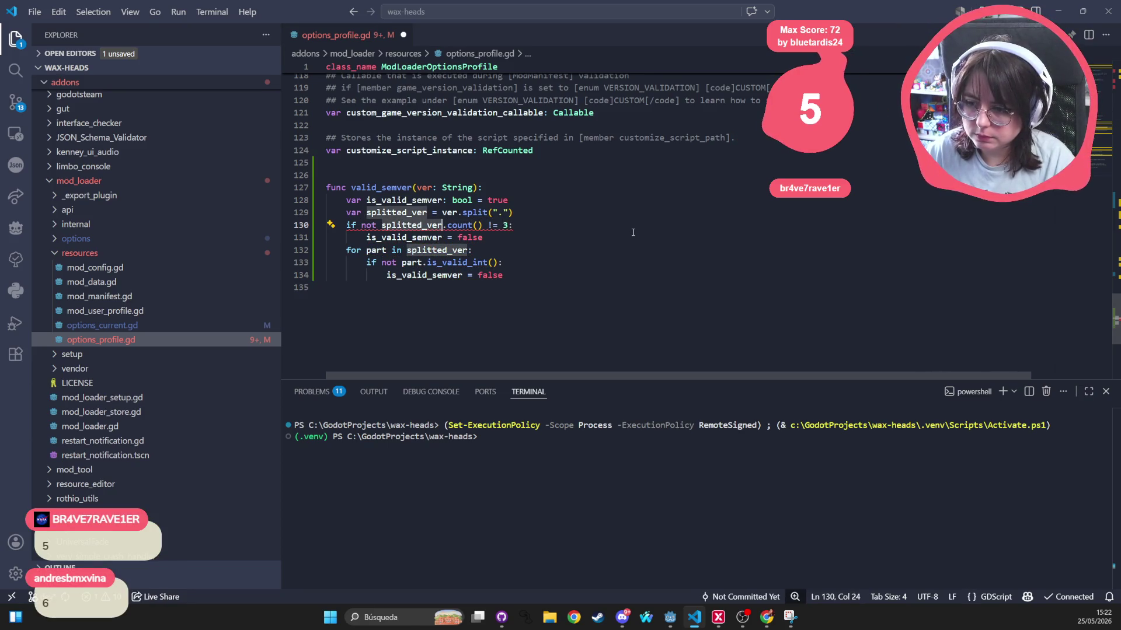
key("ctrl+BackSpace")
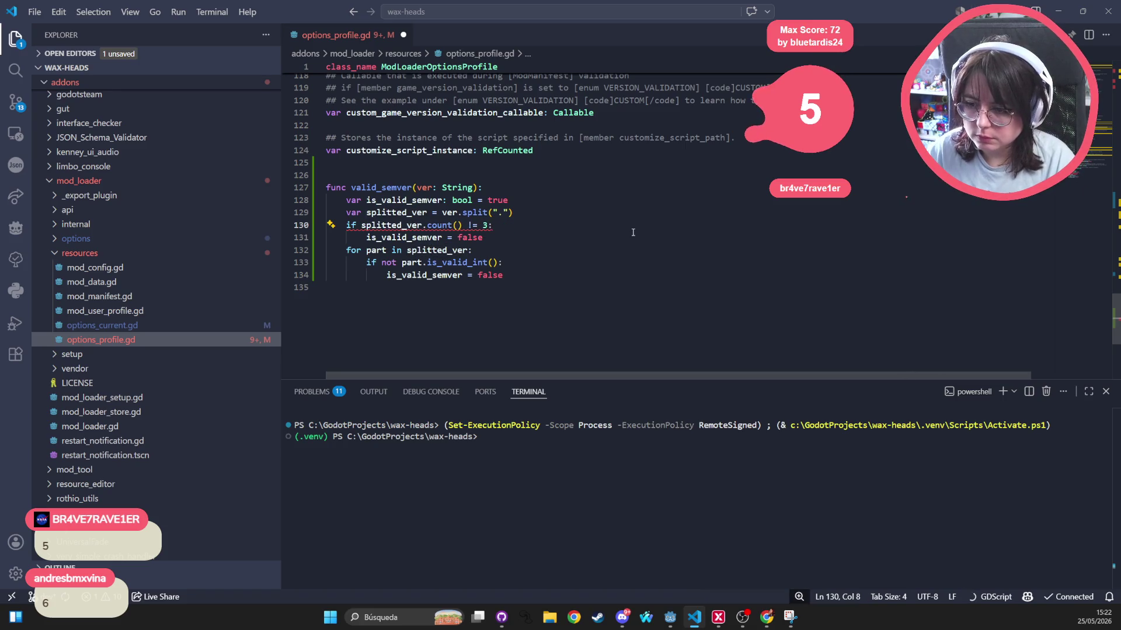
key("Down")
key("ctrl+s")
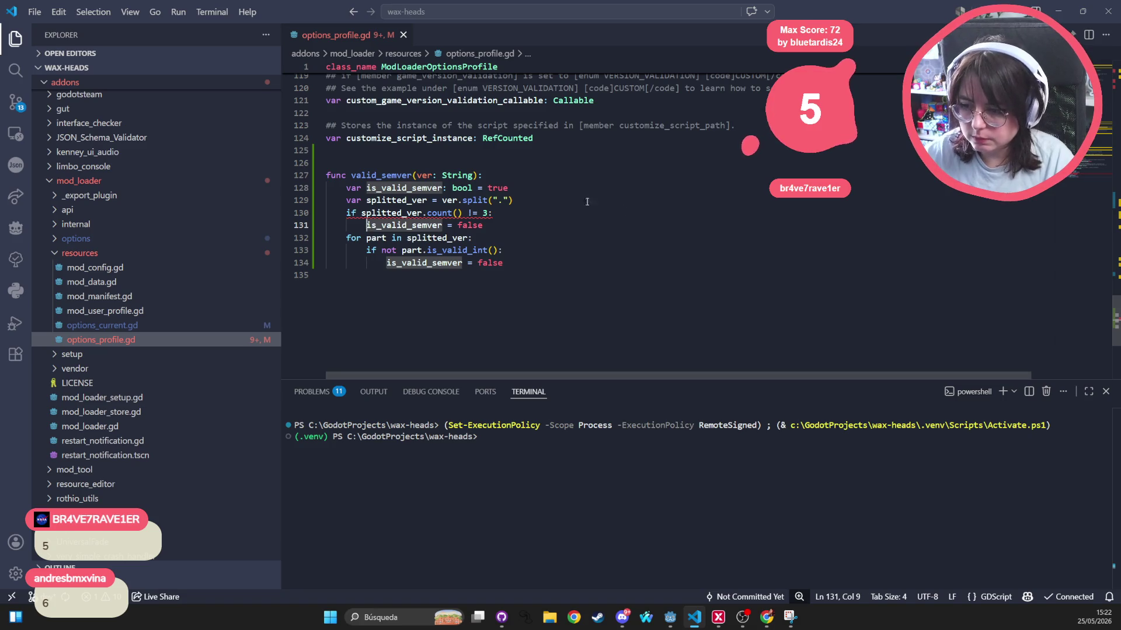
Replace the count call with size() so line 130 checks splitted_ver.size() != 3, and save
mouse_move(399, 214)
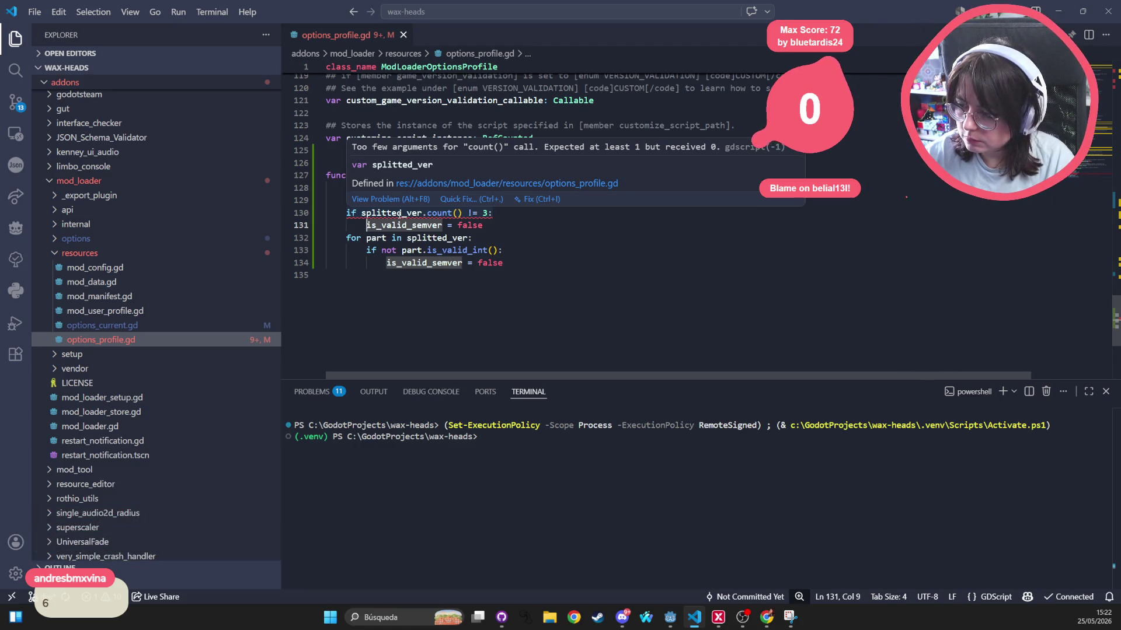
left_click(442, 213)
left_click_drag(464, 213, 430, 213)
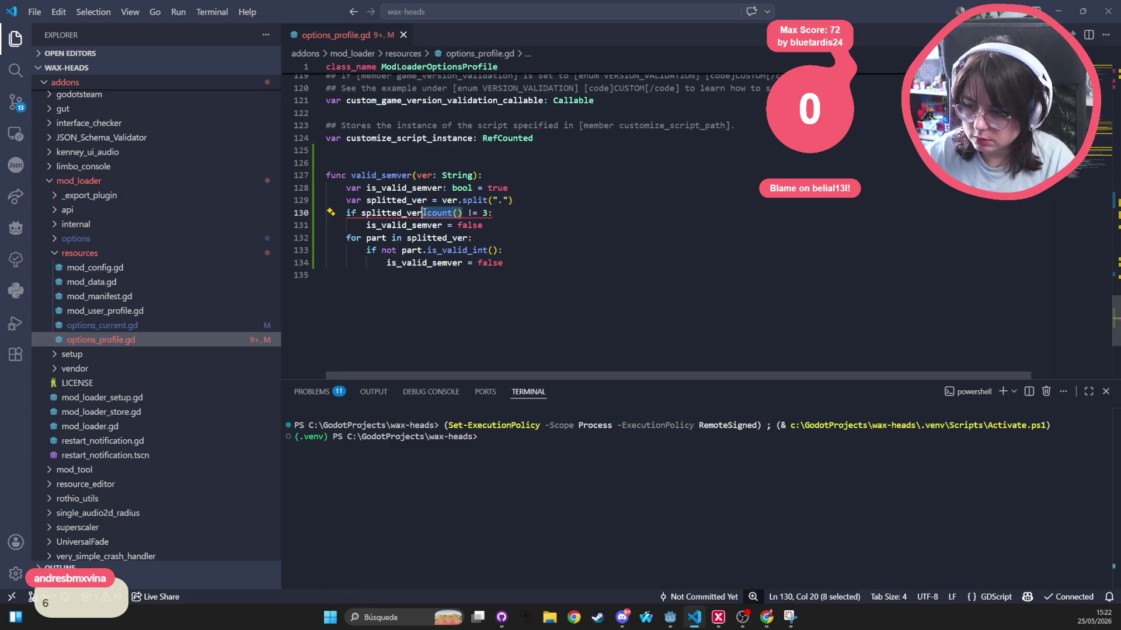
key("BackSpace")
type(".")
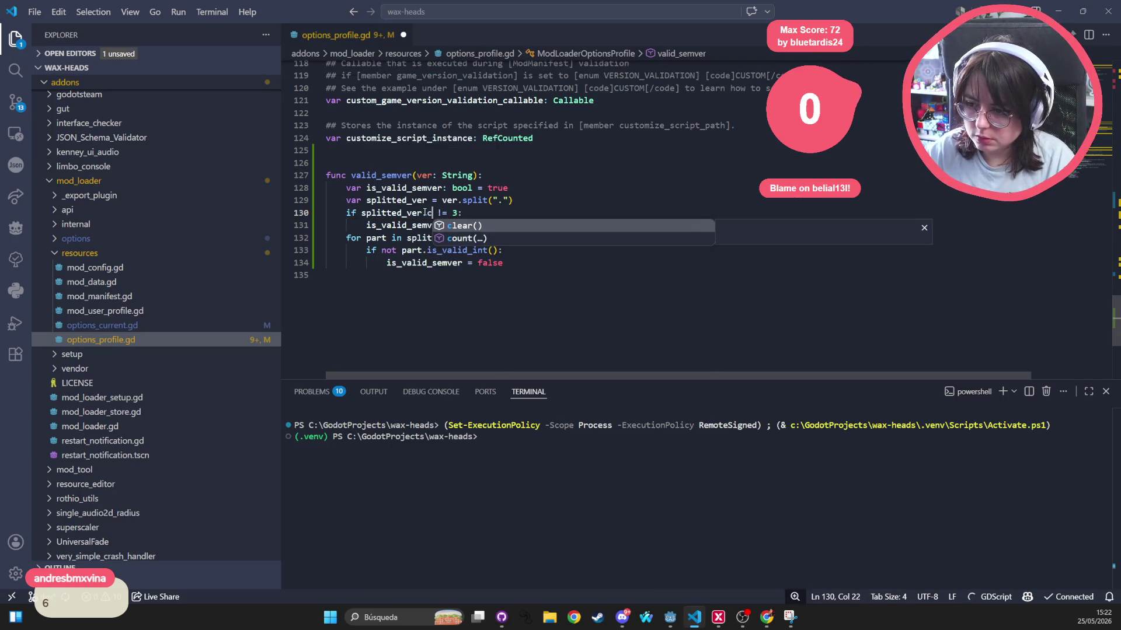
key("Tab")
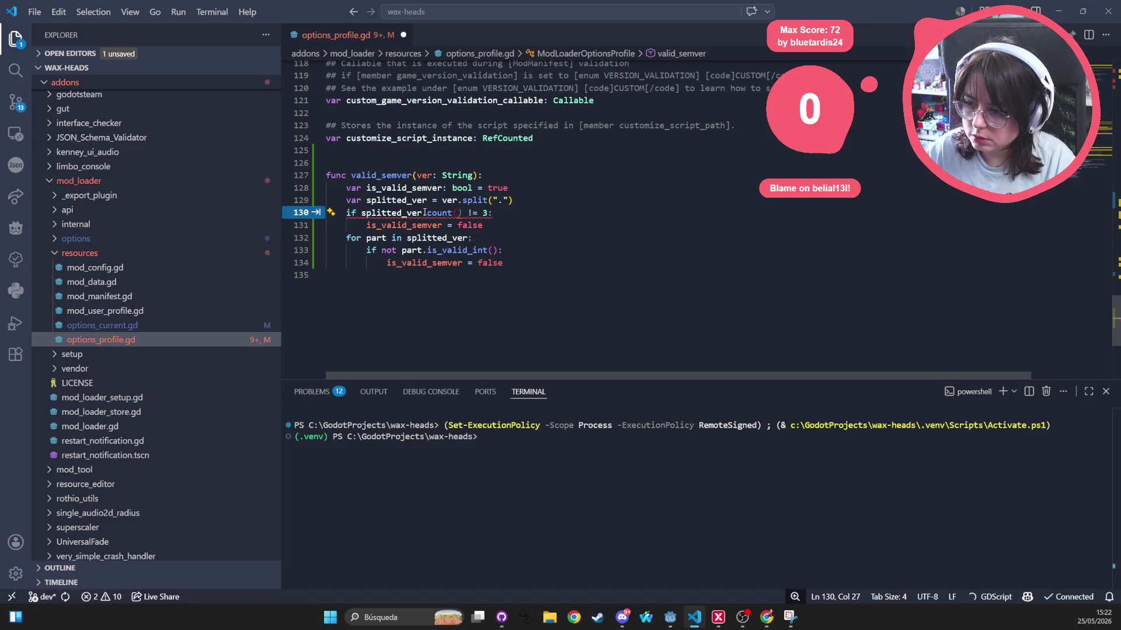
type(")")
key("Left")
key("Left")
mouse_move(445, 213)
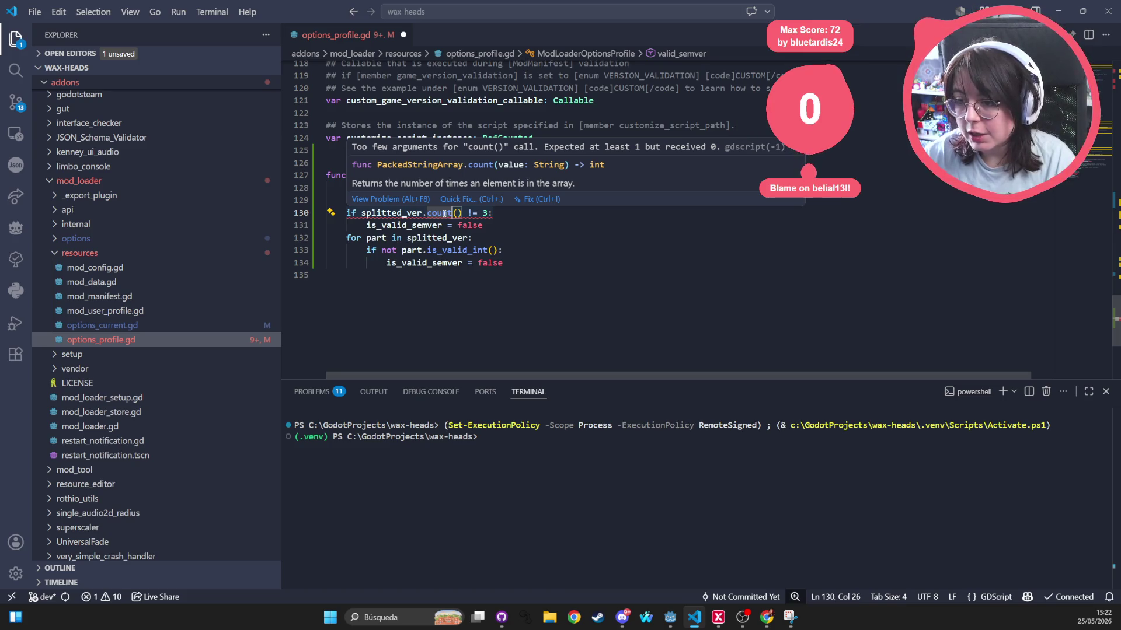
left_click_drag(457, 213, 428, 213)
type("size")
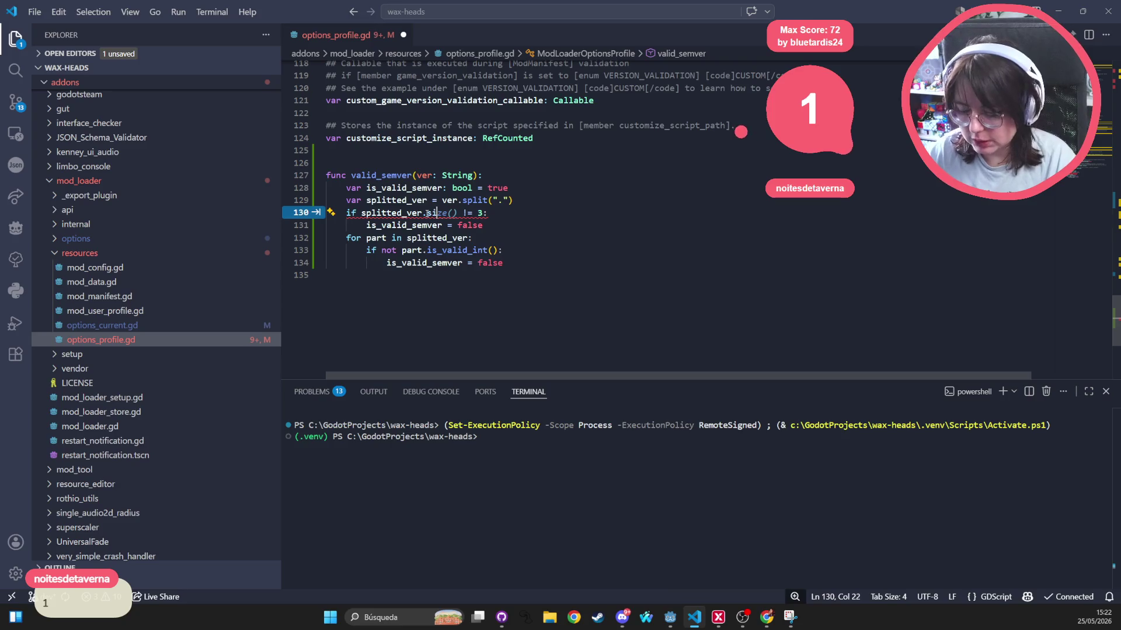
key("BackSpace")
key("BackSpace")
key("BackSpace")
type("si")
key("Tab")
key("ctrl+s")
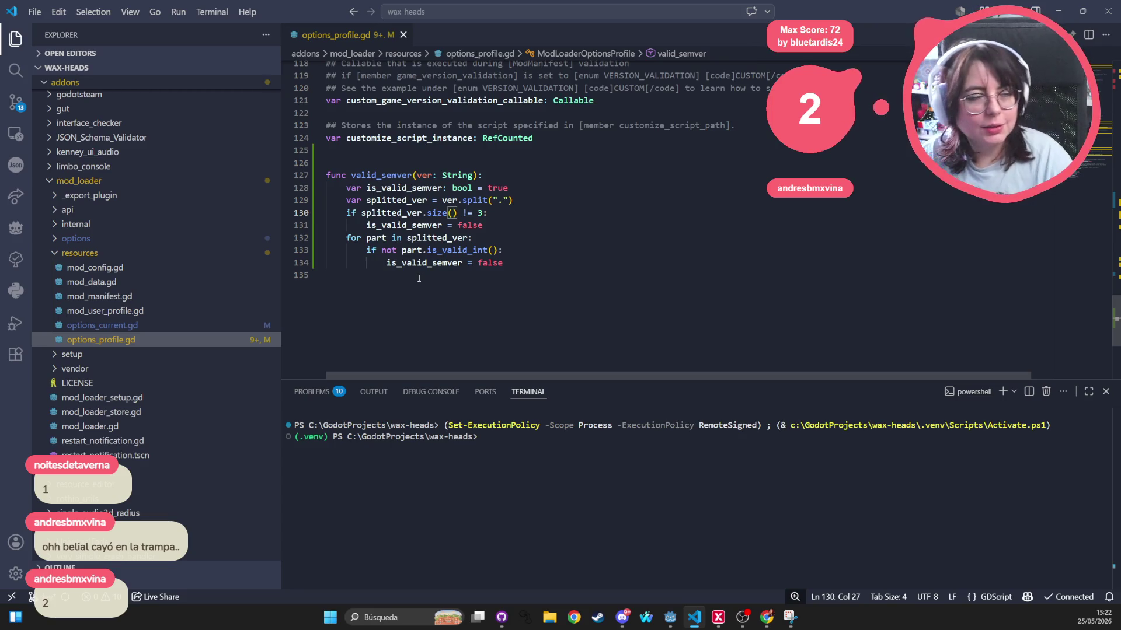
Replace line 131's is_valid_semver = false assignment with 'return false' and save
mouse_move(483, 227)
left_mouse_down()
mouse_move(327, 213)
mouse_move(371, 226)
left_mouse_up()
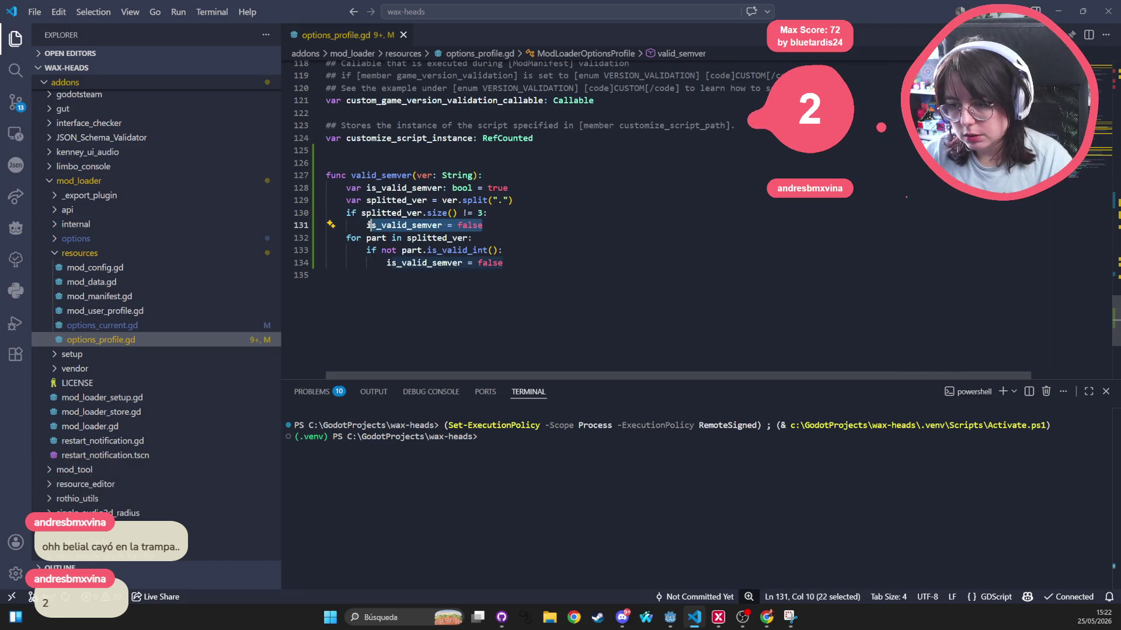
type("return false")
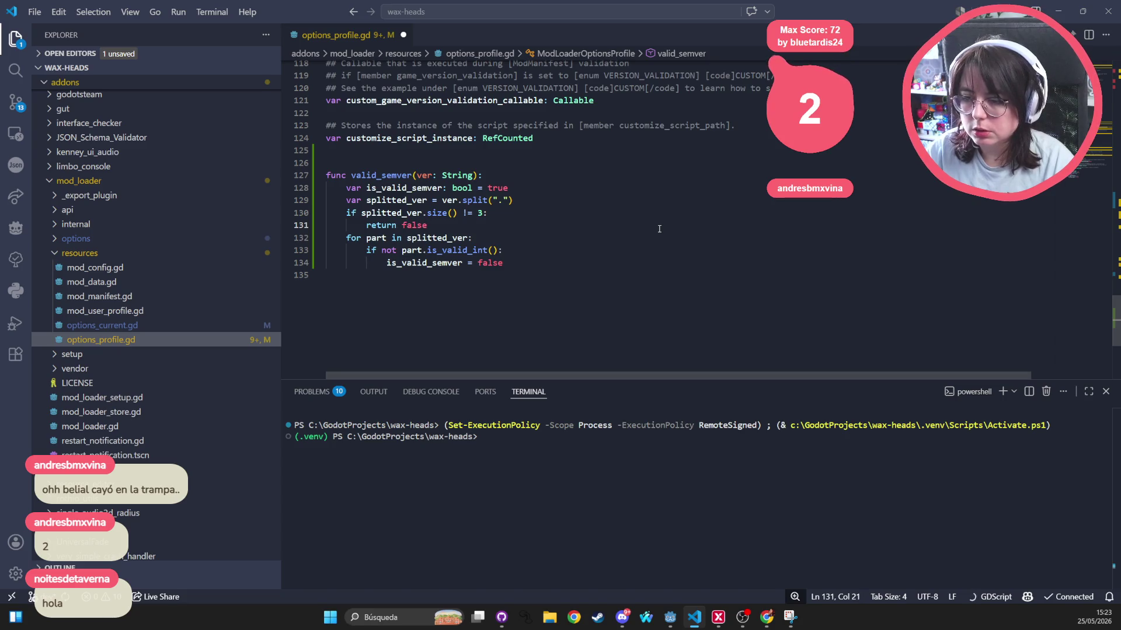
key("ctrl+s")
key("Down")
key("Down")
key("Down")
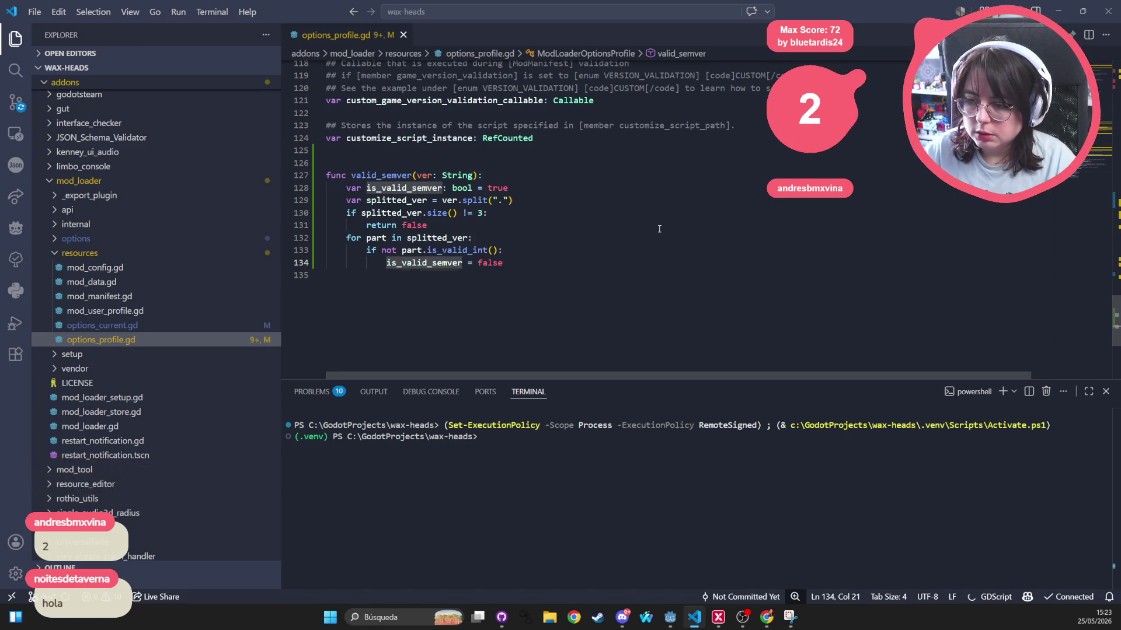
key("Right")
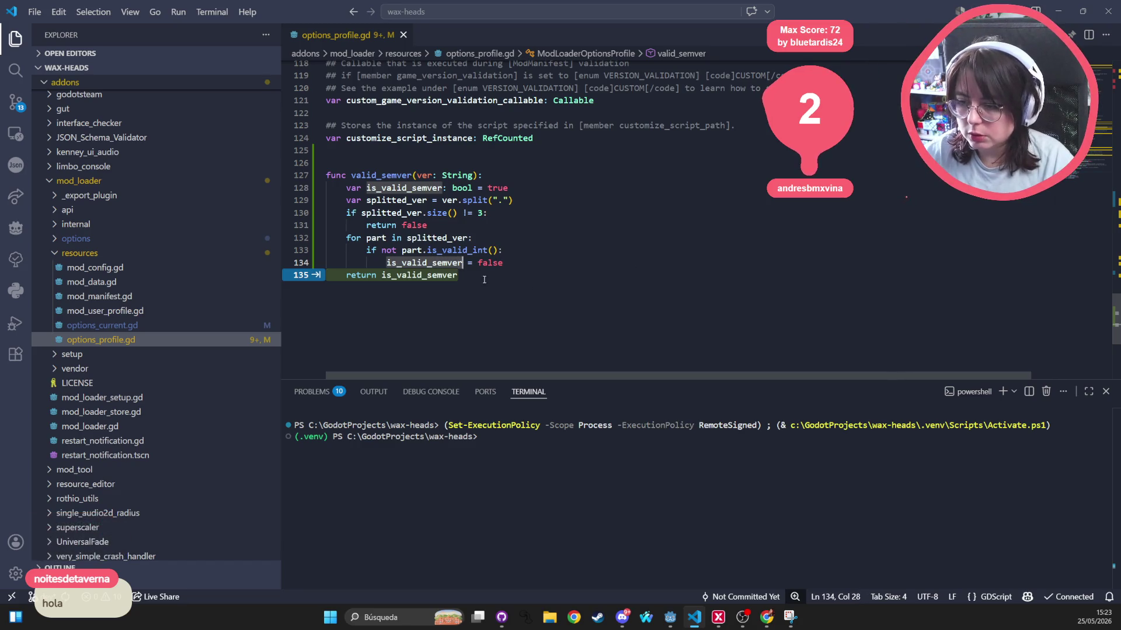
Replace the loop's is_valid_semver assignment with 'return false'
key("Tab")
key("Return")
left_click(343, 287)
key("Tab")
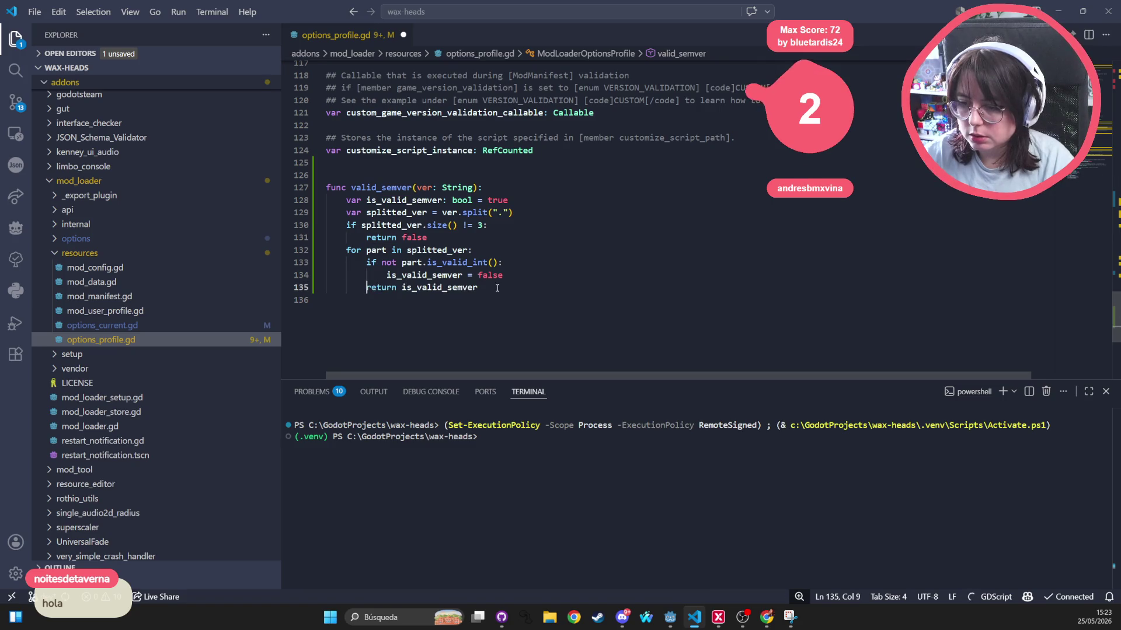
left_click_drag(443, 286, 421, 287)
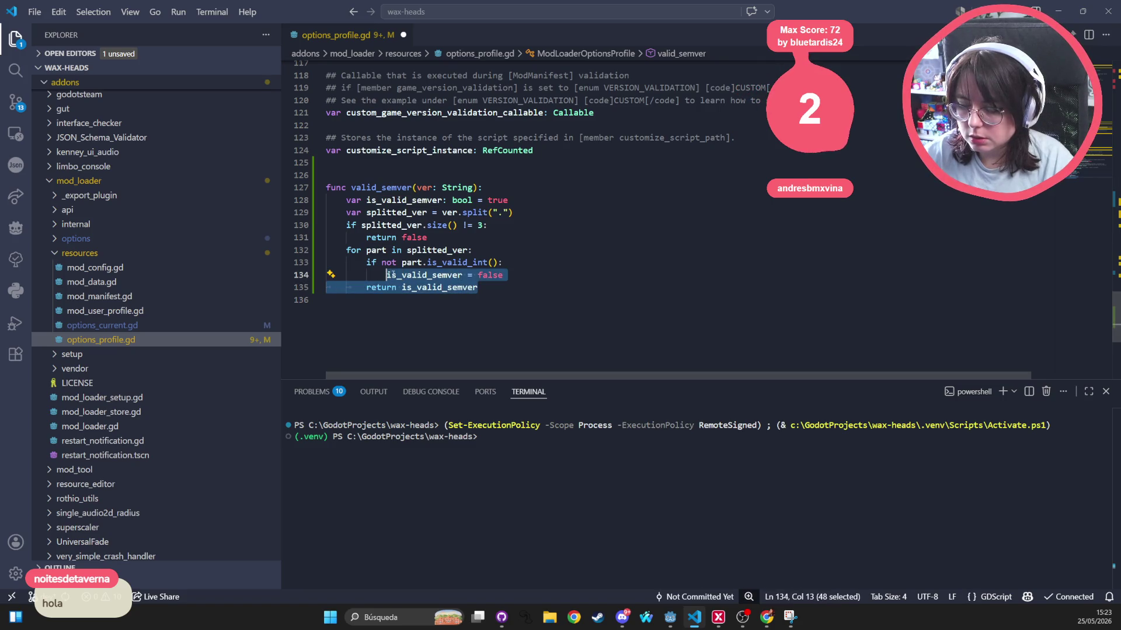
type("return false")
Delete the is_valid_semver declaration, add 'return true' at the function's end, and save
triple_click(468, 199)
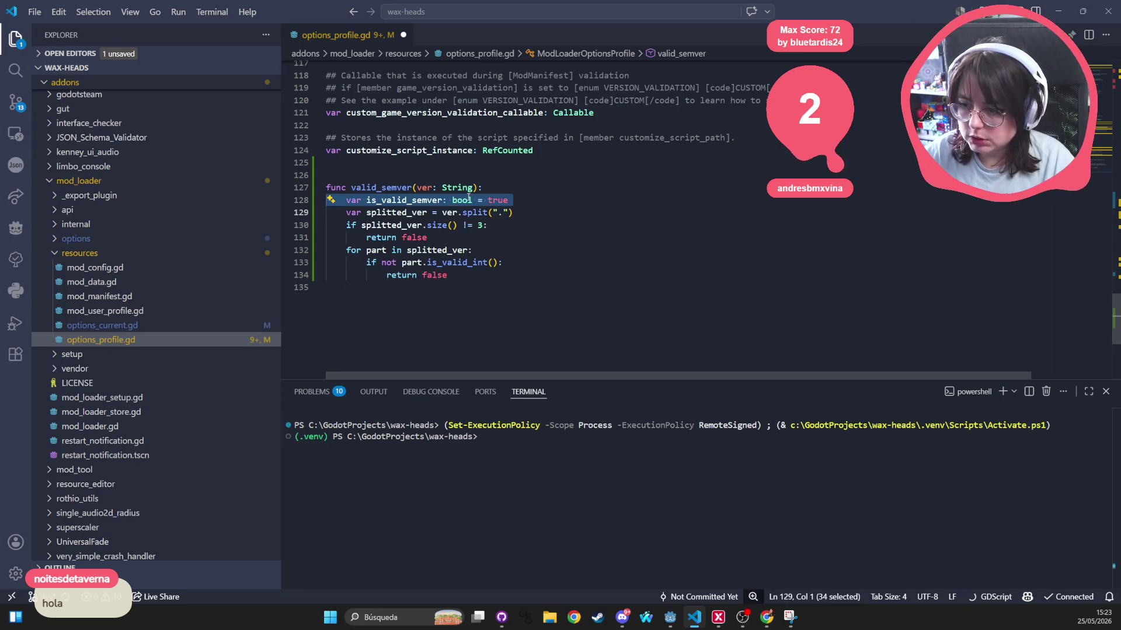
key("BackSpace")
left_click(484, 269)
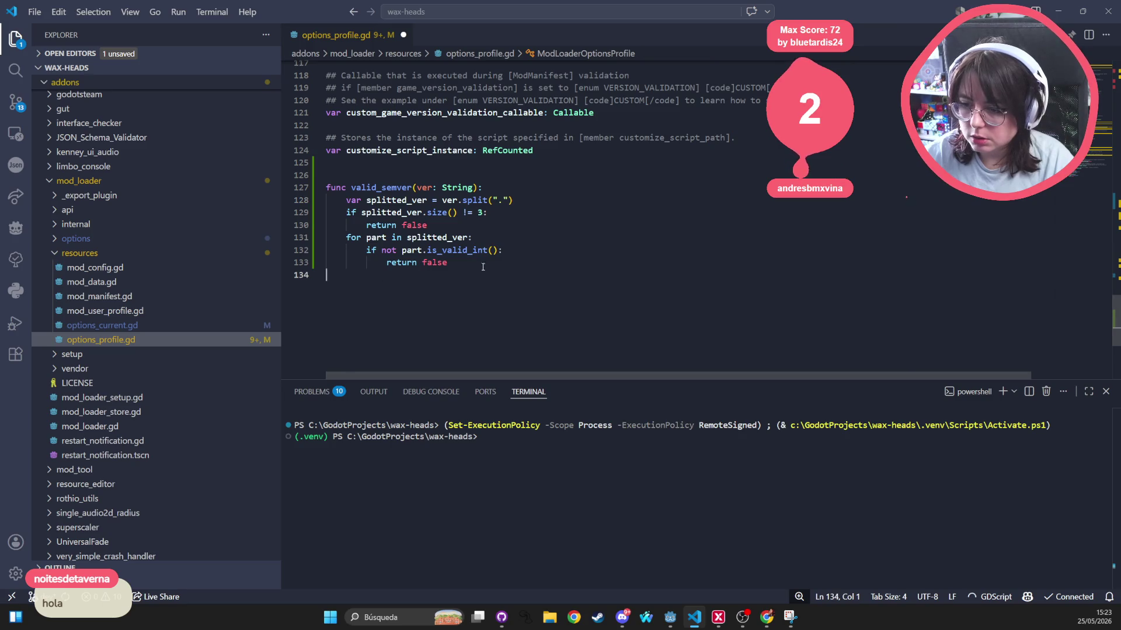
key("Tab")
type("return true")
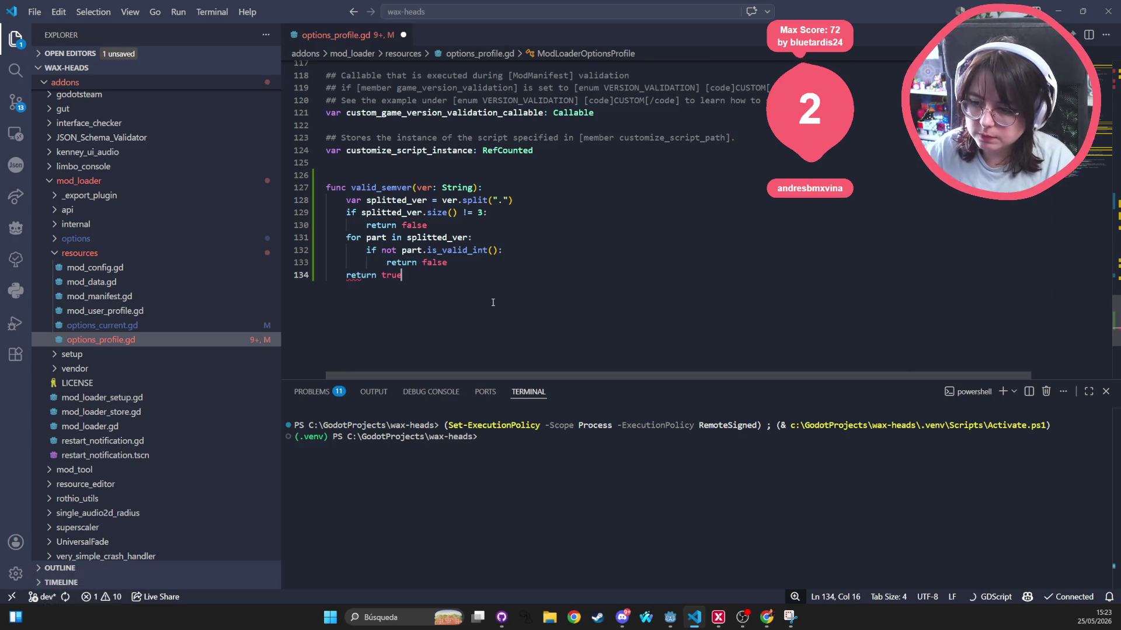
key("Return")
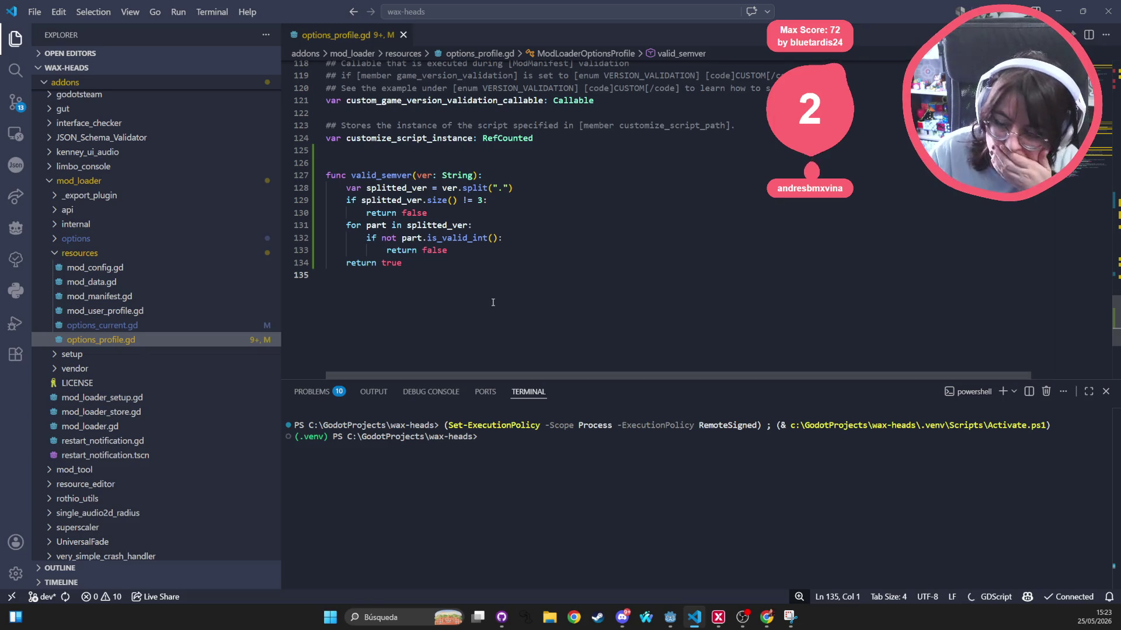
key("ctrl+s")
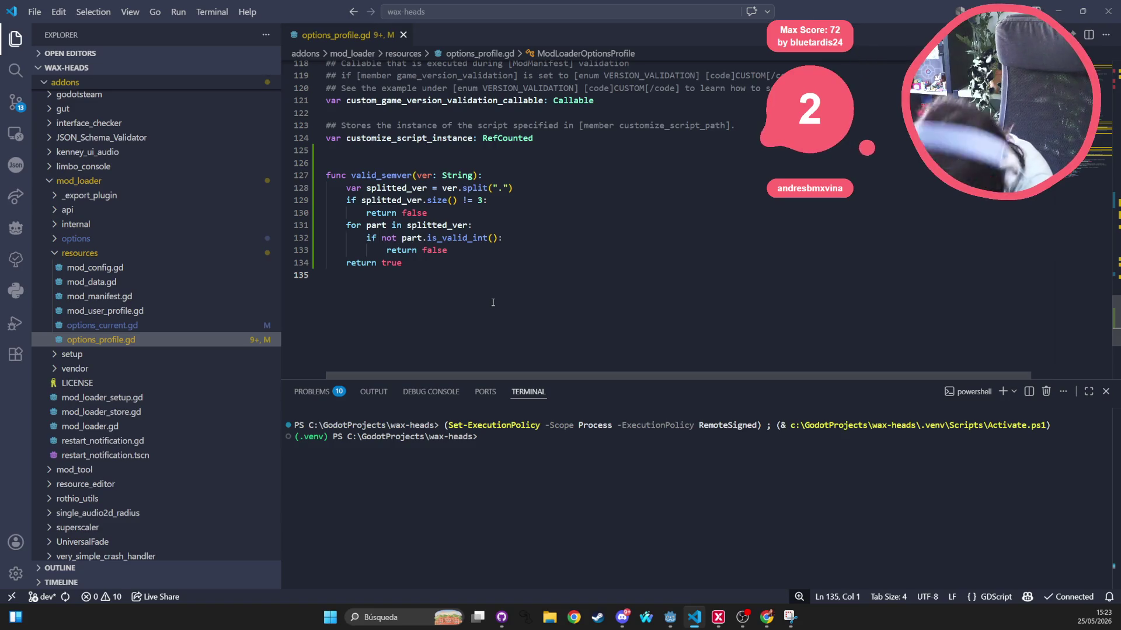
Delete both redundant else lines in the getter and dedent the return semantic_version lines
scroll(493, 303, "up", 16)
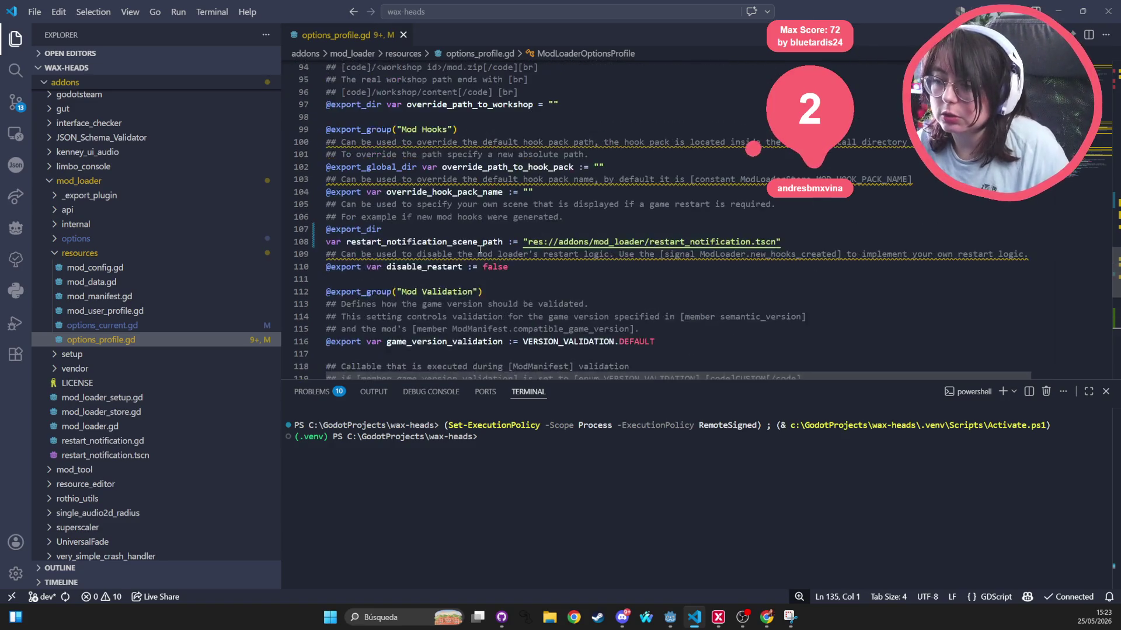
scroll(411, 309, "up", 5)
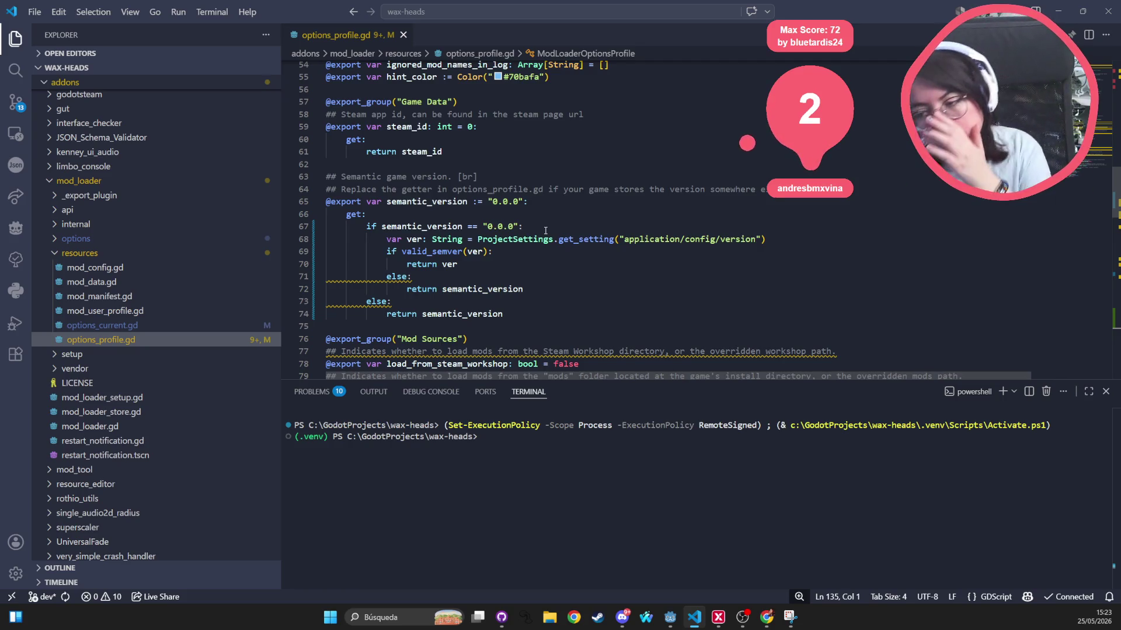
mouse_move(389, 275)
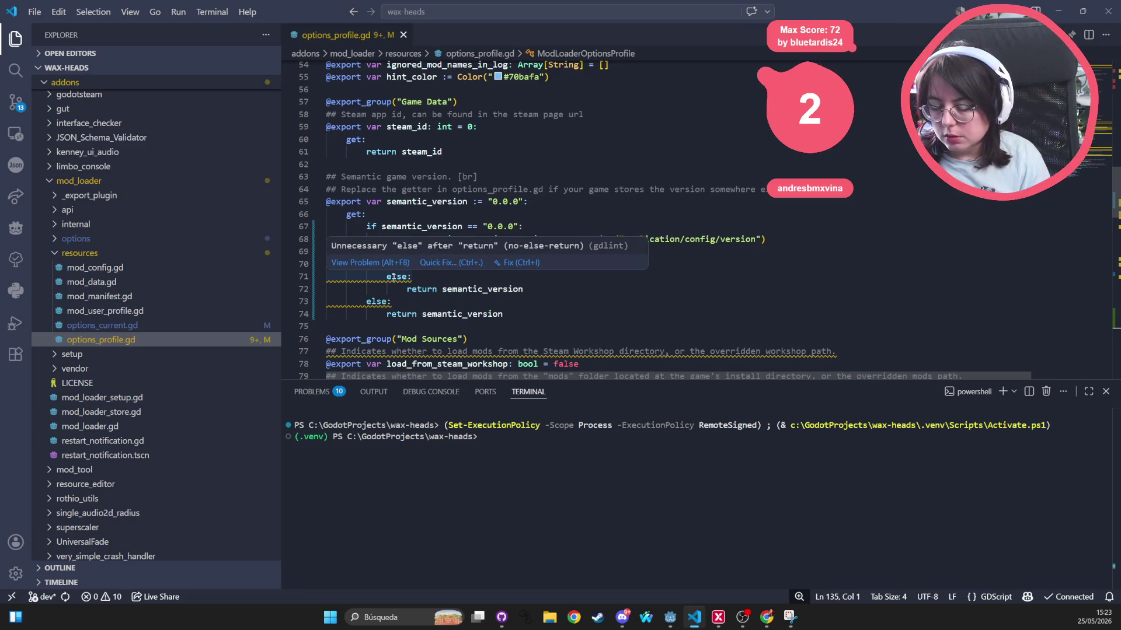
left_click(417, 278)
key("shift+Home")
key("shift+Home")
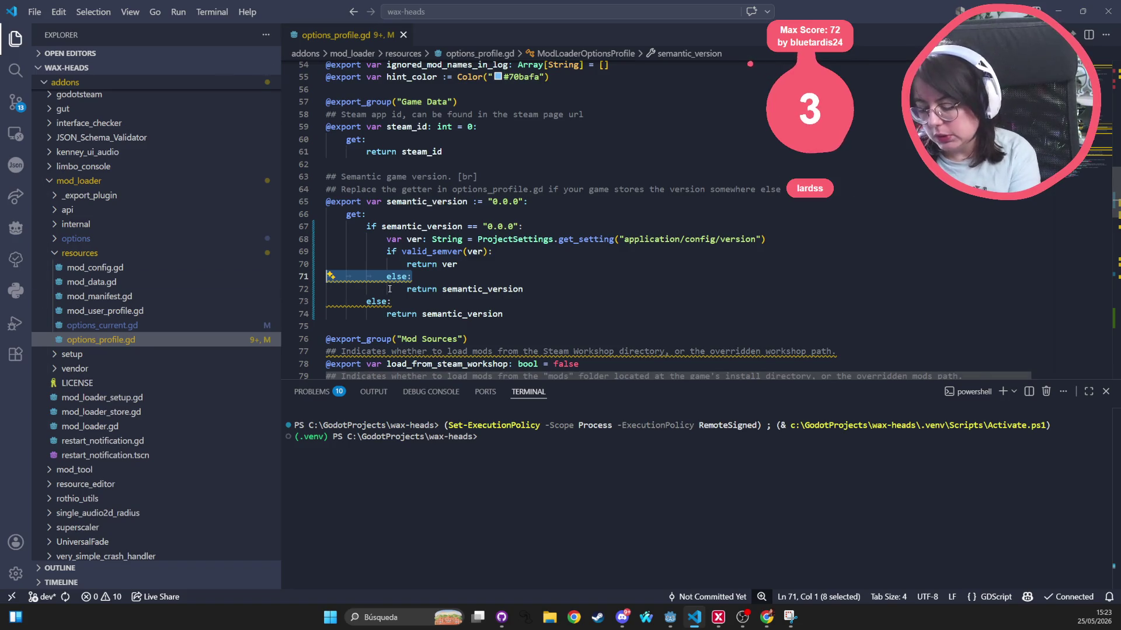
key("BackSpace")
key("alt+Up")
key("End")
key("Delete")
key("Down")
key("shift+End")
key("shift+Home")
key("BackSpace")
key("Down")
key("shift+Tab")
key("Up")
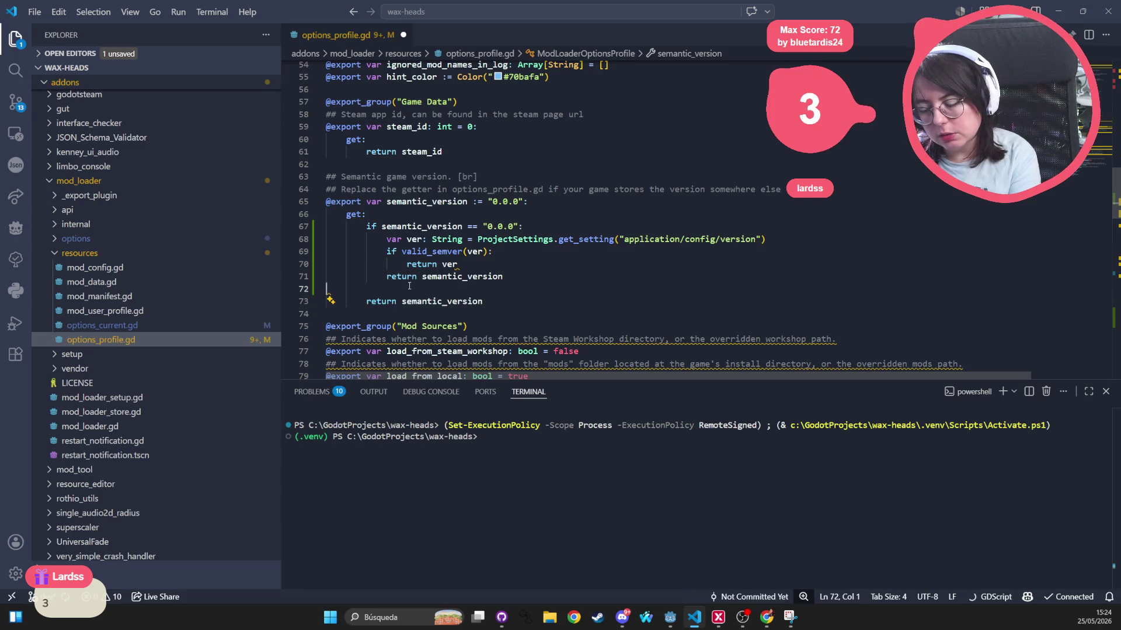
Remove the leftover empty line between the returns and save options_profile.gd
left_click_drag(358, 298, 291, 295)
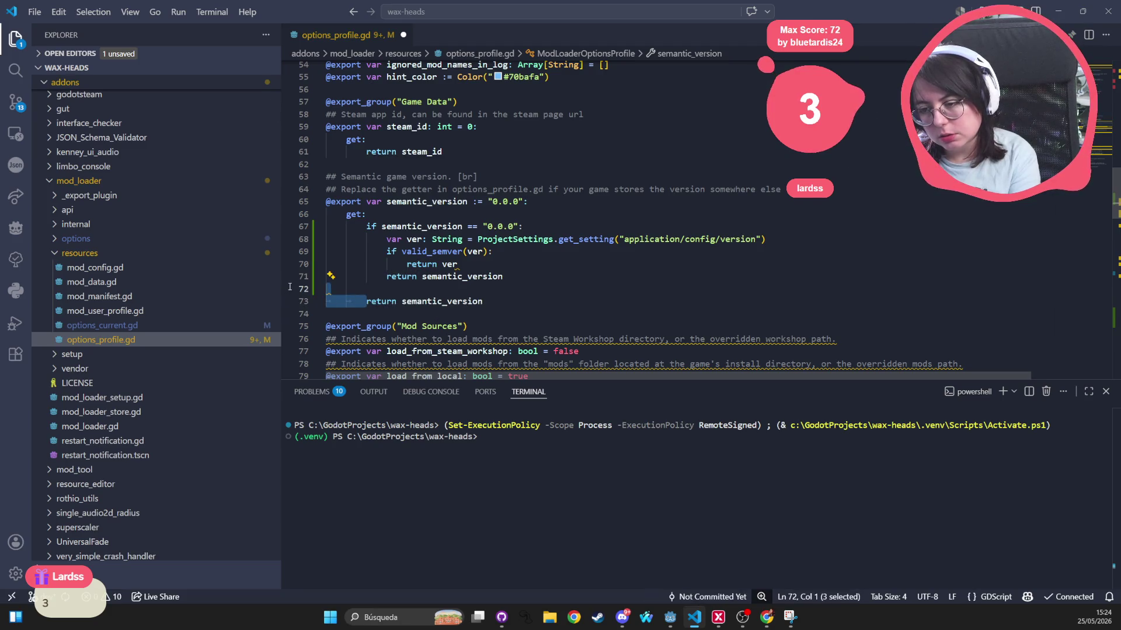
key("Up")
key("End")
key("Delete")
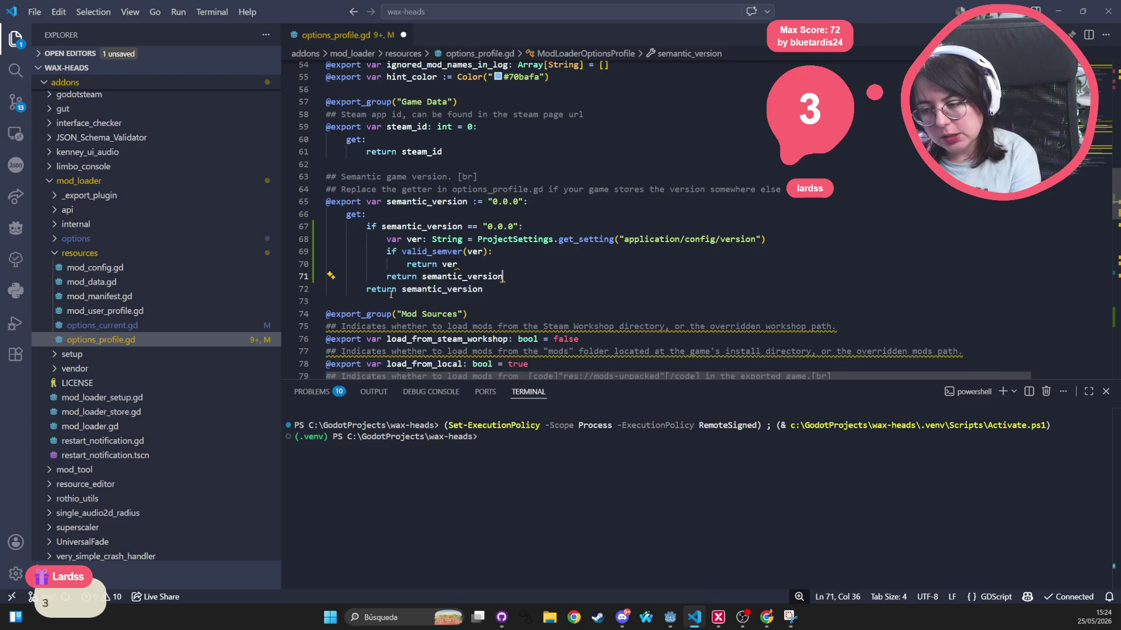
key("ctrl+s")
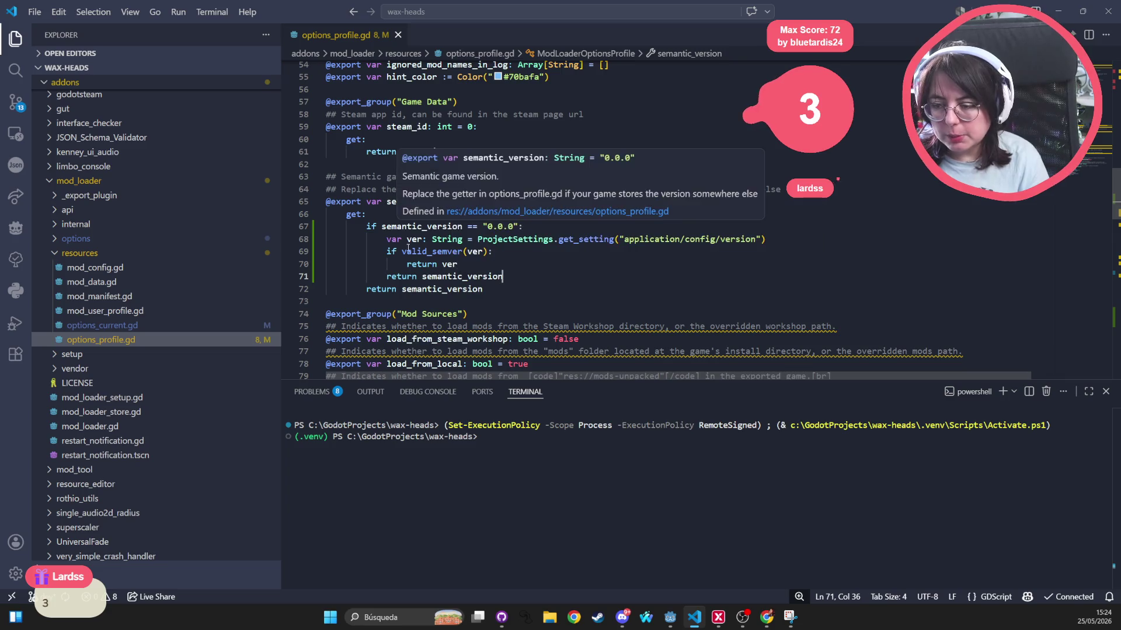
mouse_move(444, 252)
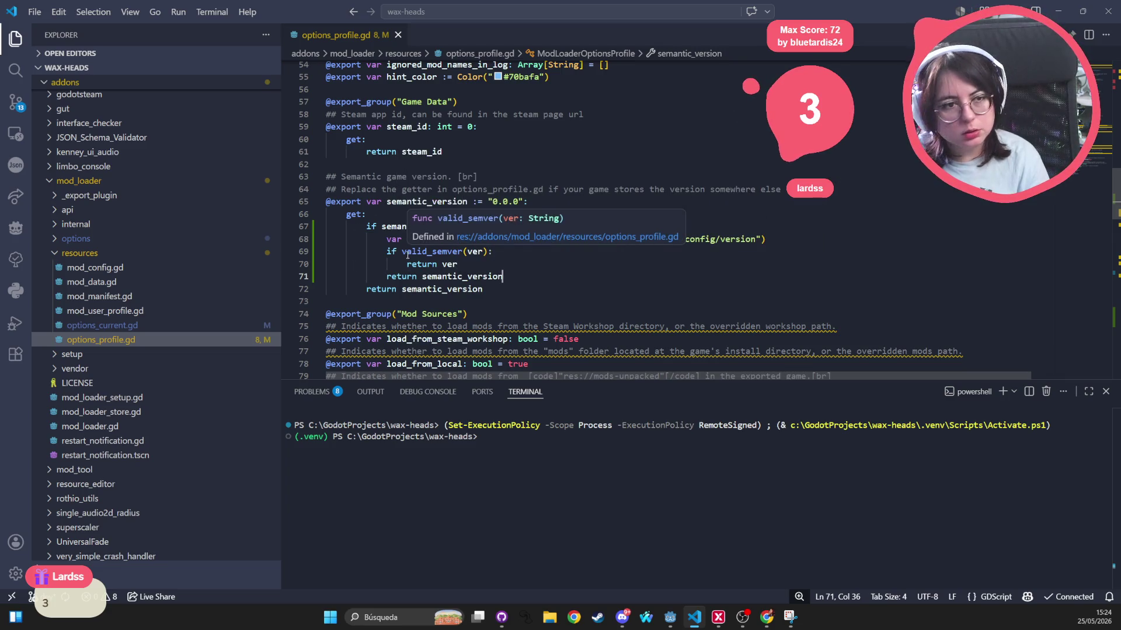
left_click(501, 617)
Review the diffs of options.tres, default.tres, production_workshop.tres, options_current.gd and options_profile.gd
left_click(159, 101)
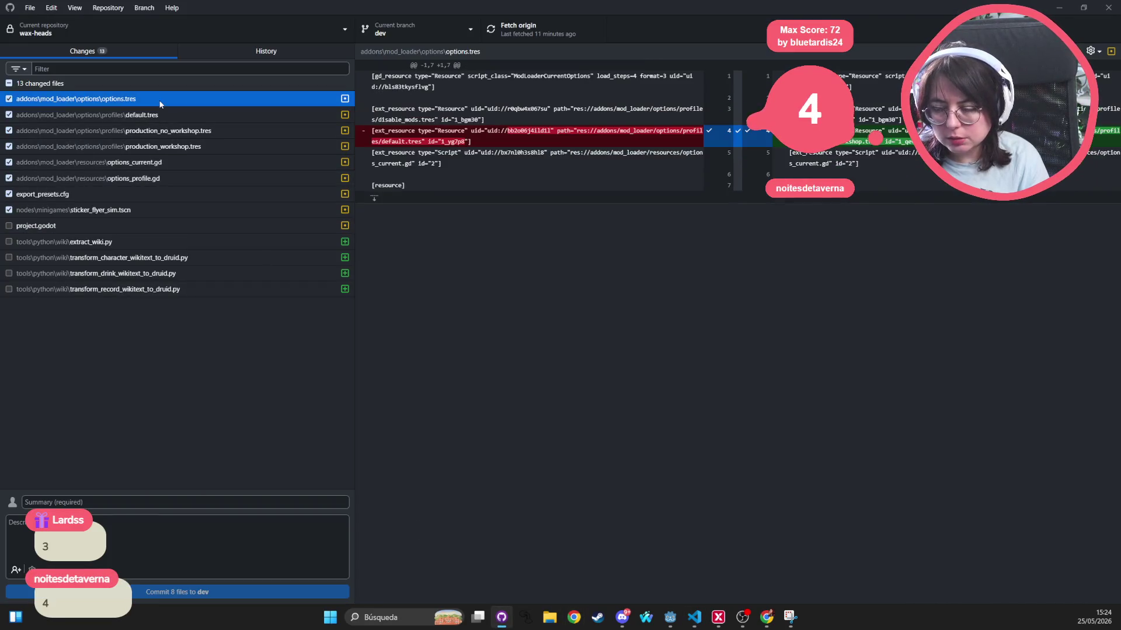
left_click(156, 115)
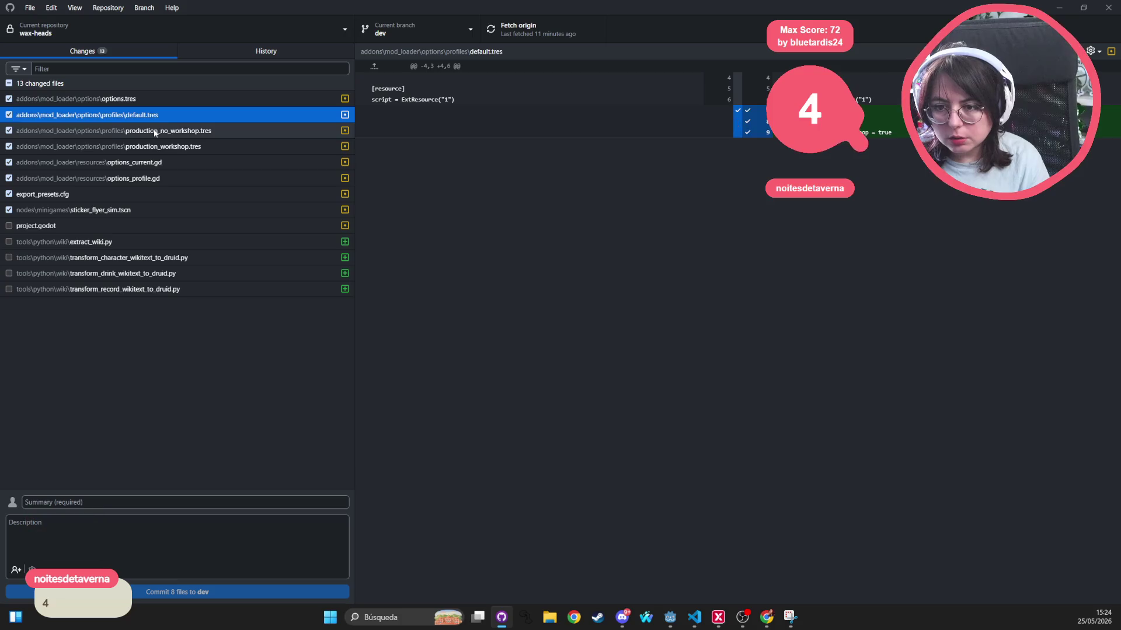
left_click(155, 130)
left_click(153, 147)
left_click(149, 163)
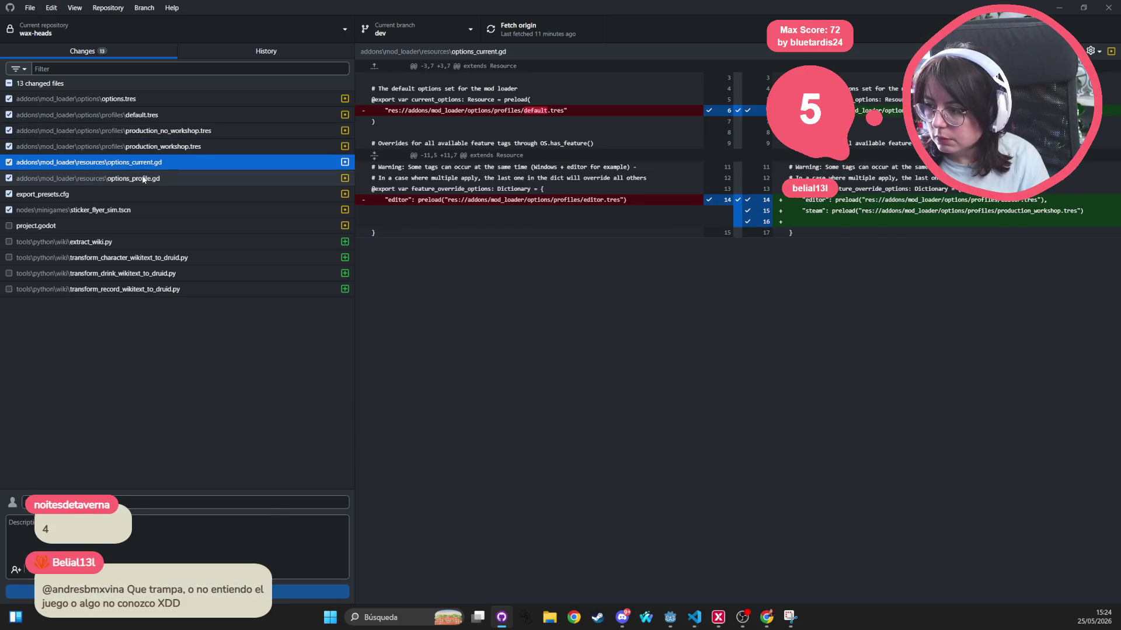
left_click(143, 179)
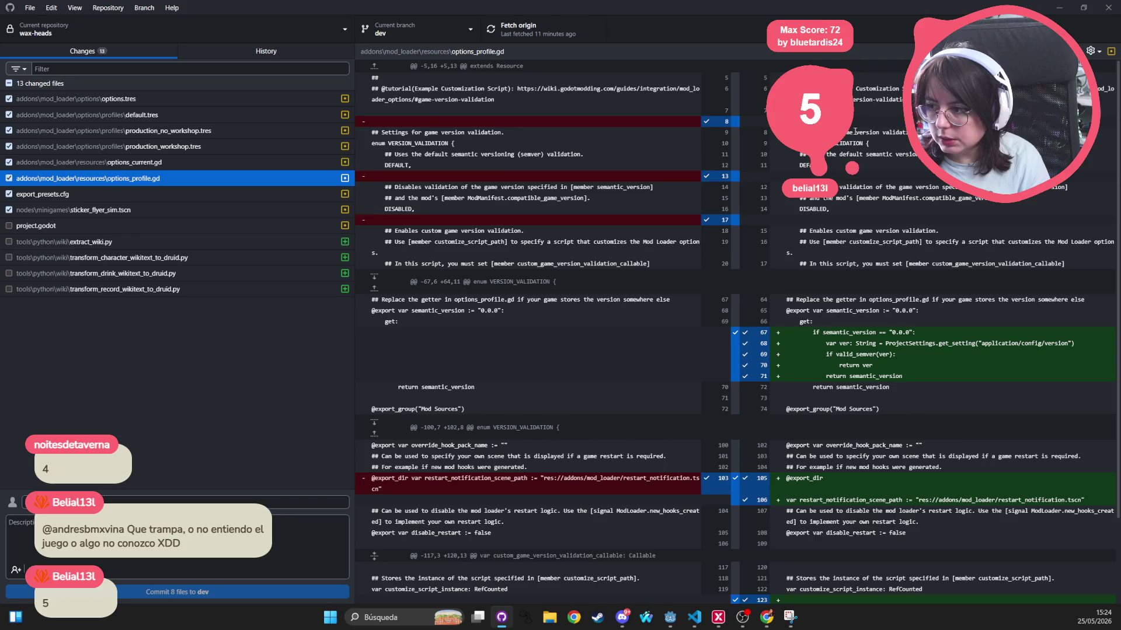
Discard options_profile.gd's removed blank lines 13 and 17 and the restart_notification_scene_path change
left_click(737, 128)
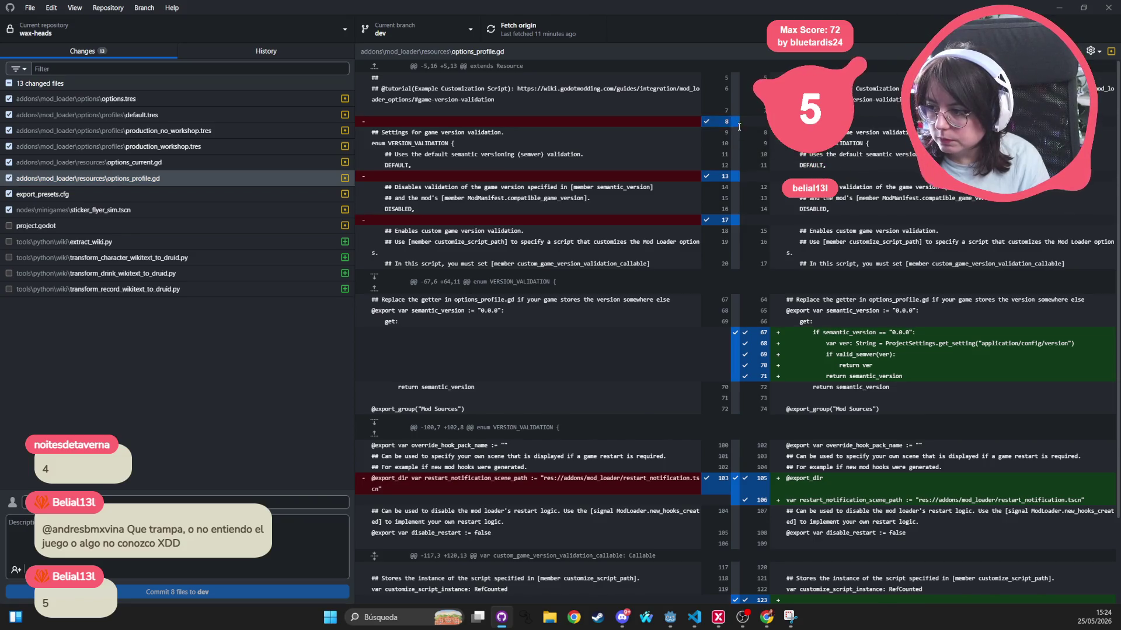
left_click(744, 131)
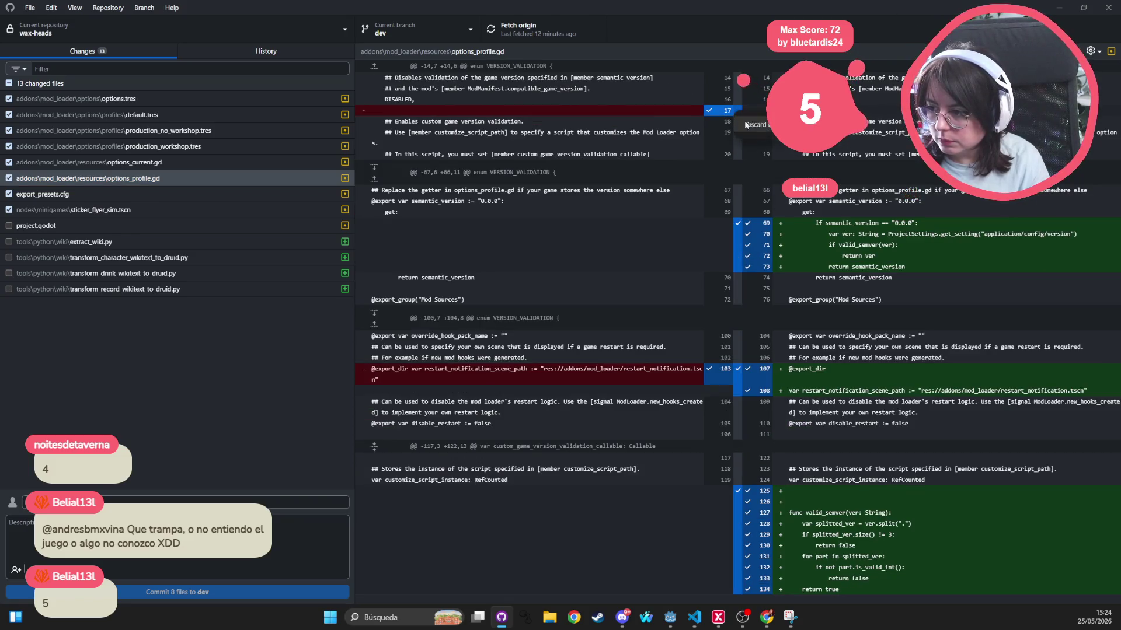
left_click(757, 126)
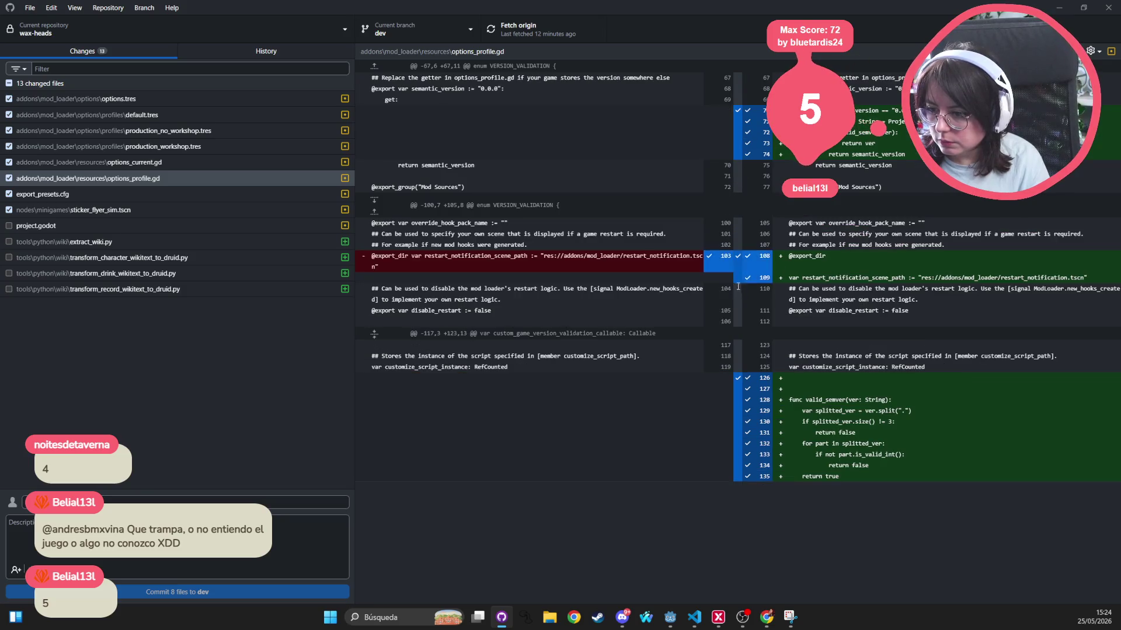
right_click(737, 276)
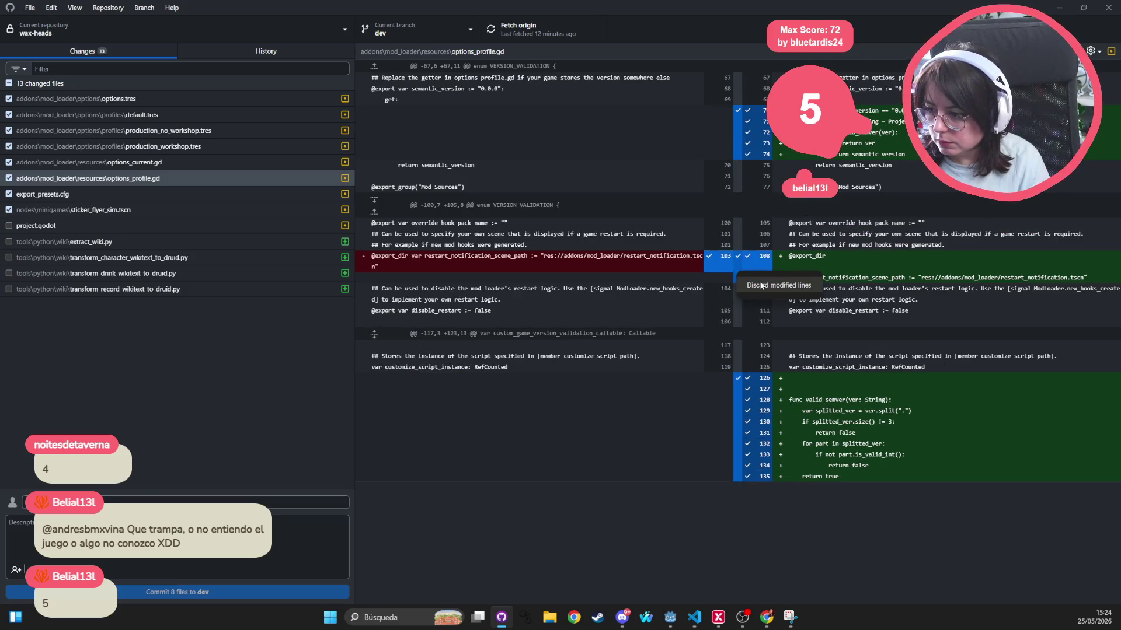
left_click(761, 285)
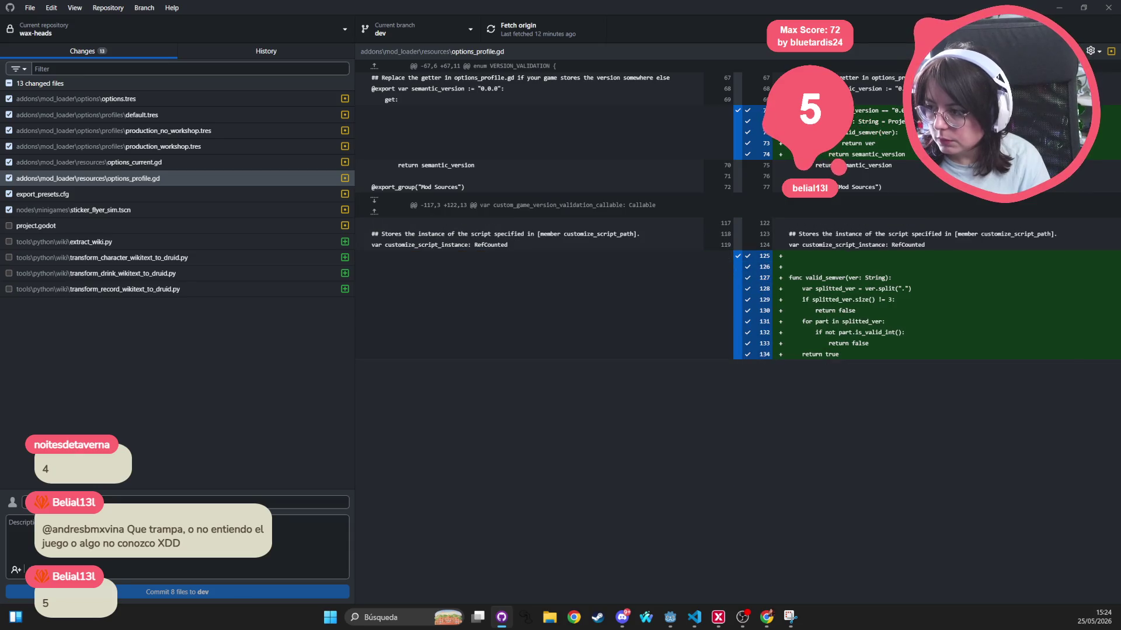
Open options_profile.gd in Visual Studio Code, close it, and switch back to the editor
key("ctrl+shift+a")
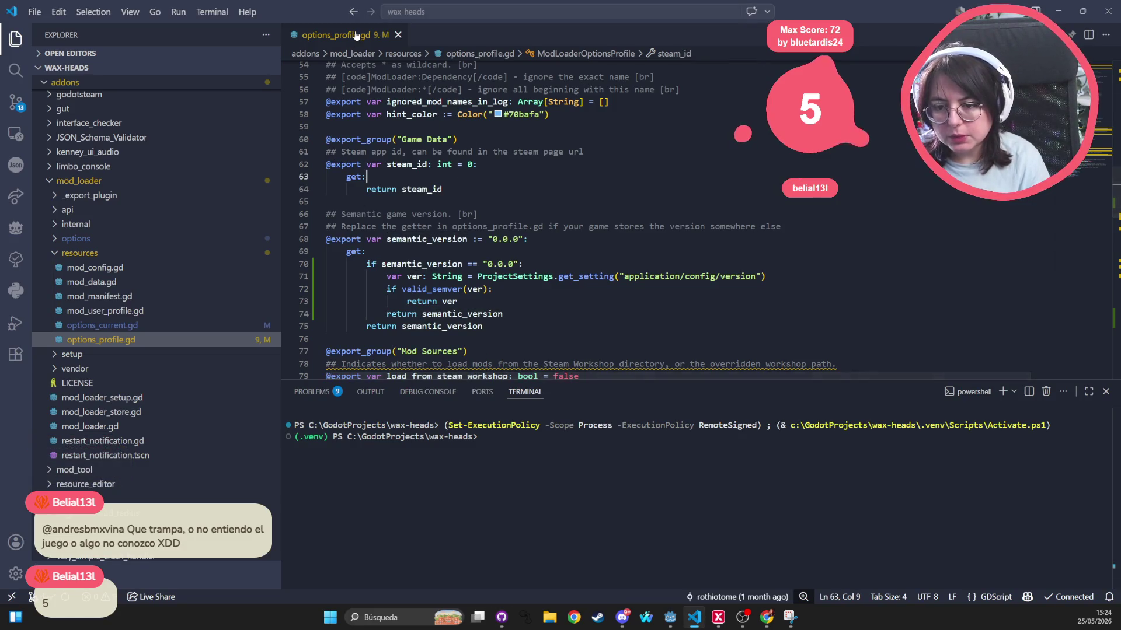
key("ctrl+w")
key("alt+Tab")
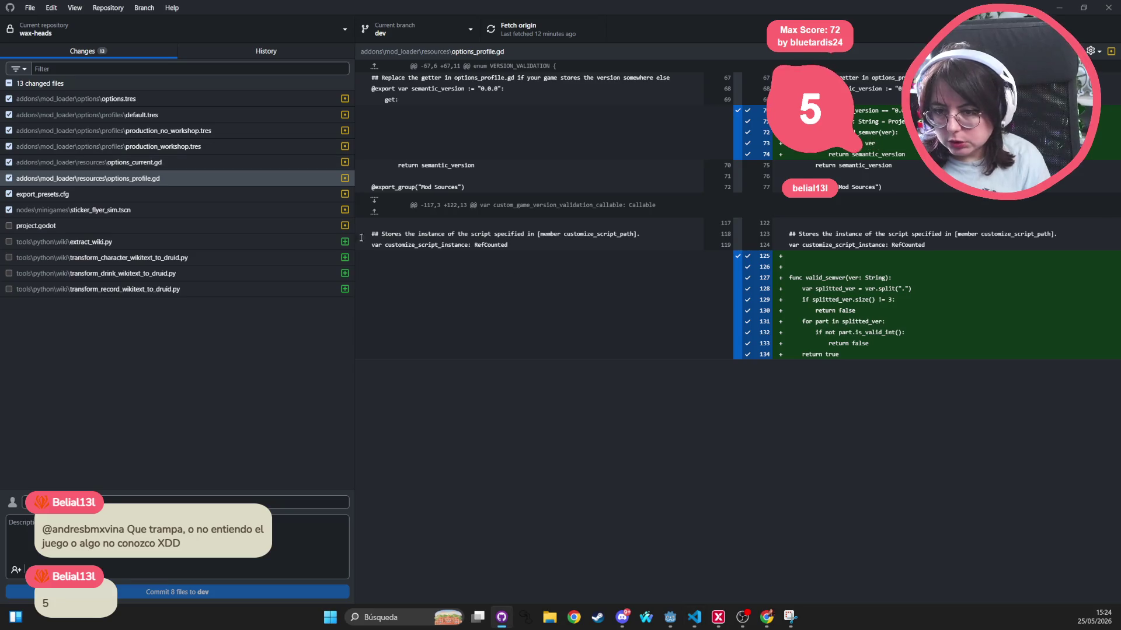
key("alt+Tab")
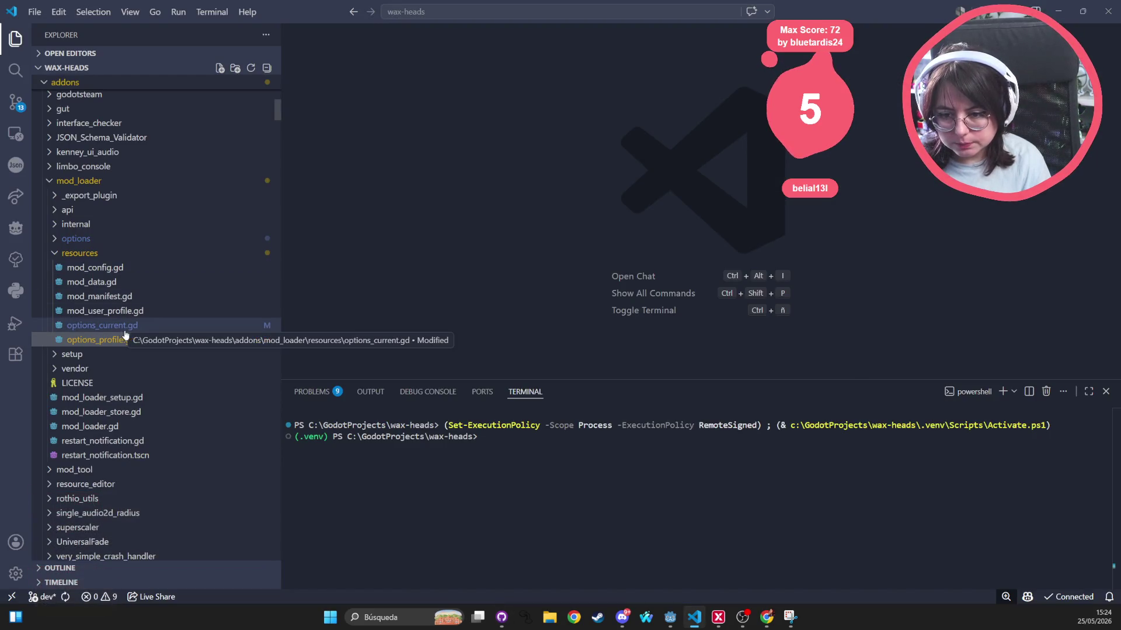
Preview mod_user_profile.gd in Visual Studio Code, close its tab, and return to GitHub Desktop
left_click(93, 312)
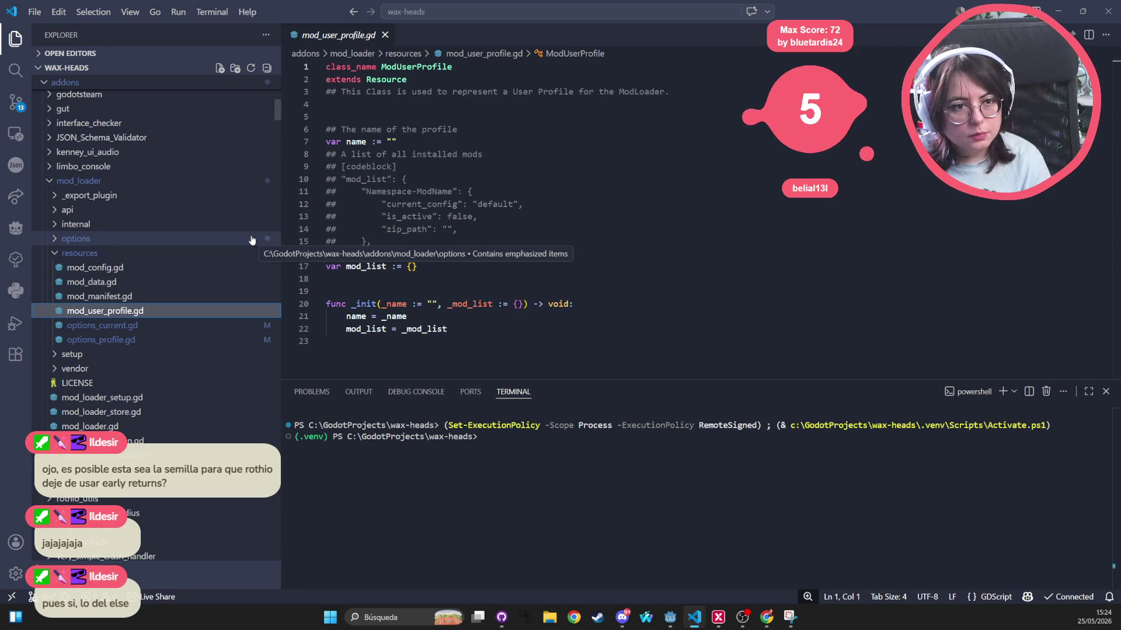
middle_click(353, 40)
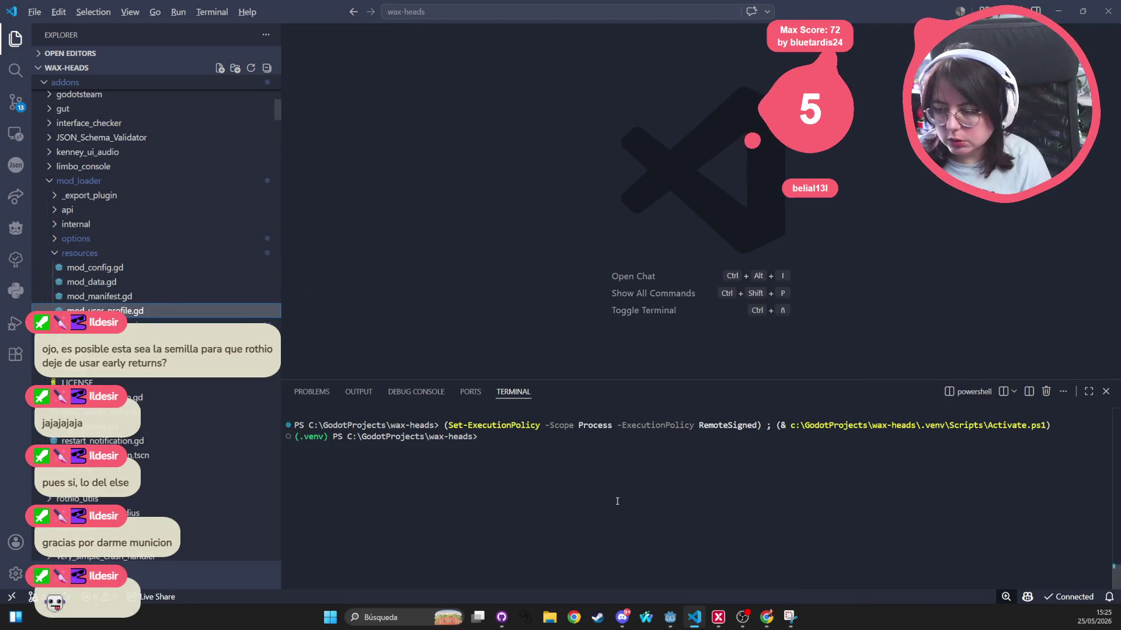
key("alt+Tab")
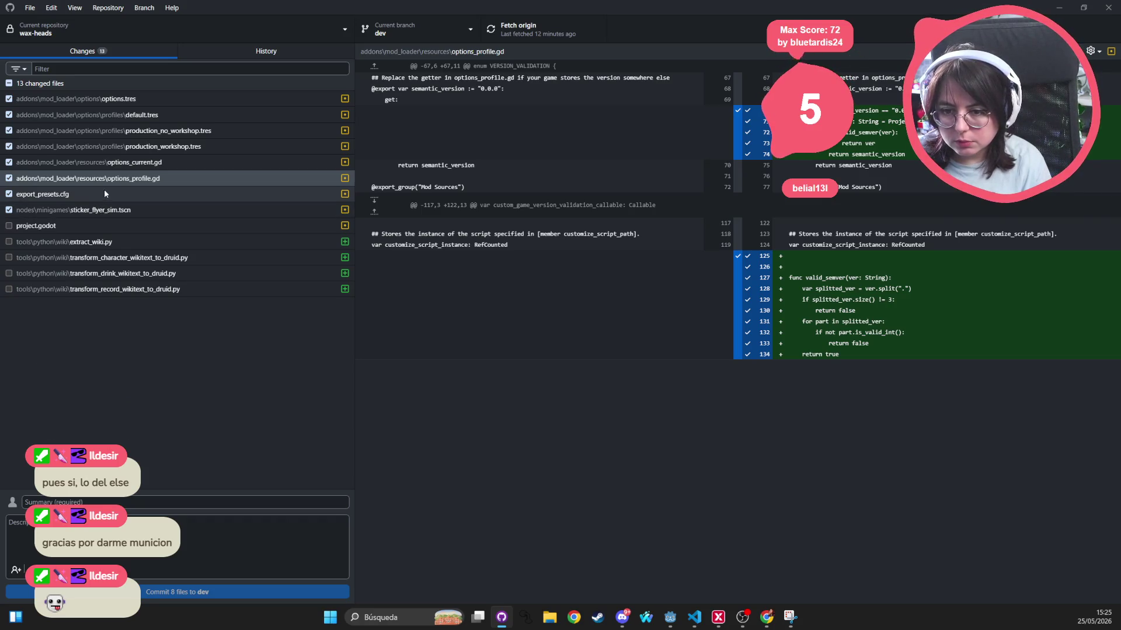
Discard the export_presets.cfg and sticker_flyer_sim.tscn changes, leaving project.godot untouched
left_click(103, 199)
right_click(170, 206)
left_click(205, 244)
right_click(162, 192)
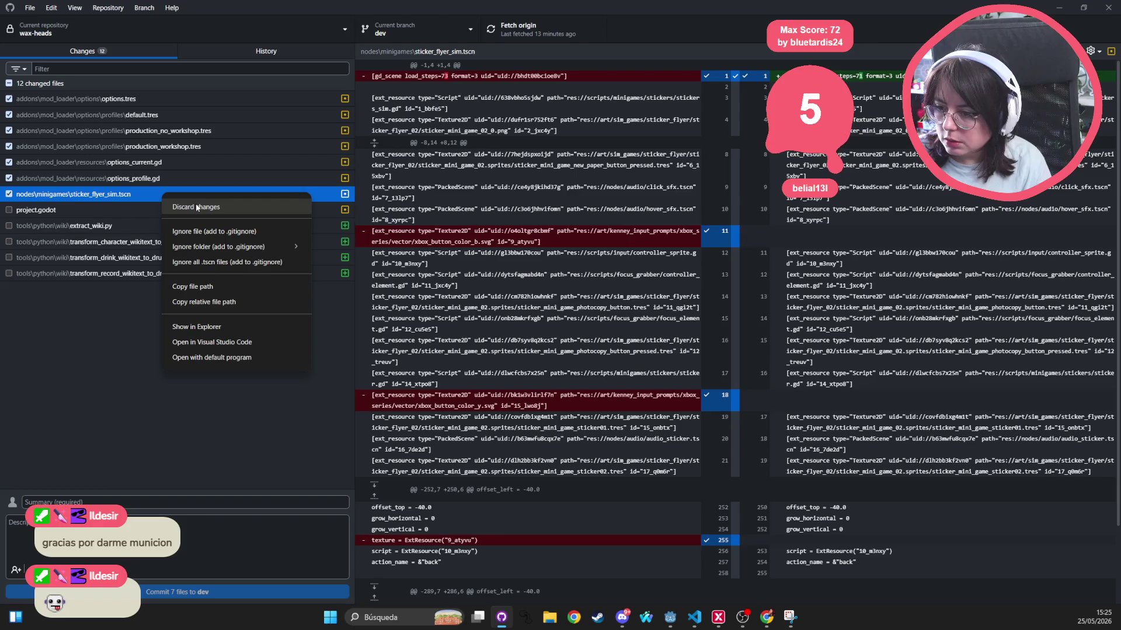
left_click(196, 207)
left_click(115, 195)
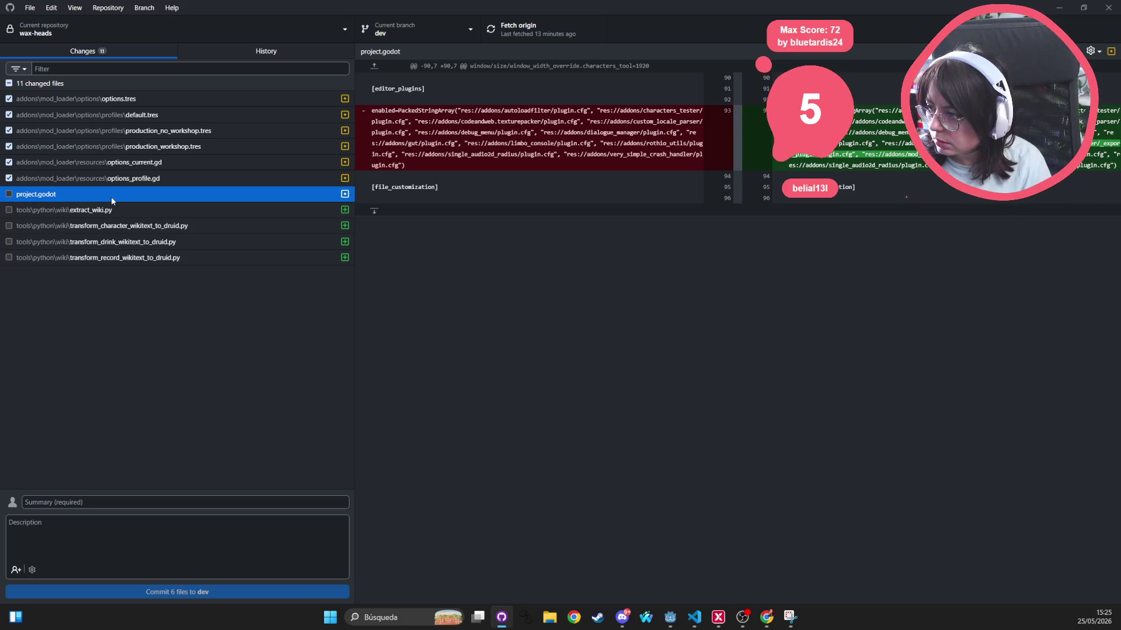
right_click(112, 200)
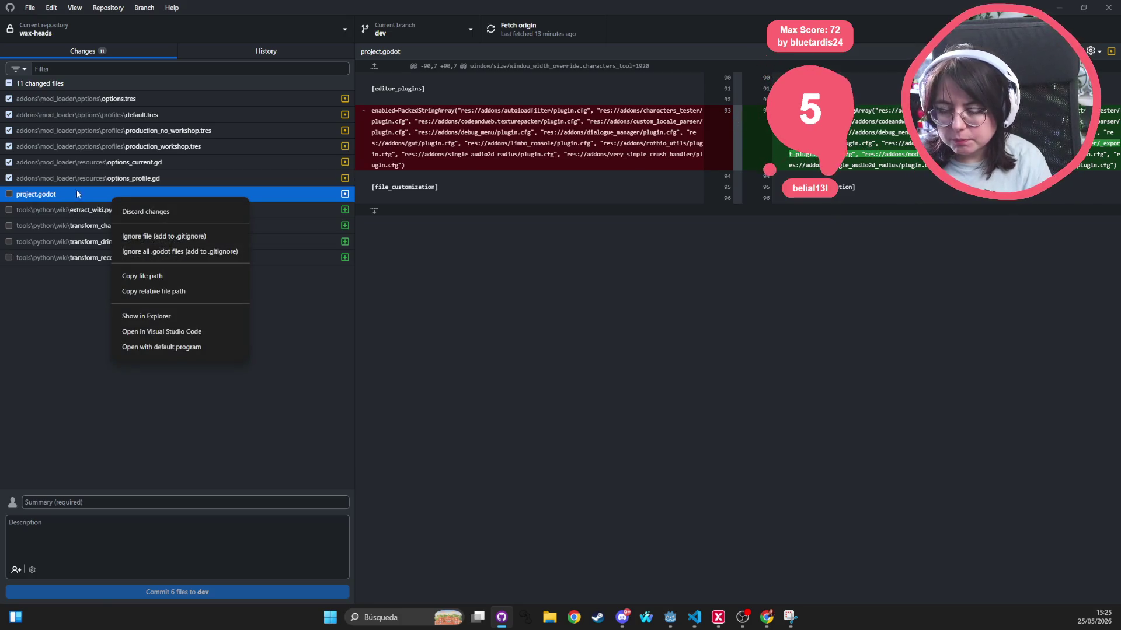
left_click(72, 295)
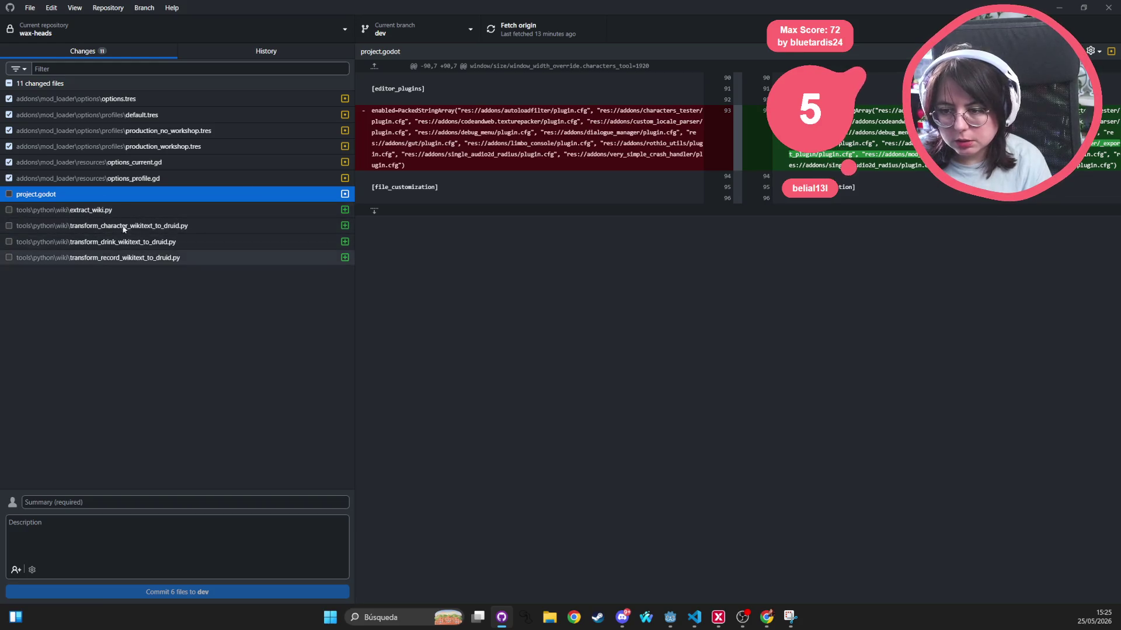
Exclude all files, then include only extract_wiki.py and the three transform_*_wikitext_to_druid.py scripts
left_click(117, 209)
left_click(103, 255, "shift")
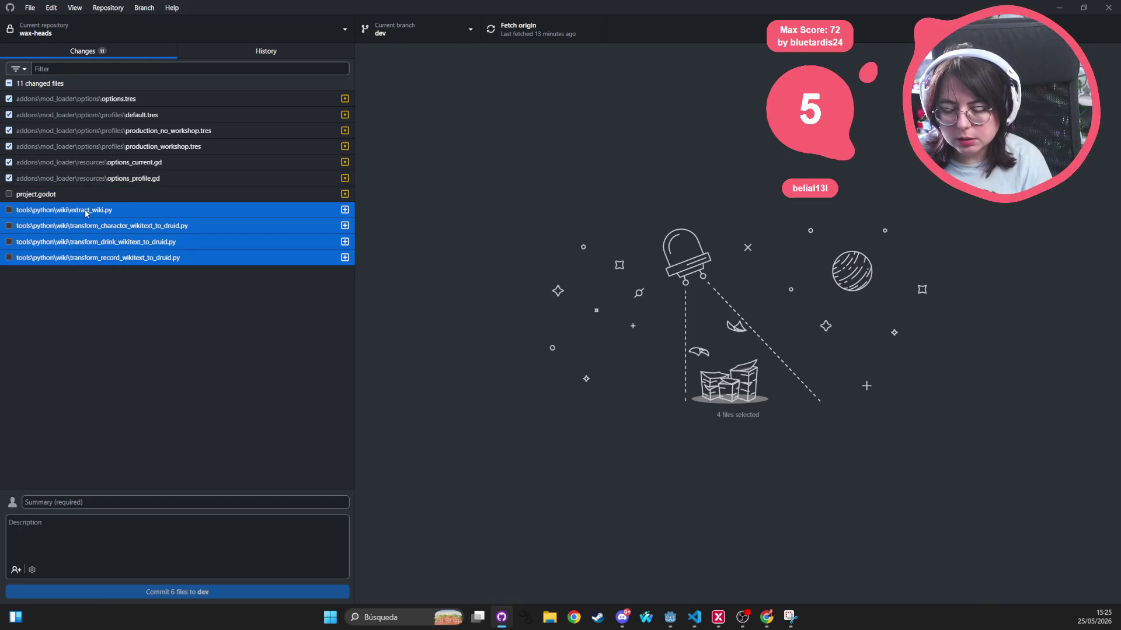
left_click(9, 83)
left_click(9, 210)
left_click(9, 225)
left_click(9, 241)
left_click(9, 257)
left_click(93, 503)
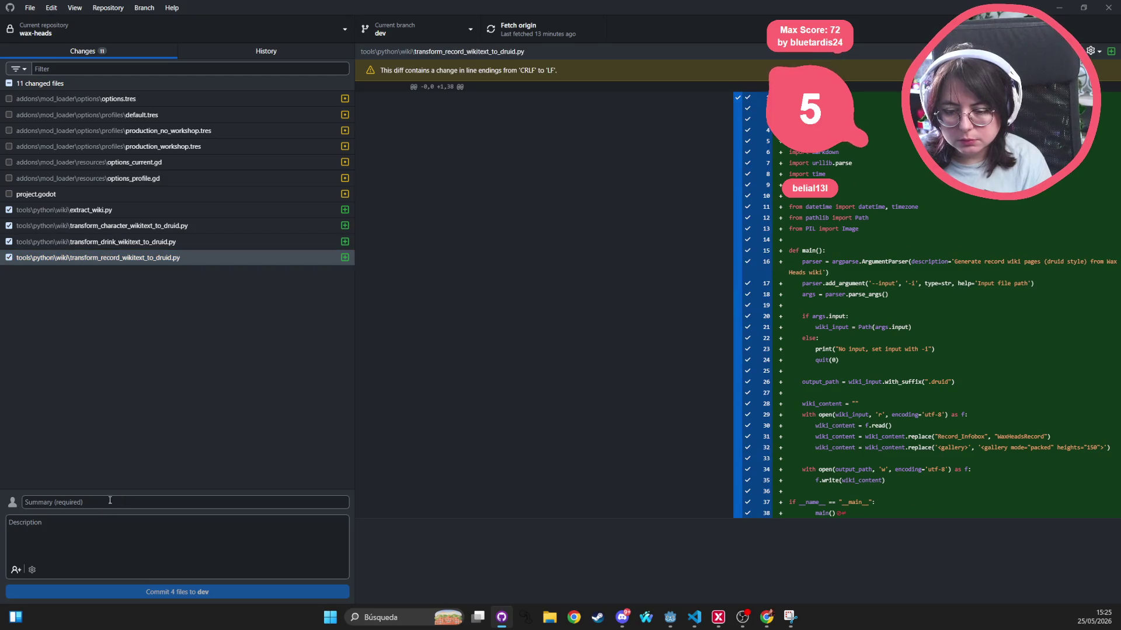
Commit the four wiki scripts to dev as 'add wiki tools (internal use)' and push to origin
type("add w")
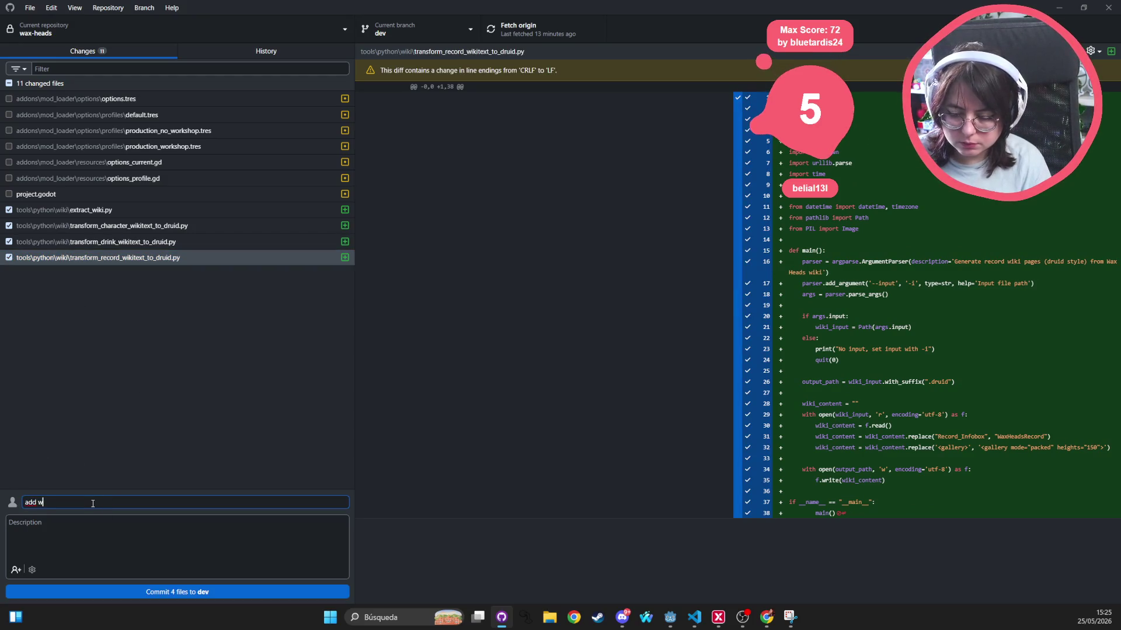
type("iki tools (")
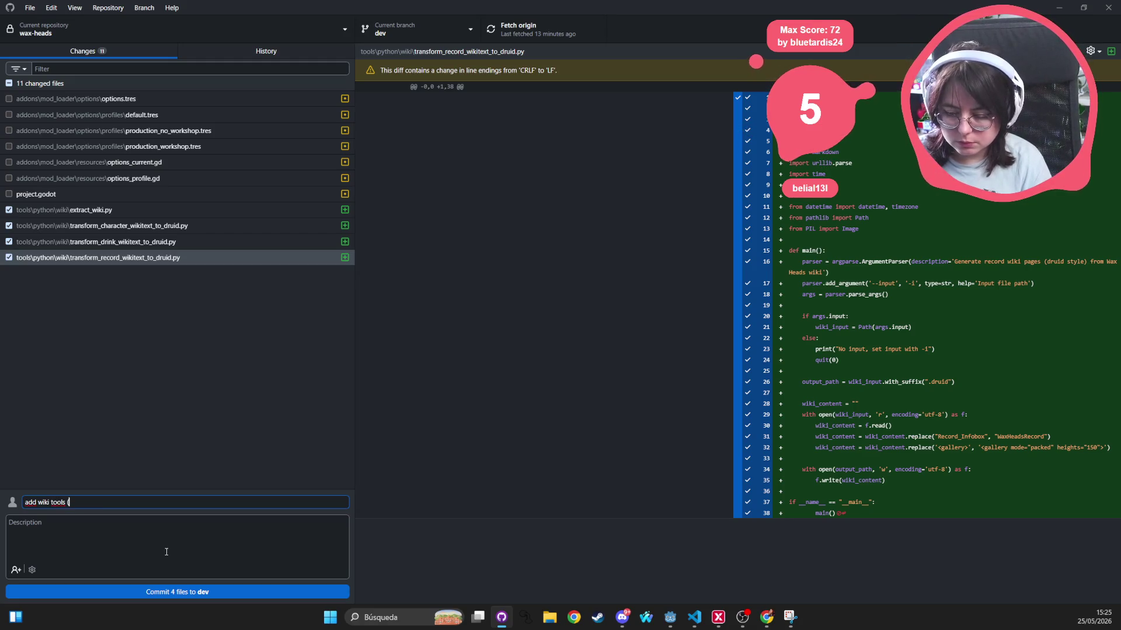
type("internal use")
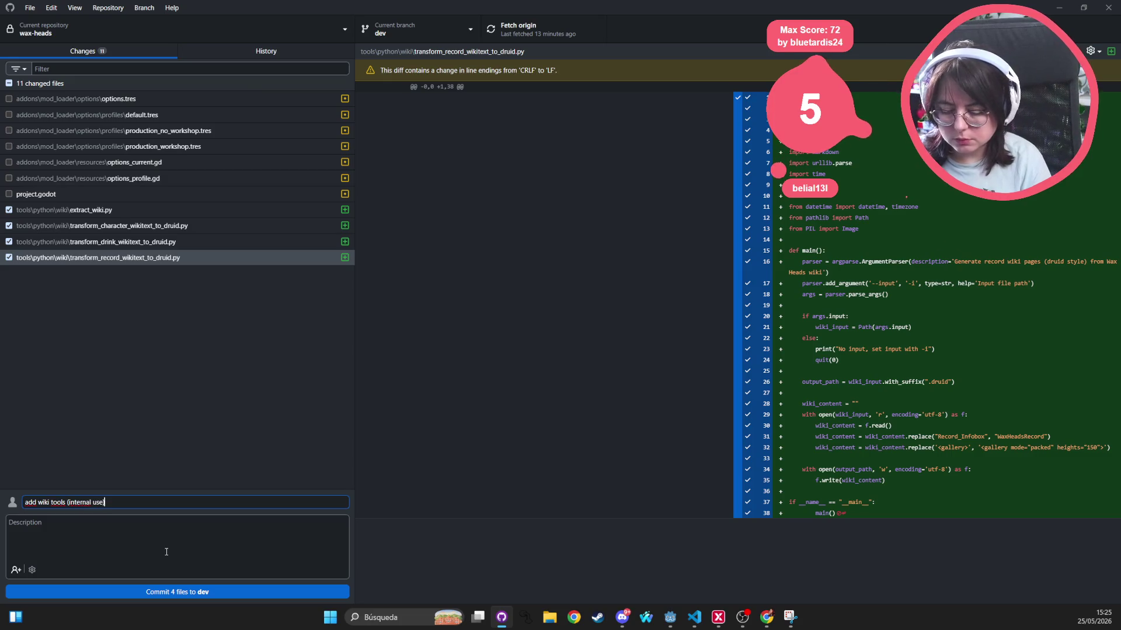
left_click(175, 593)
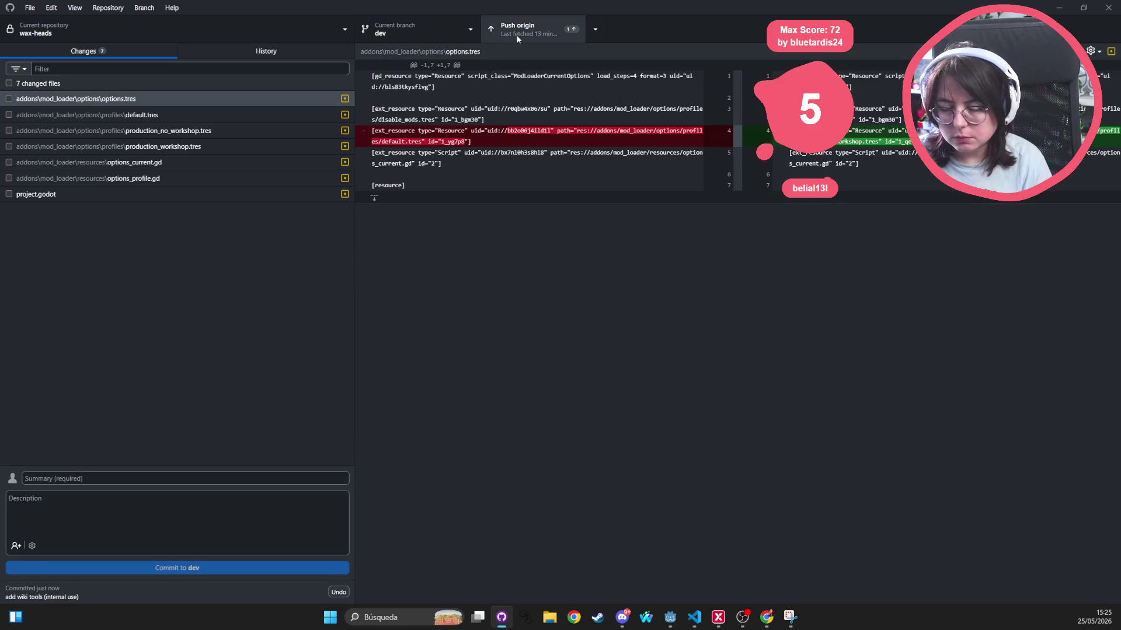
left_click(517, 39)
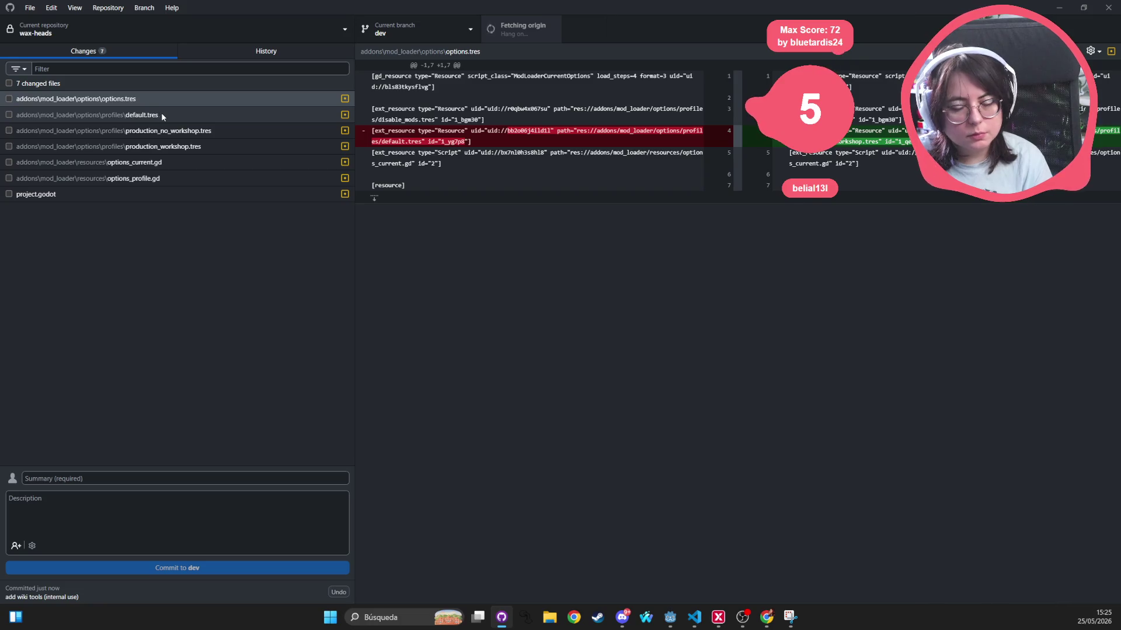
key("alt+Tab")
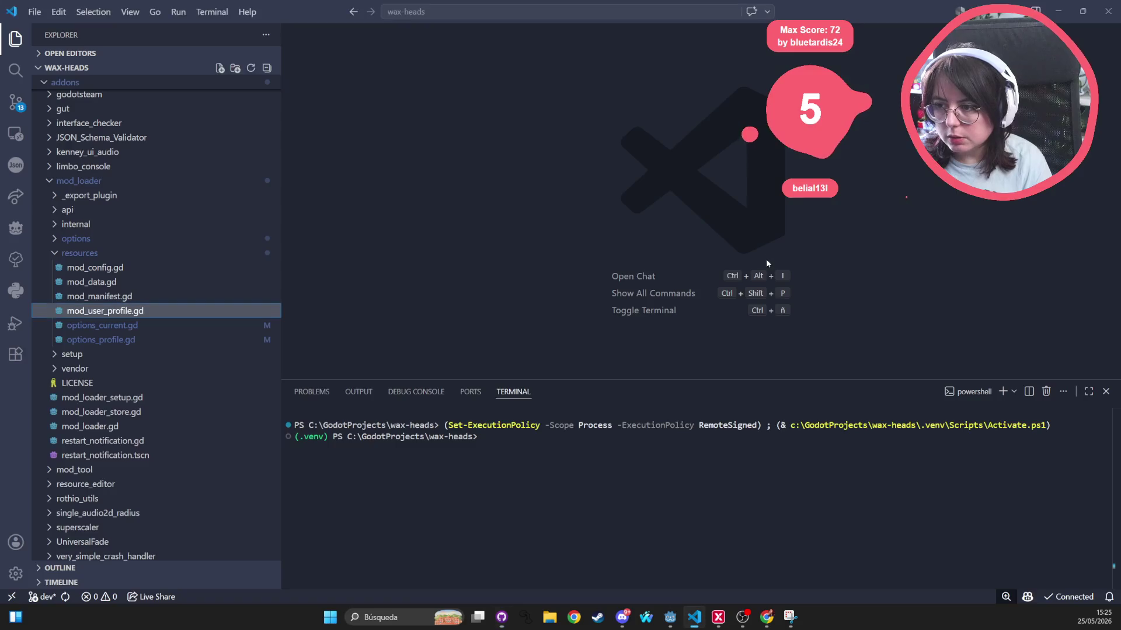
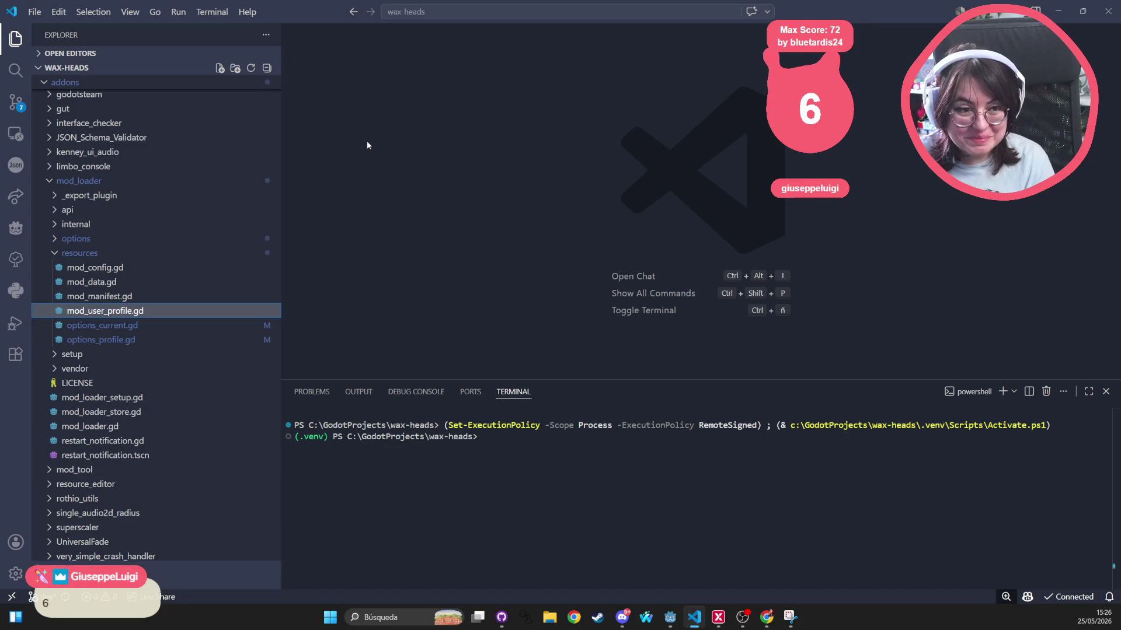
Review the default.tres and production_no_workshop.tres diffs in GitHub Desktop, then switch back to Godot
left_click(467, 155)
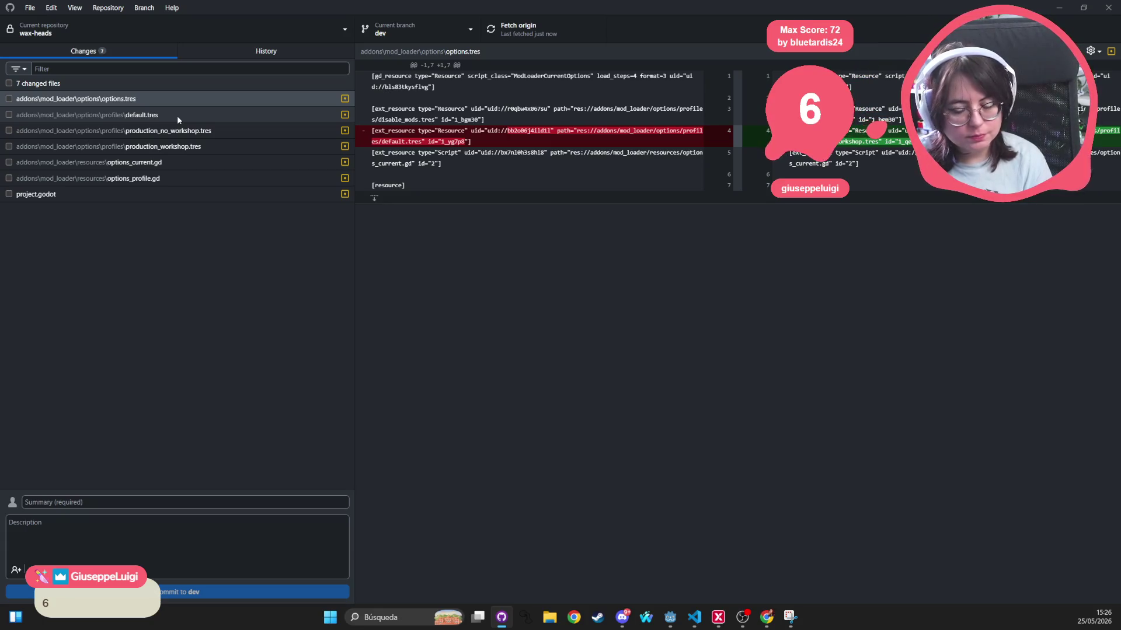
left_click(177, 116)
left_click(188, 128)
left_click(190, 122)
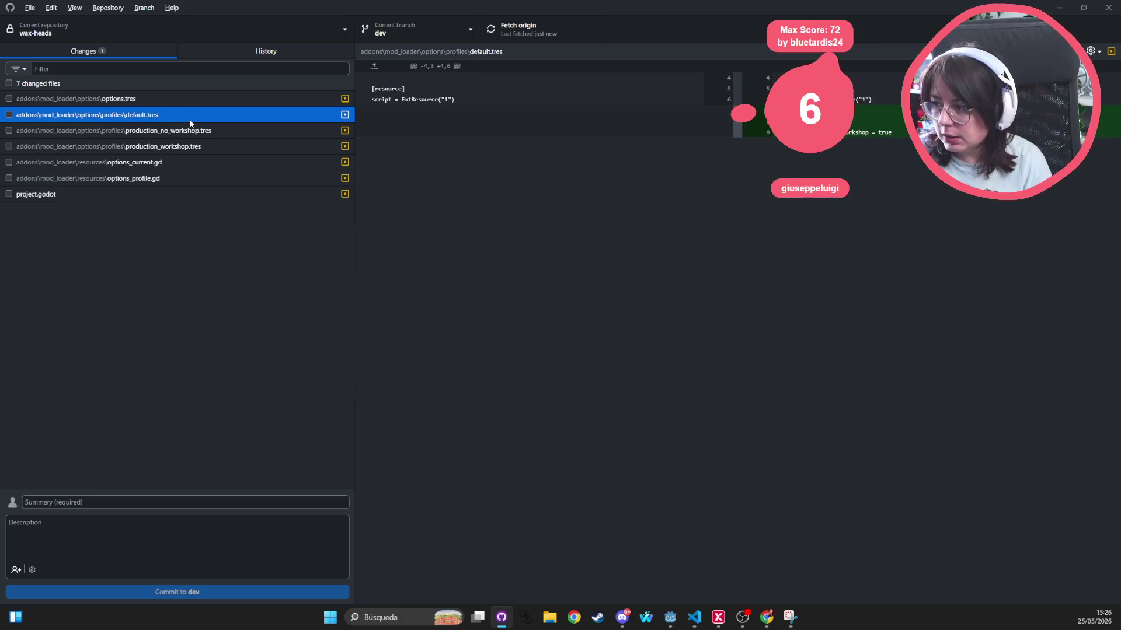
left_click(694, 619)
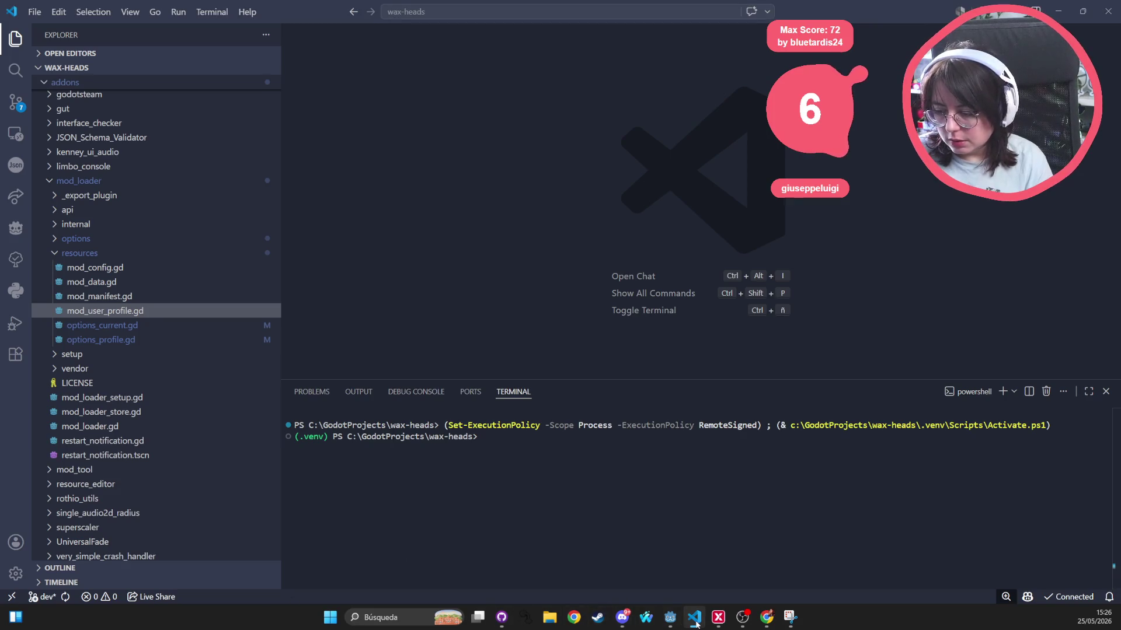
left_click(671, 619)
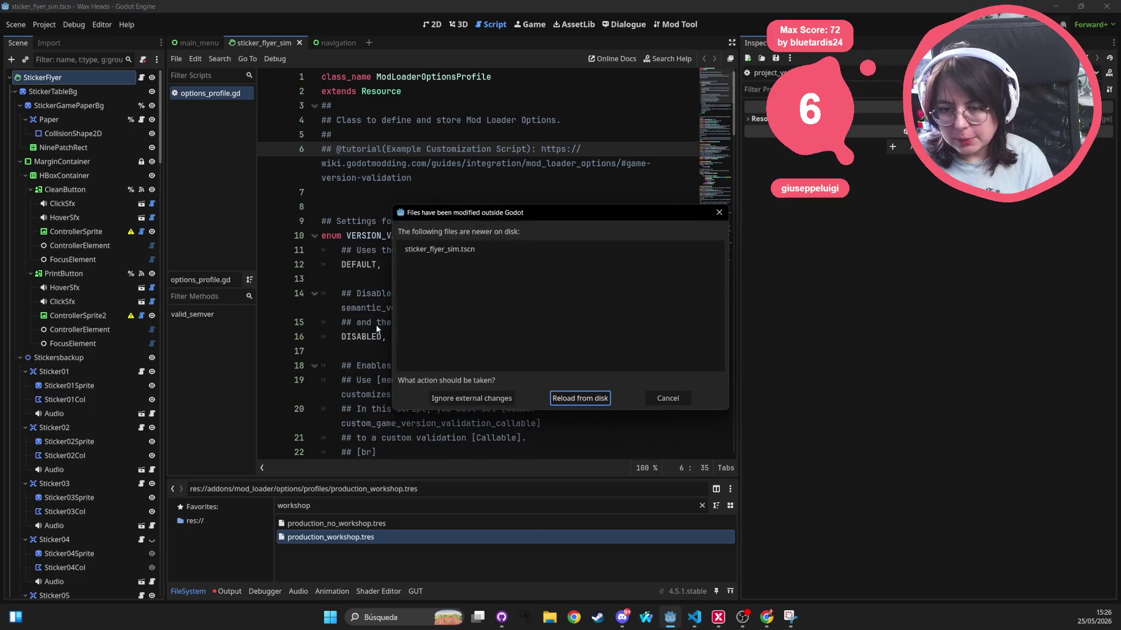
Reload the scene from disk and compare production_workshop.tres against production_no_workshop.tres, expanding Mod Sources
left_click(590, 398)
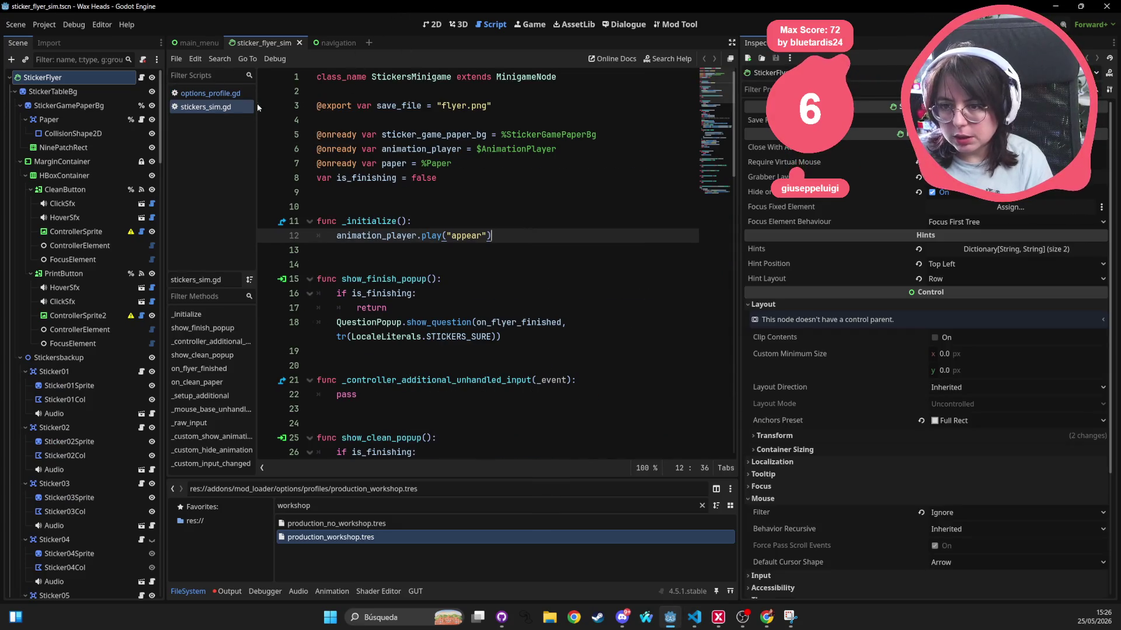
left_click(441, 536)
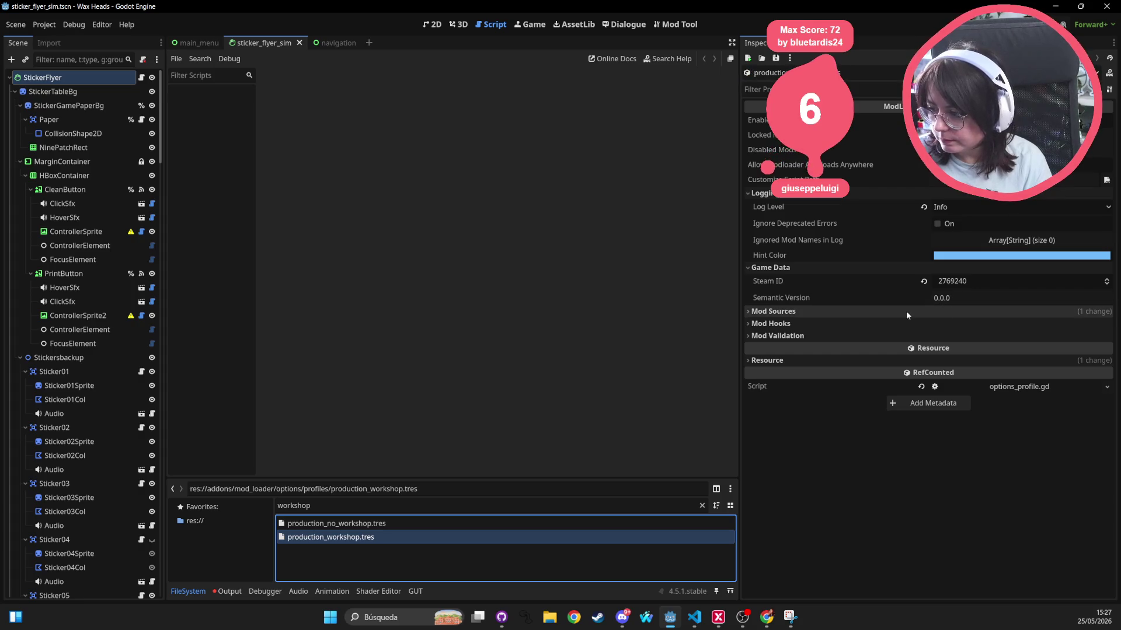
left_click(871, 311)
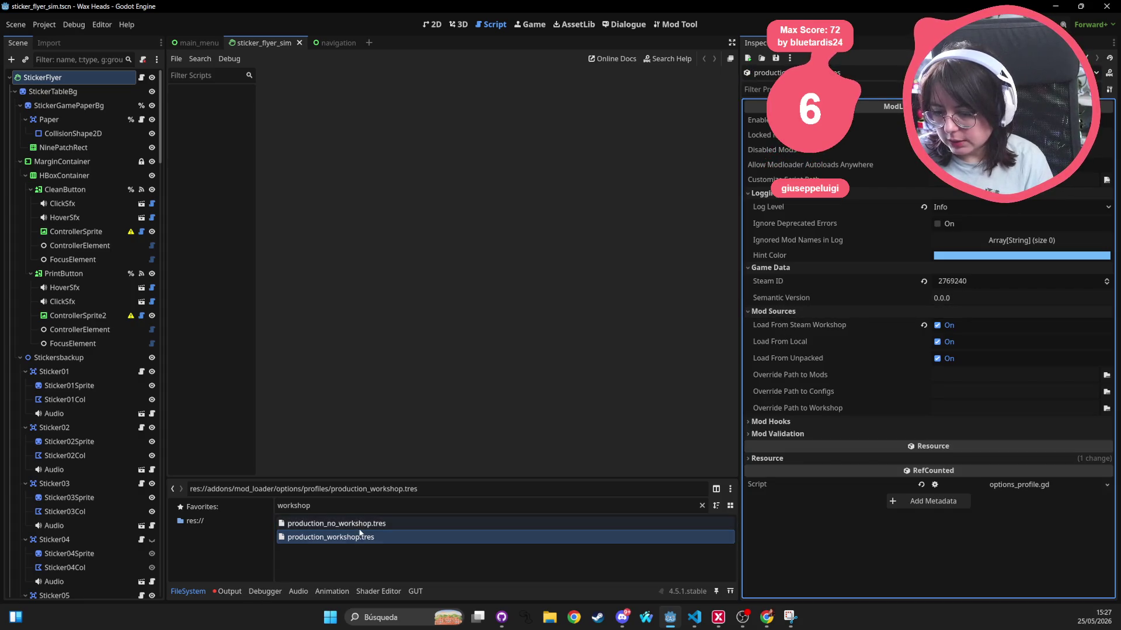
left_click(474, 523)
left_click(465, 538)
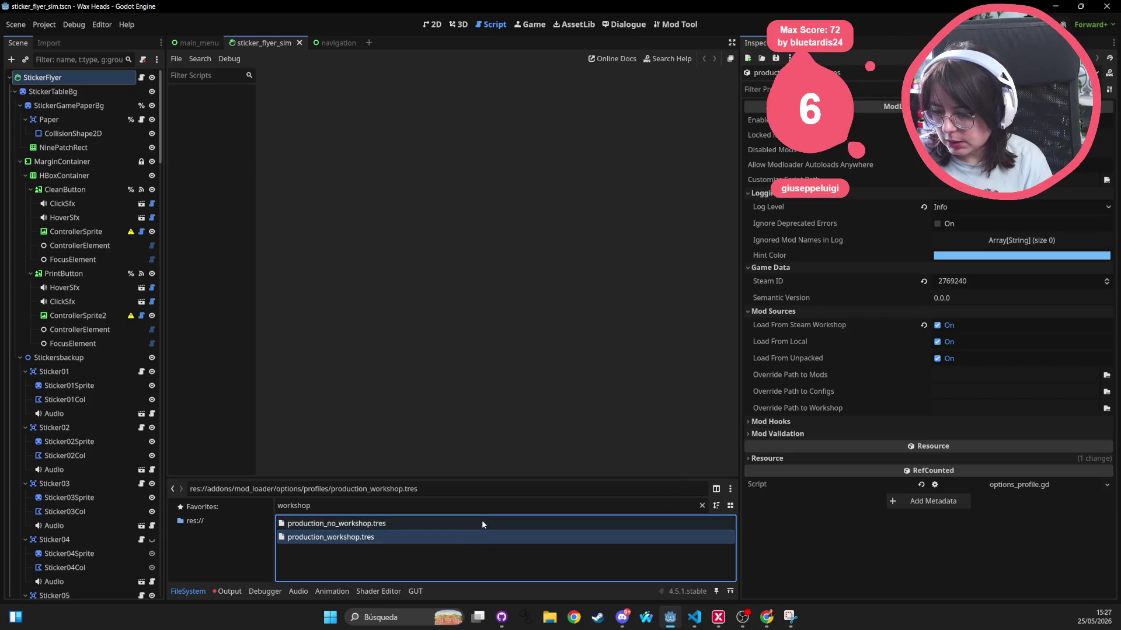
left_click(481, 521)
left_click(471, 538)
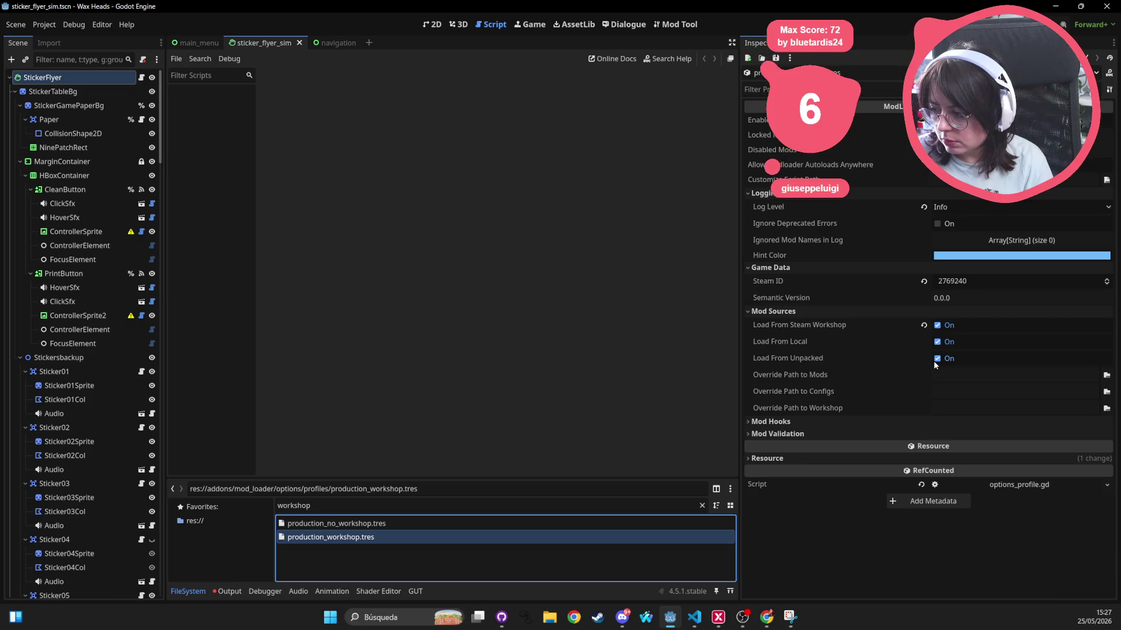
Expand Mod Hooks and Mod Validation for production_workshop.tres, then inspect production_no_workshop.tres
mouse_move(818, 376)
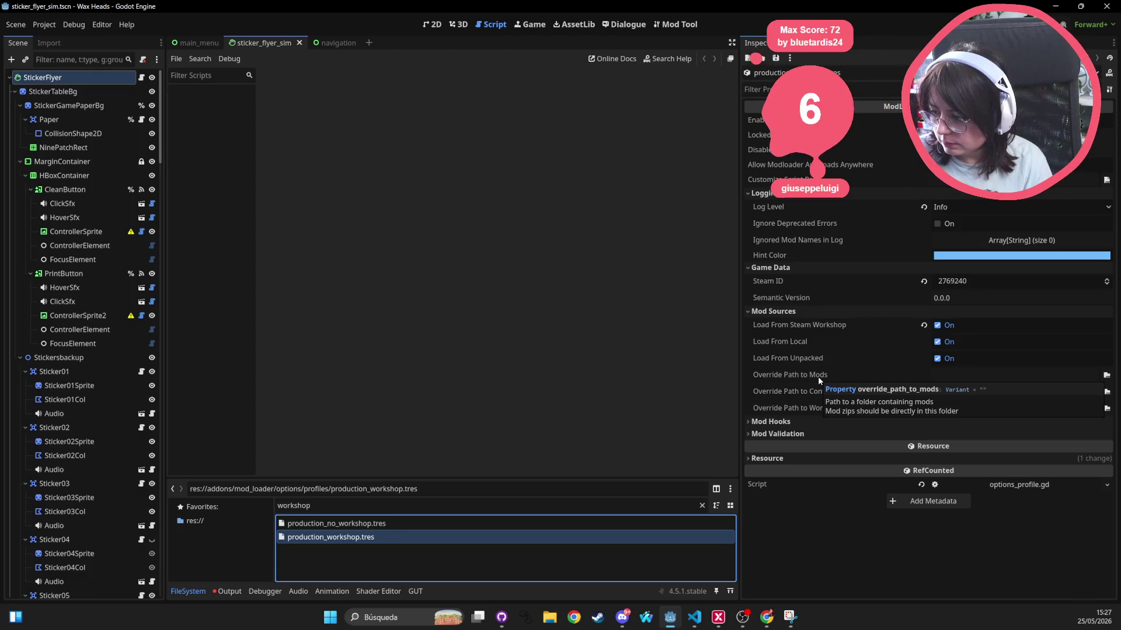
mouse_move(798, 393)
left_click(788, 422)
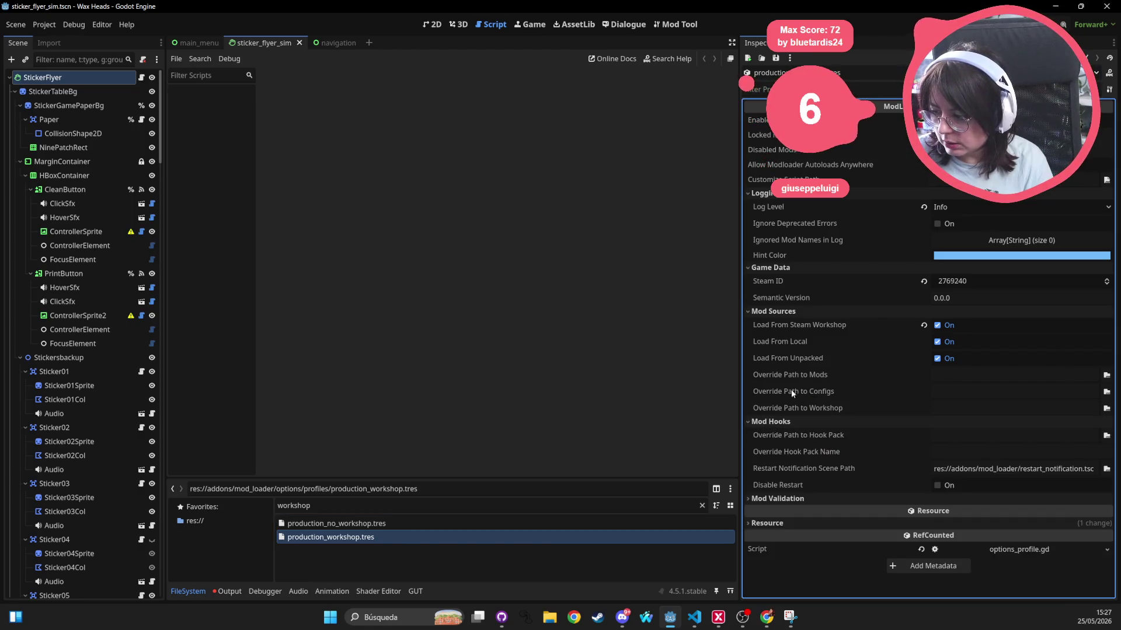
mouse_move(780, 438)
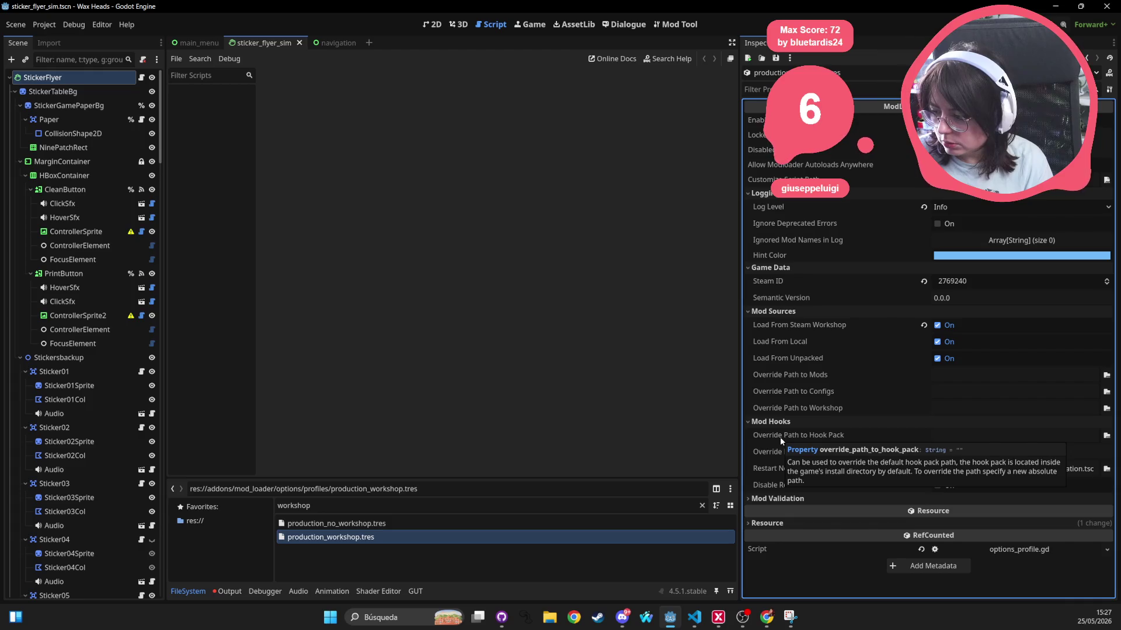
mouse_move(792, 469)
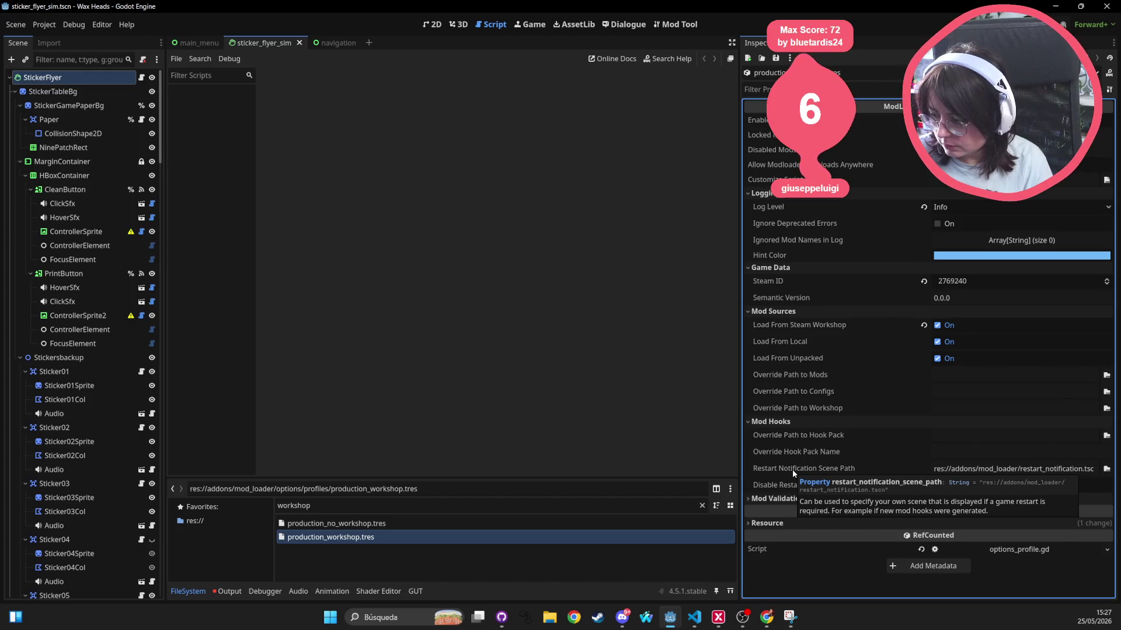
left_click(785, 500)
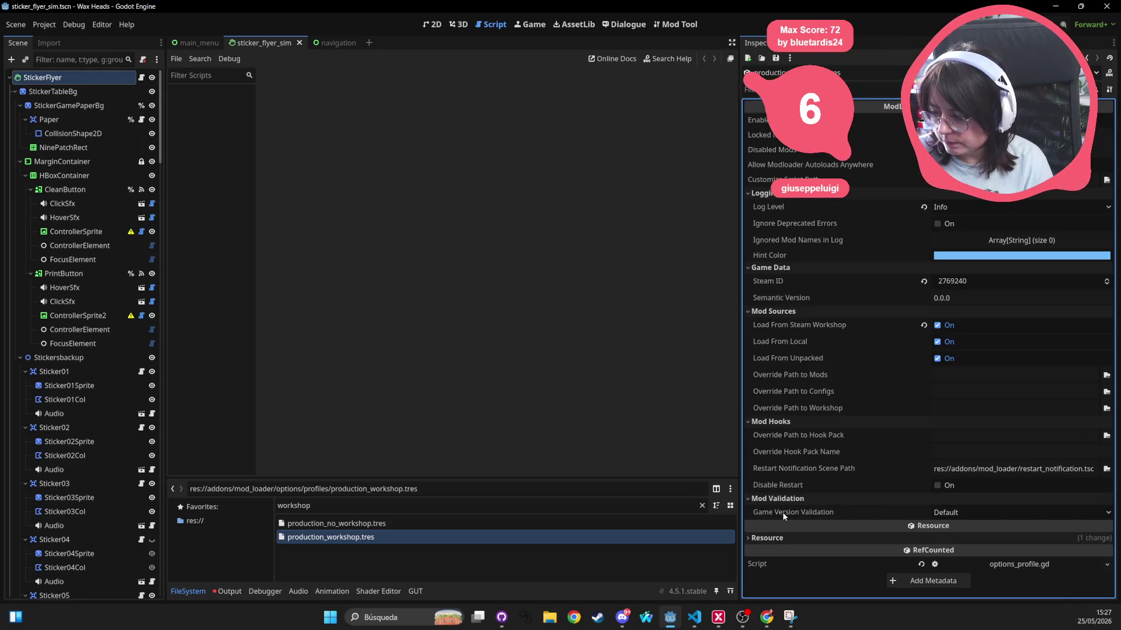
mouse_move(782, 512)
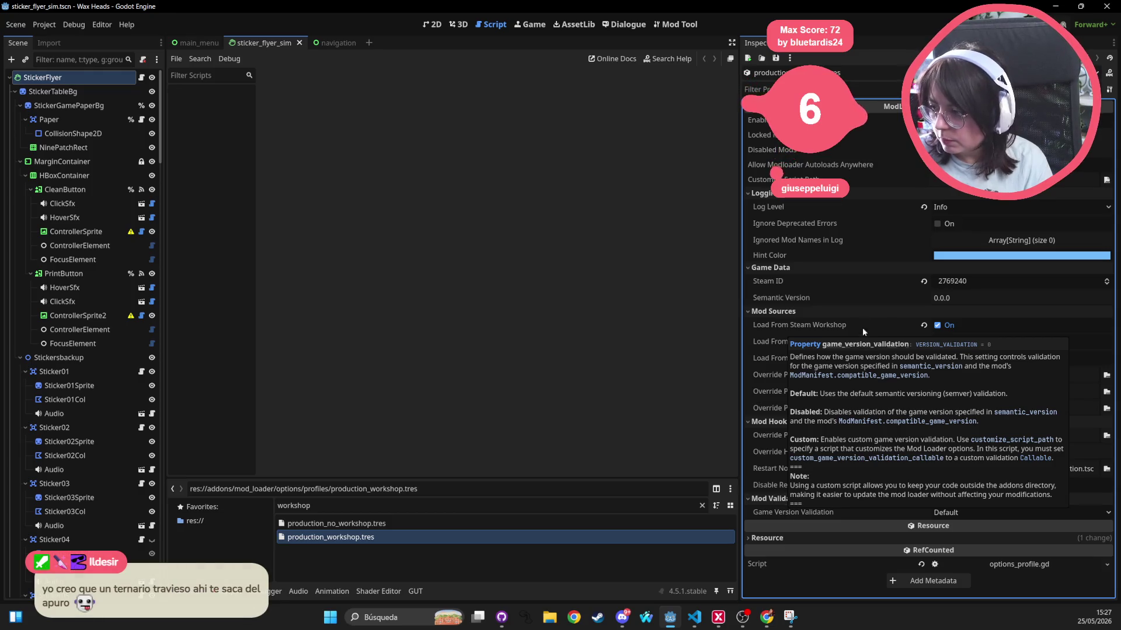
mouse_move(812, 229)
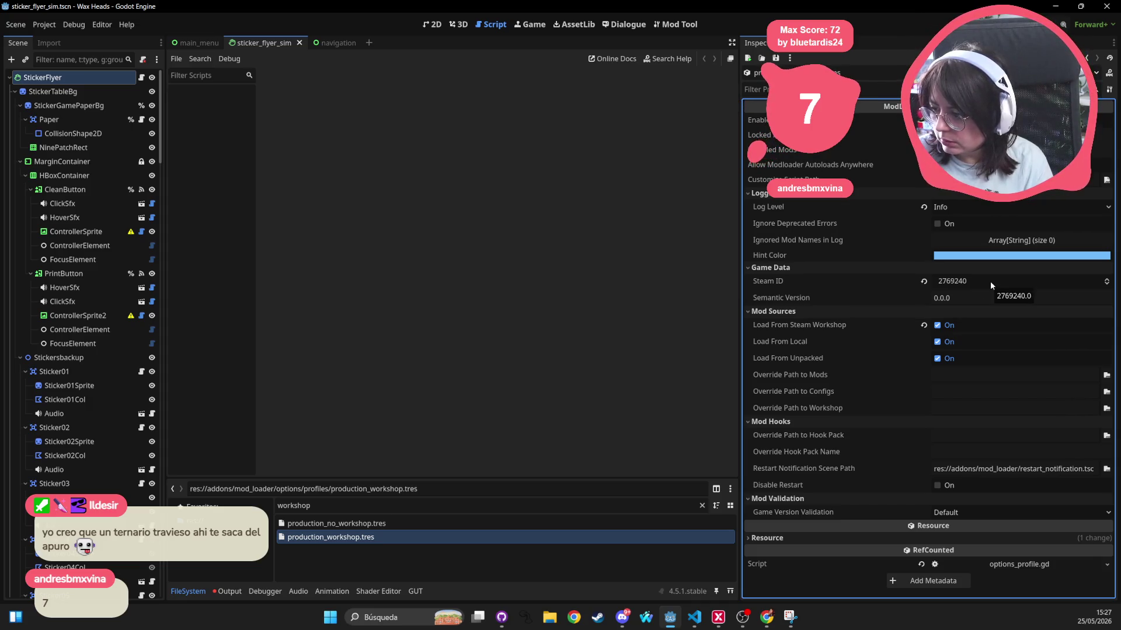
left_click(427, 523)
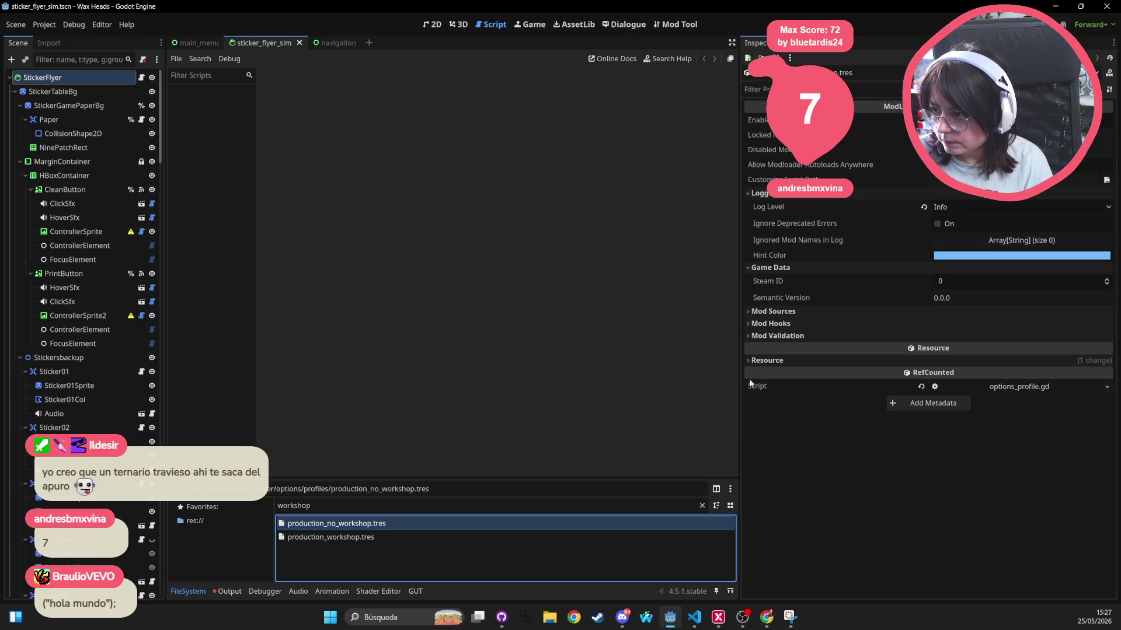
Stage every changed file except project.godot, leaving six files to commit to dev
key("alt+Tab")
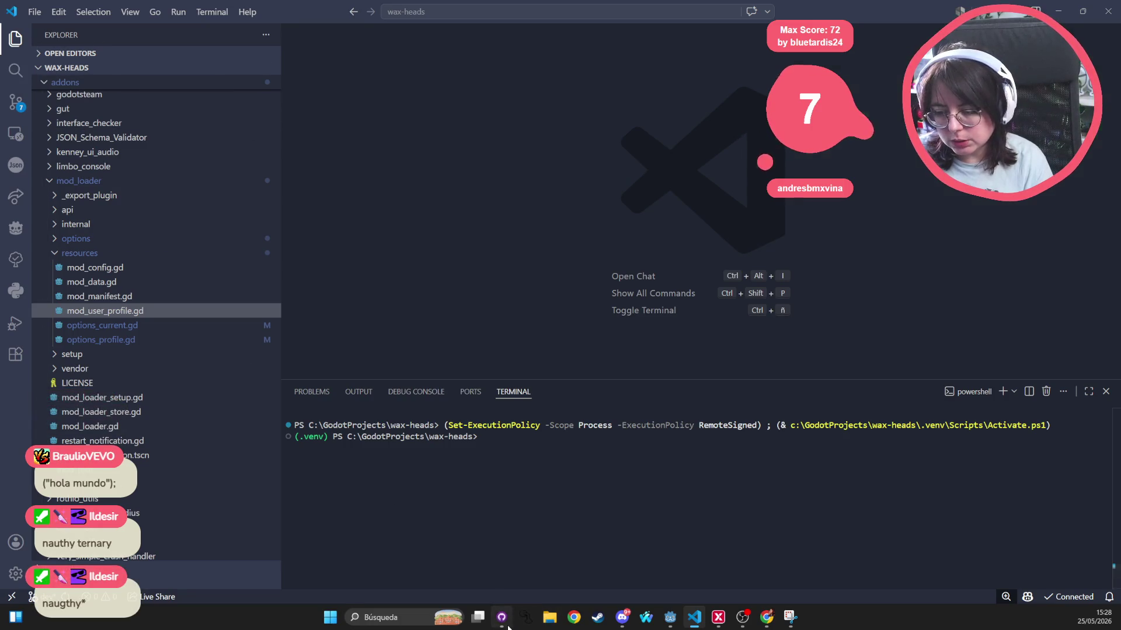
key("alt+Tab")
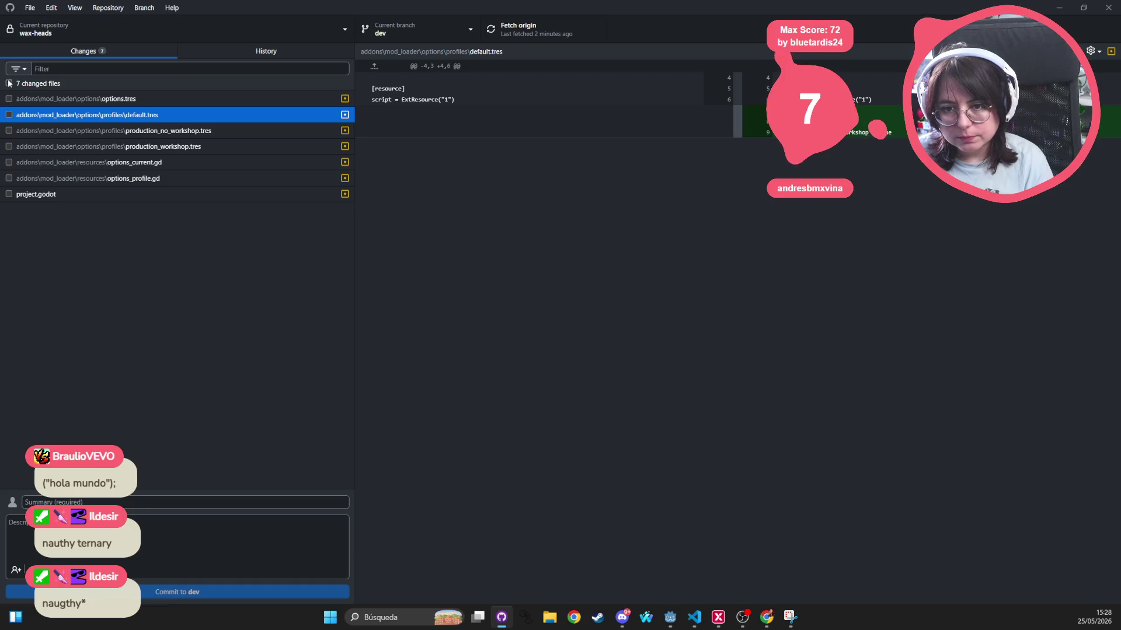
left_click(8, 83)
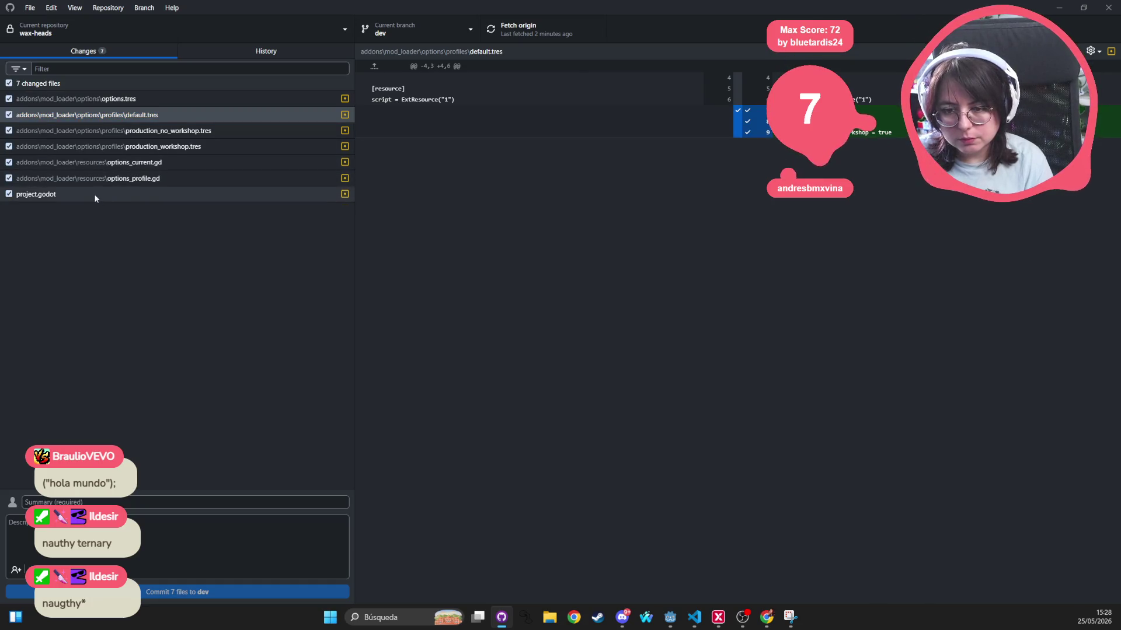
left_click(18, 193)
left_click(8, 193)
left_click(163, 178)
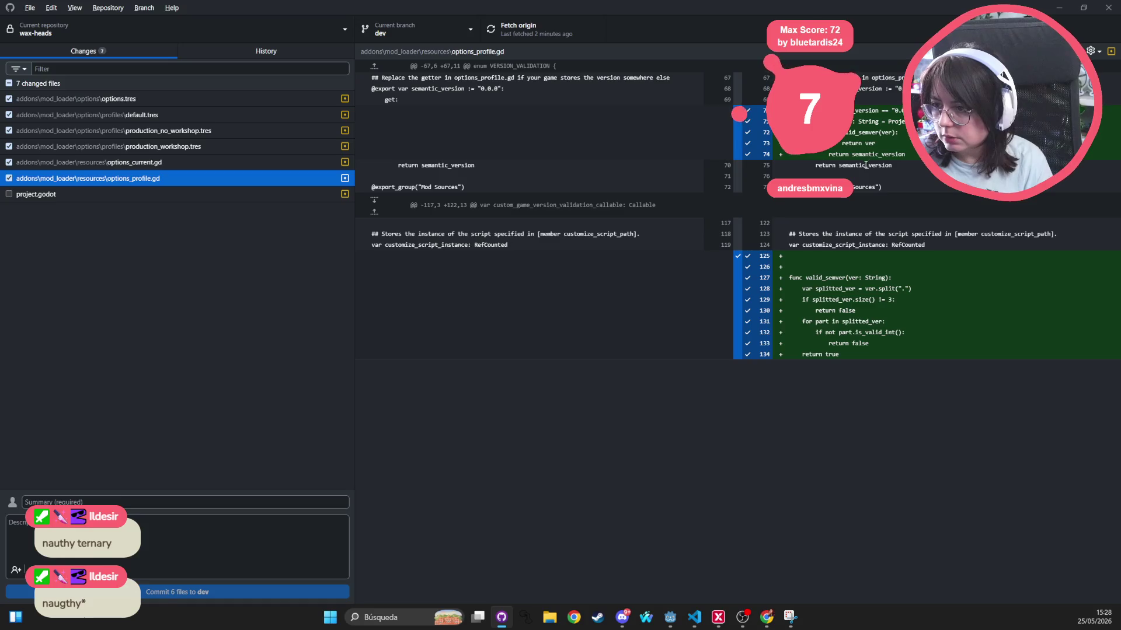
key("alt+Tab")
key("alt+Tab")
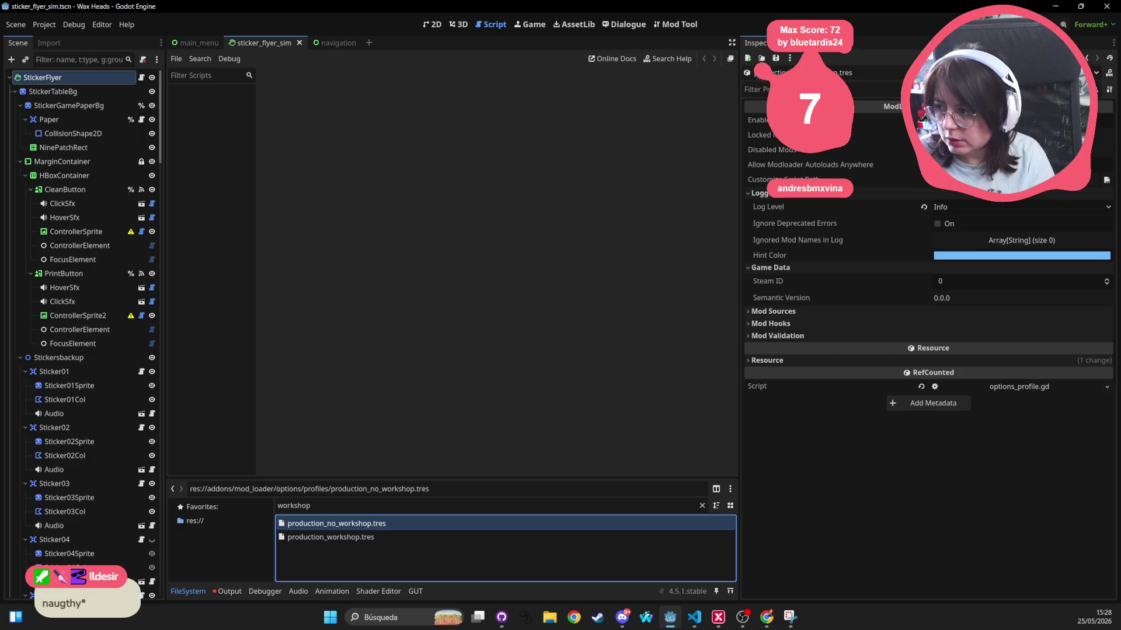
Open the main_menu script, then select production_workshop.tres and click into get_misc_value in Godot
left_click(199, 42)
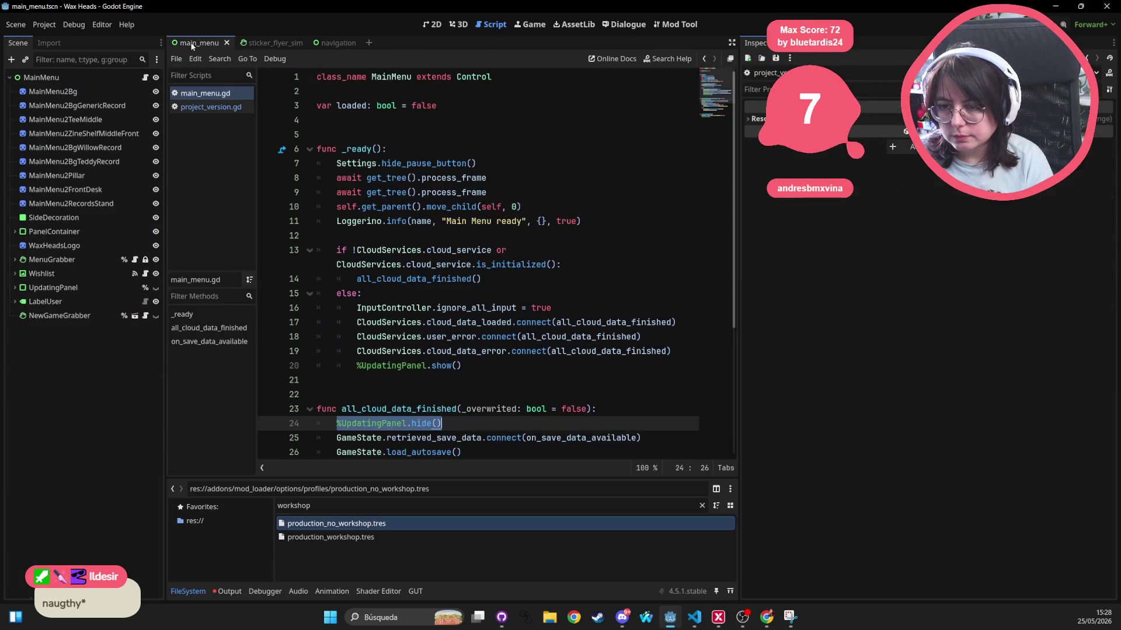
left_click(424, 337)
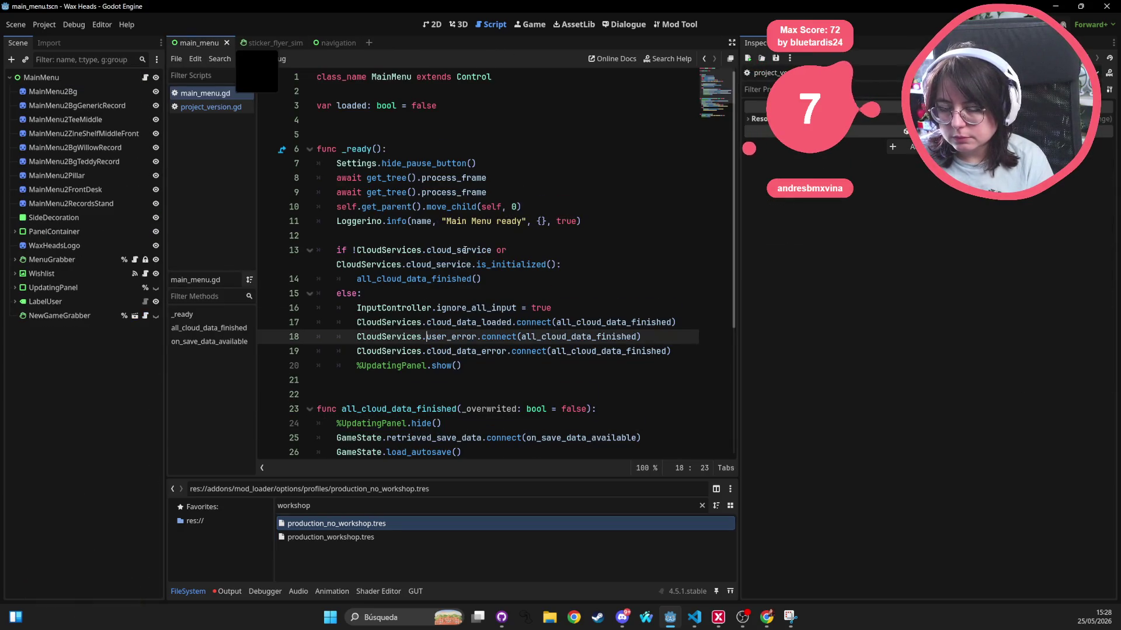
scroll(427, 304, "down", 2)
left_click(414, 308)
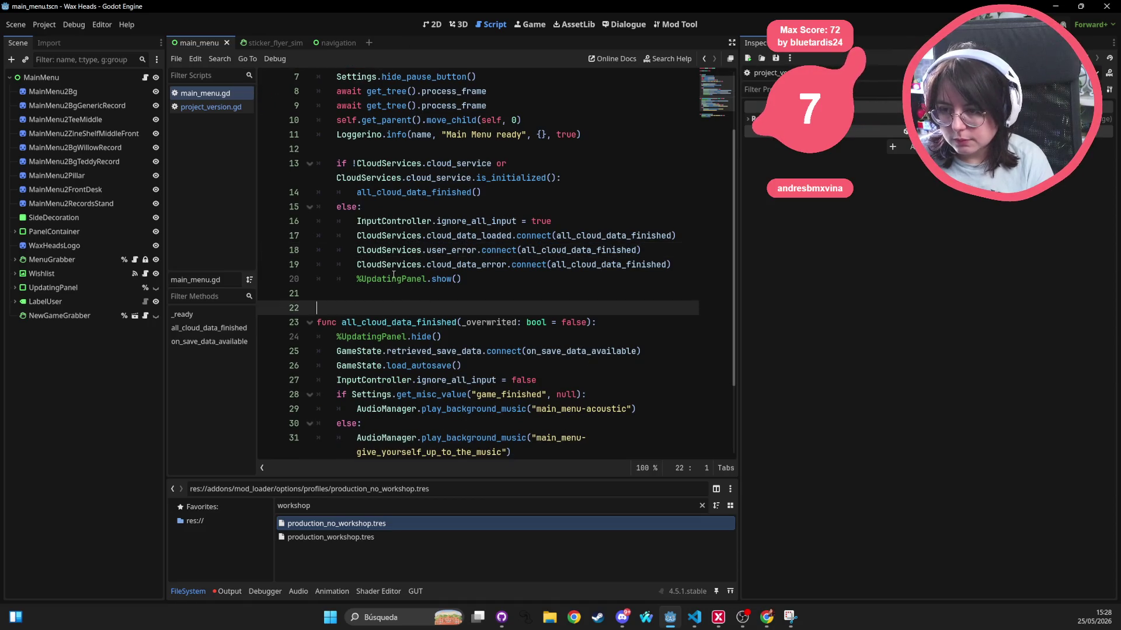
key("alt+Tab")
key("alt+Tab")
left_click(342, 537)
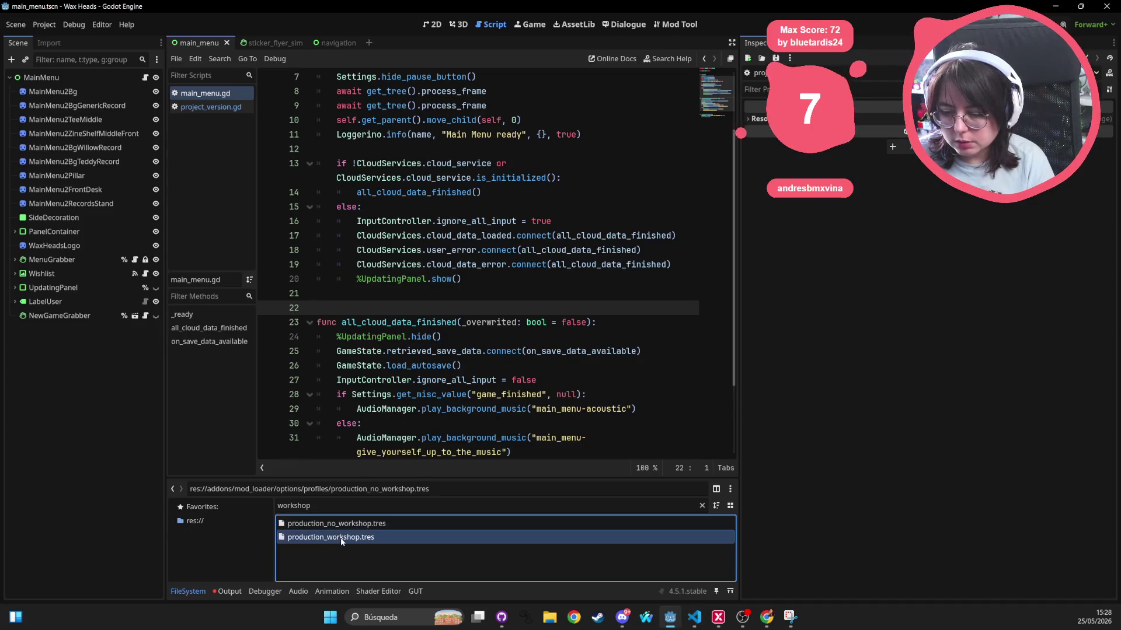
left_click(404, 395)
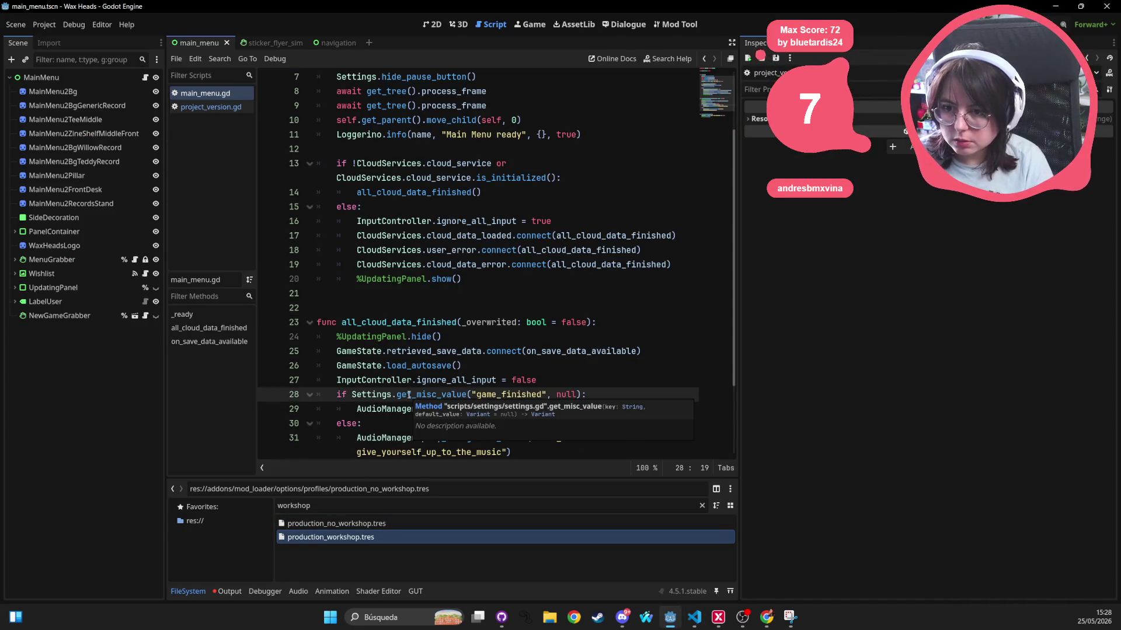
Quick-open options_current.gd, then options_profile.gd, by searching 'options_'
key("shift+alt+o")
type("opt")
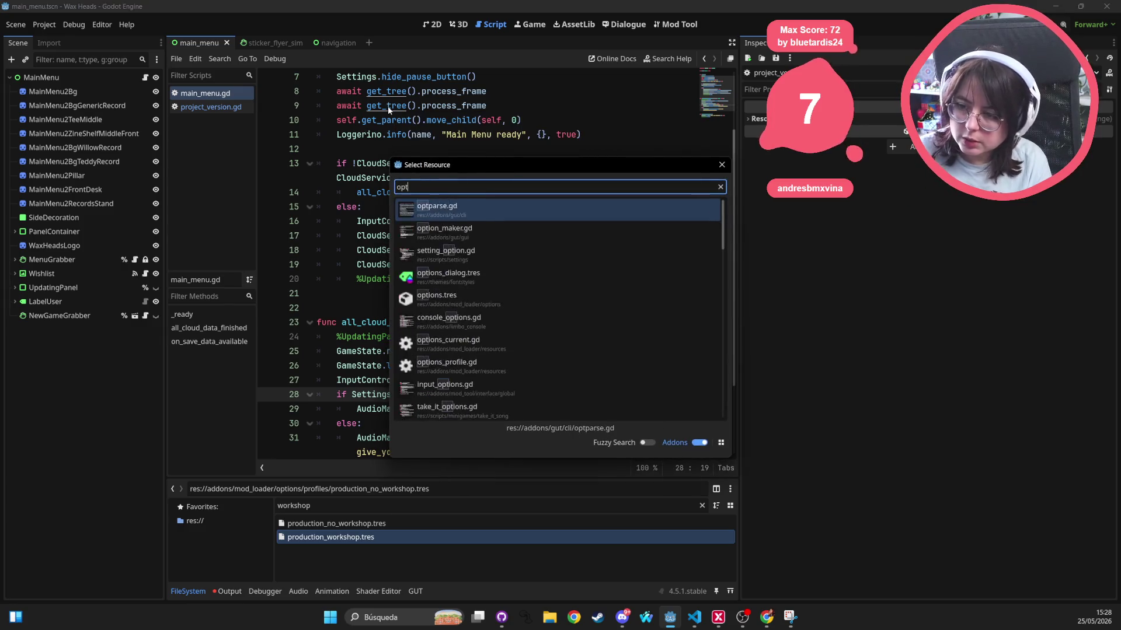
type("ions_")
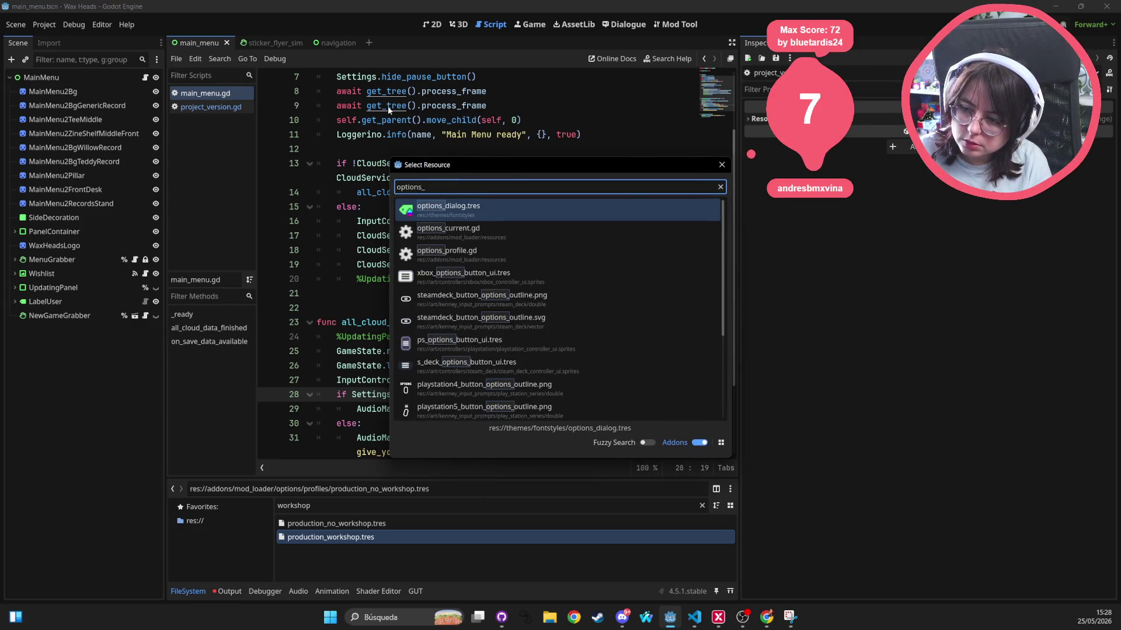
key("Down")
key("Return")
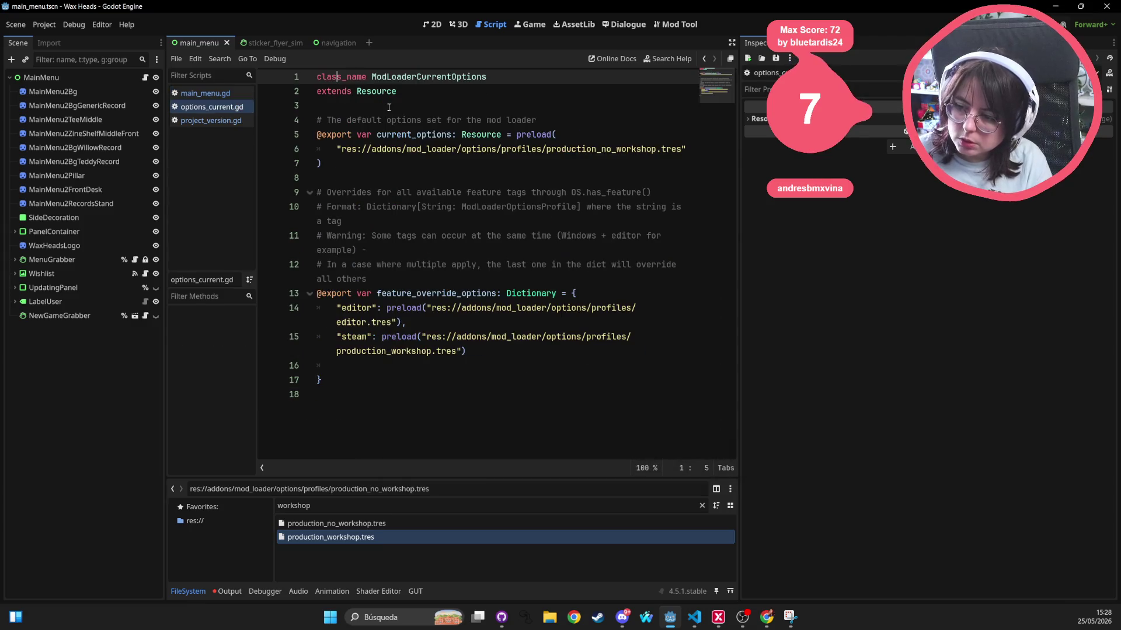
key("shift+alt+o")
type("options_")
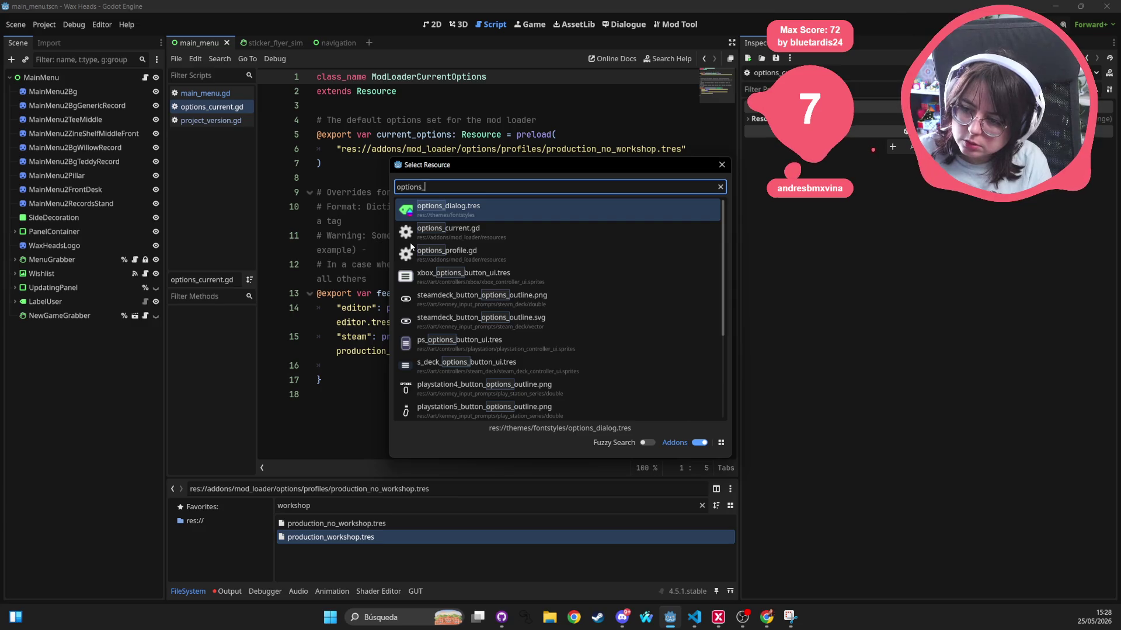
key("Down")
key("Down")
key("Return")
left_click(424, 245)
scroll(424, 242, "down", 5)
Add a print(ver) line inside the valid_semver branch of options_profile.gd
scroll(425, 242, "down", 15)
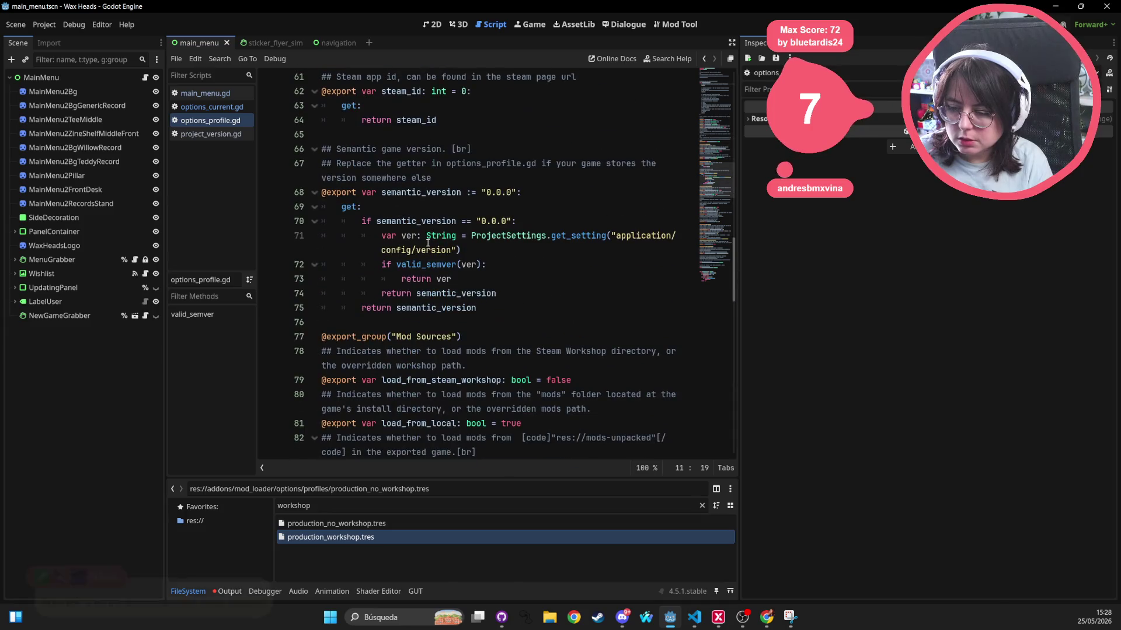
scroll(444, 263, "down", 5)
scroll(482, 308, "up", 5)
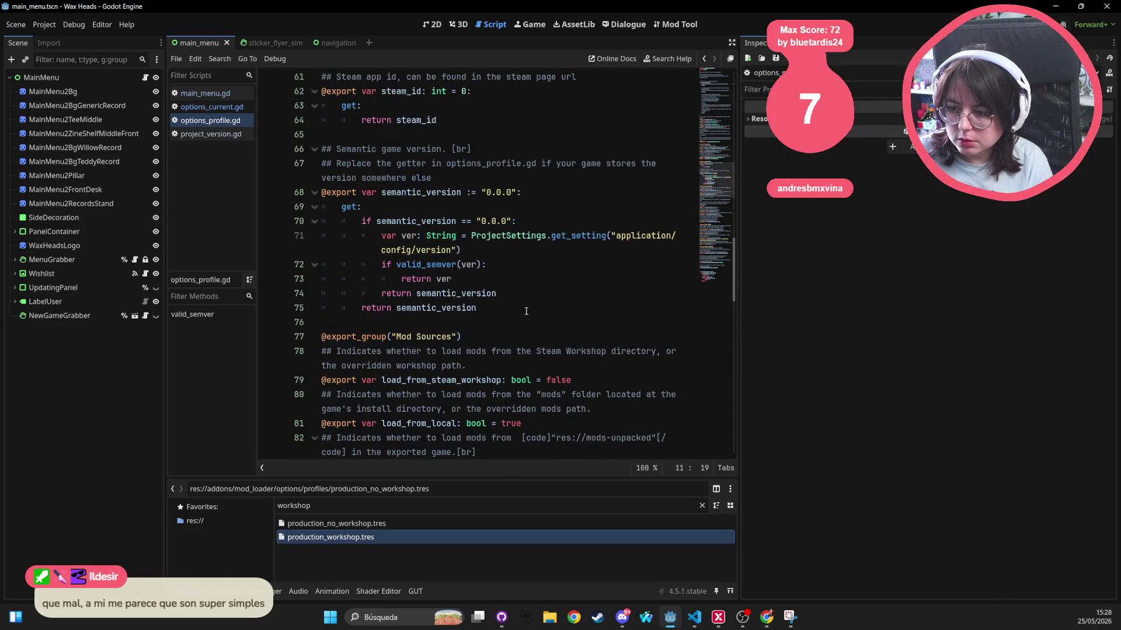
left_click(526, 312)
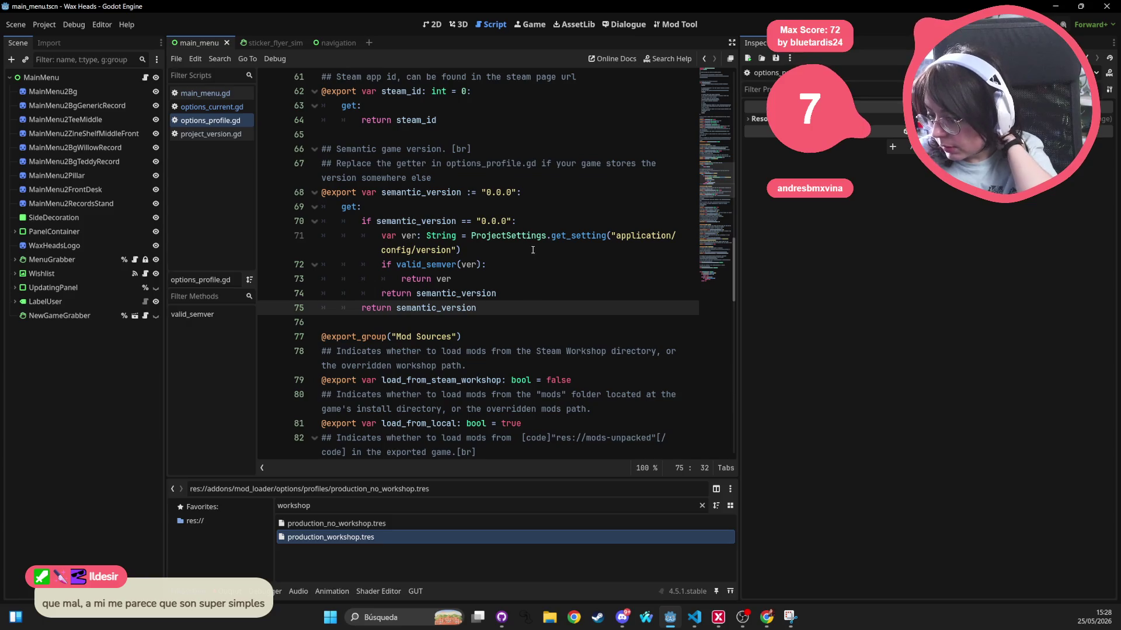
mouse_move(528, 242)
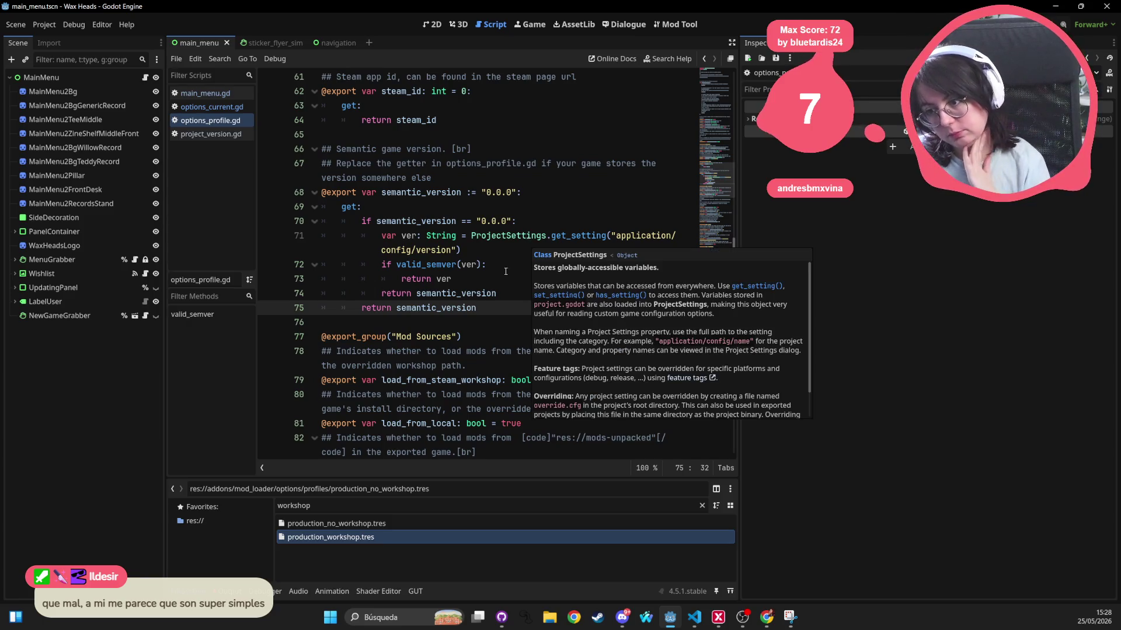
left_click(517, 261)
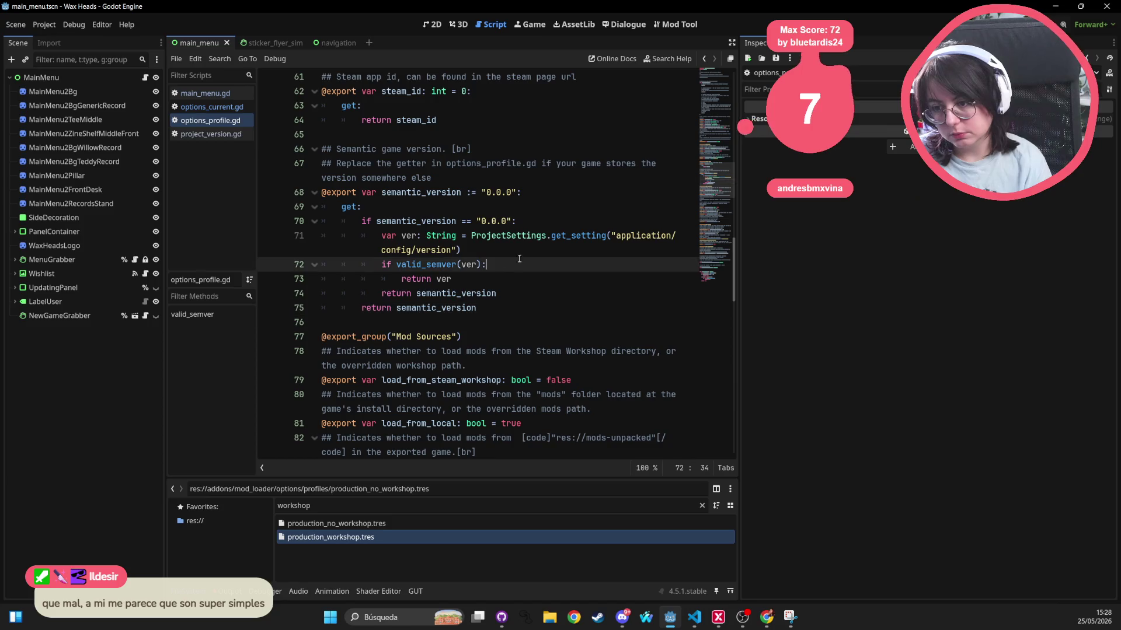
key("Return")
type("print v")
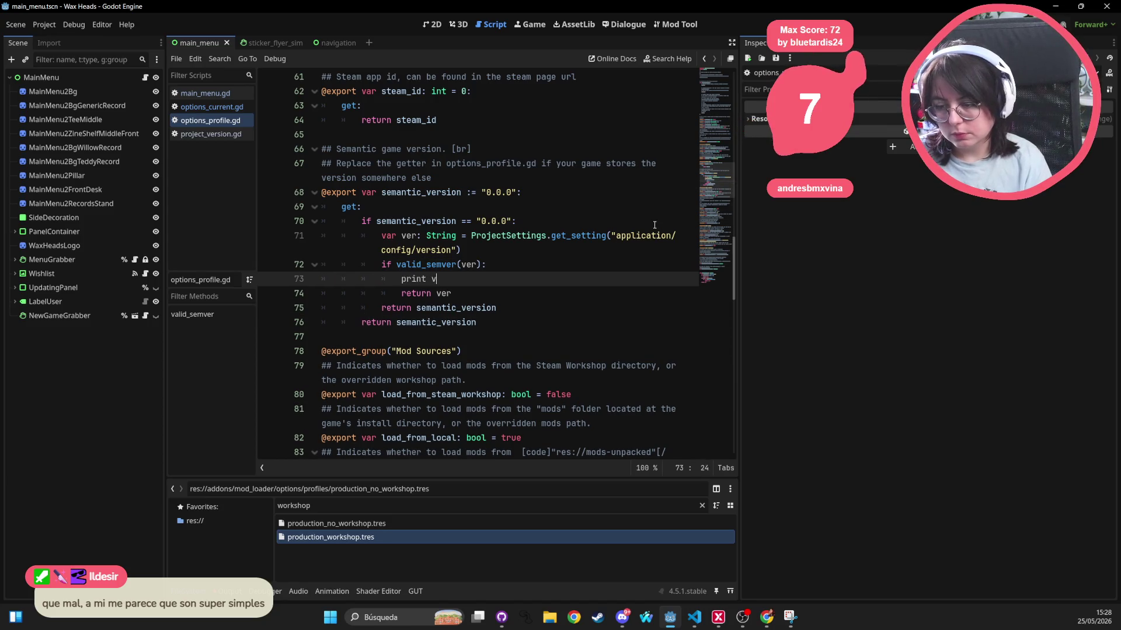
key("BackSpace")
key("BackSpace")
key("BackSpace")
key("BackSpace")
type("(ver")
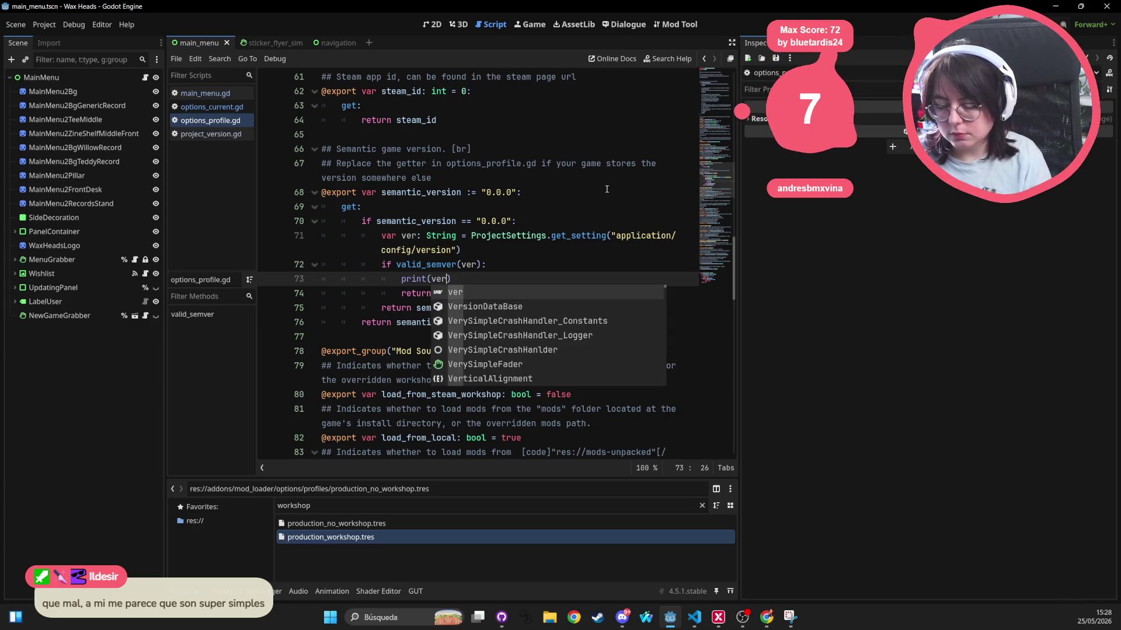
key("Escape")
Run the project with F5 to test the print
key("Down")
key("Down")
key("End")
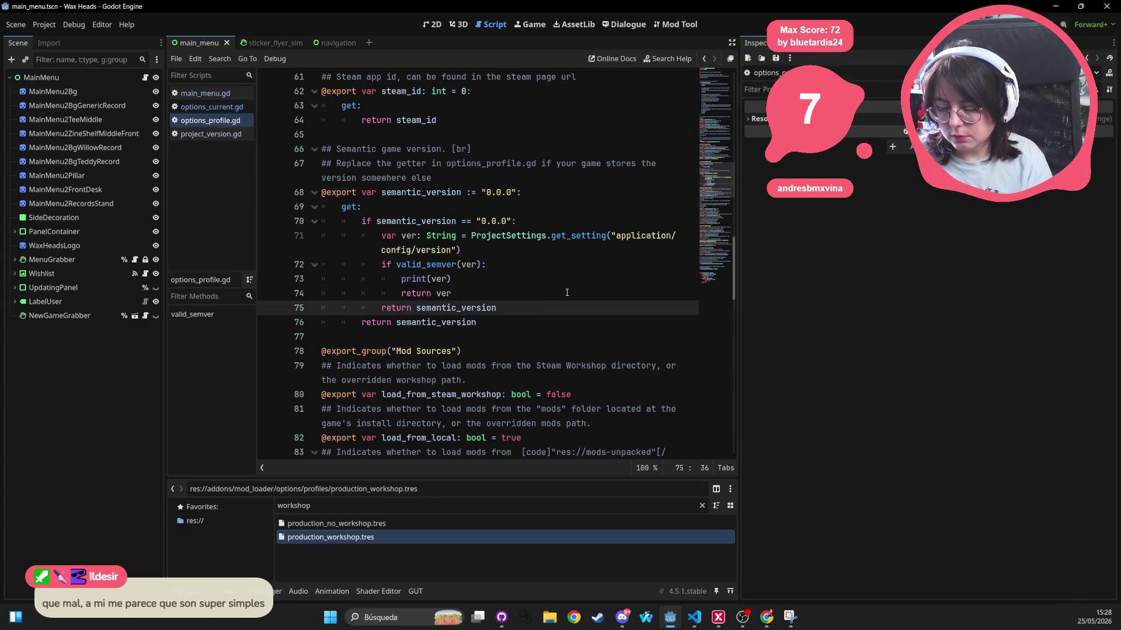
key("F5")
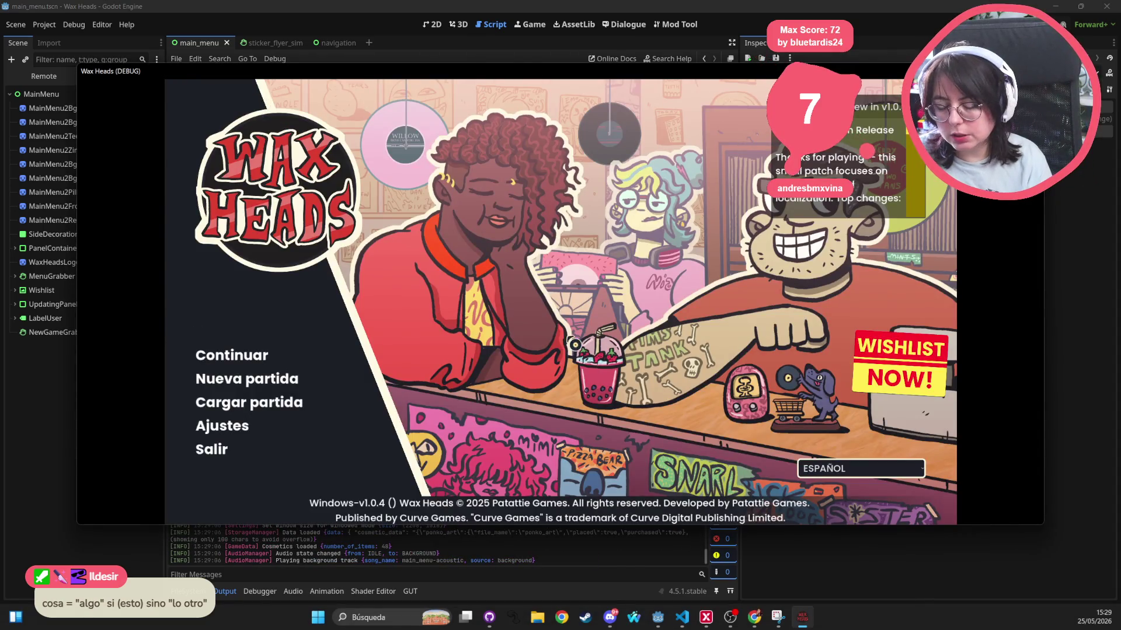
Stop the running Wax Heads game with F8 and scroll up the output log
key("F8")
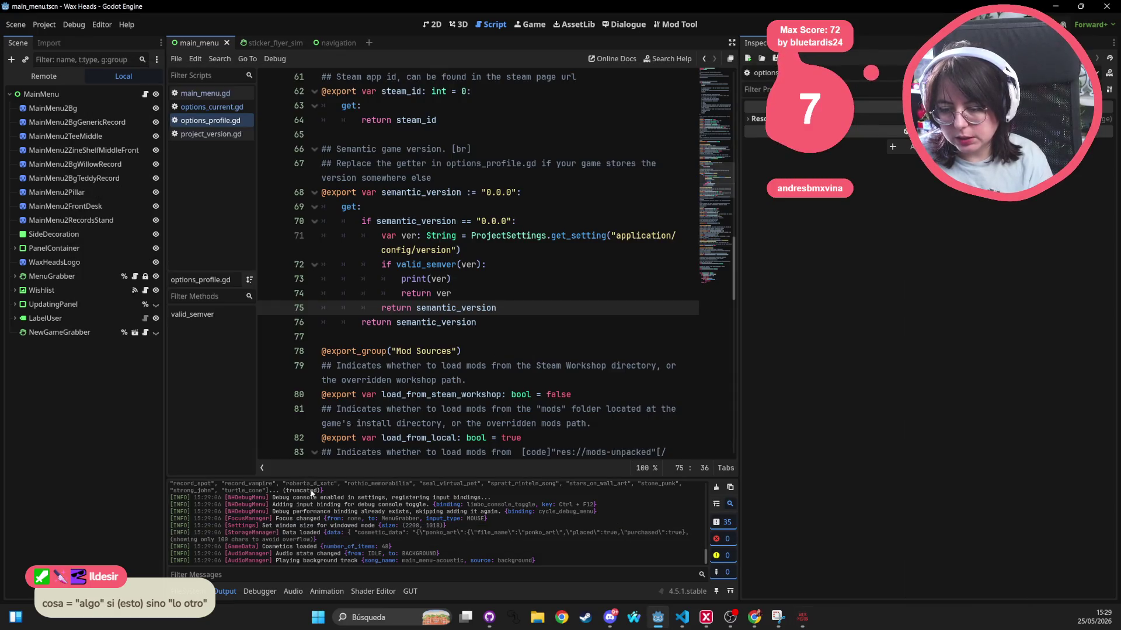
scroll(316, 502, "up", 10)
Highlight the 'Mods are currently disabled' log line, then select options_current.gd in the script list
scroll(324, 511, "up", 5)
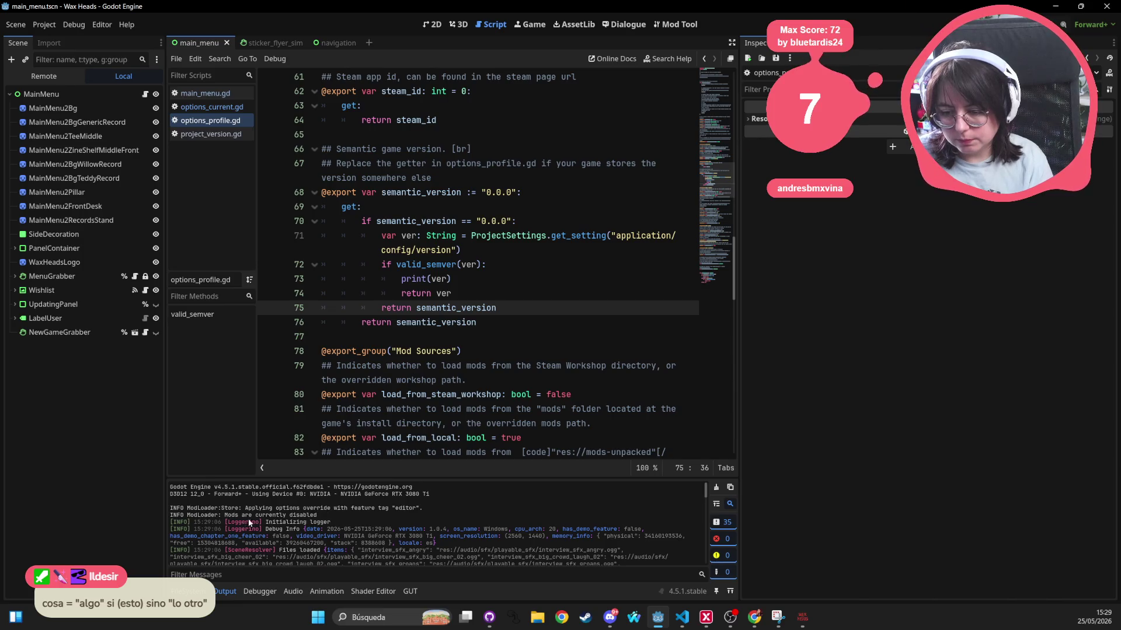
mouse_move(323, 517)
left_mouse_down()
mouse_move(175, 526)
mouse_move(168, 516)
left_mouse_up()
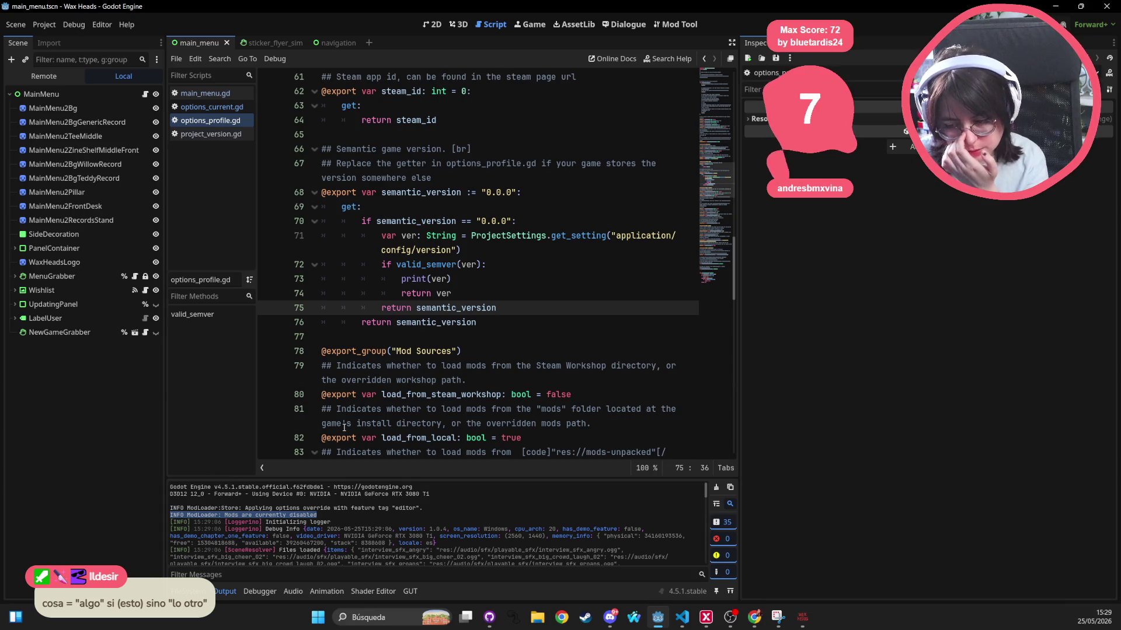
left_click(435, 27)
left_click(490, 25)
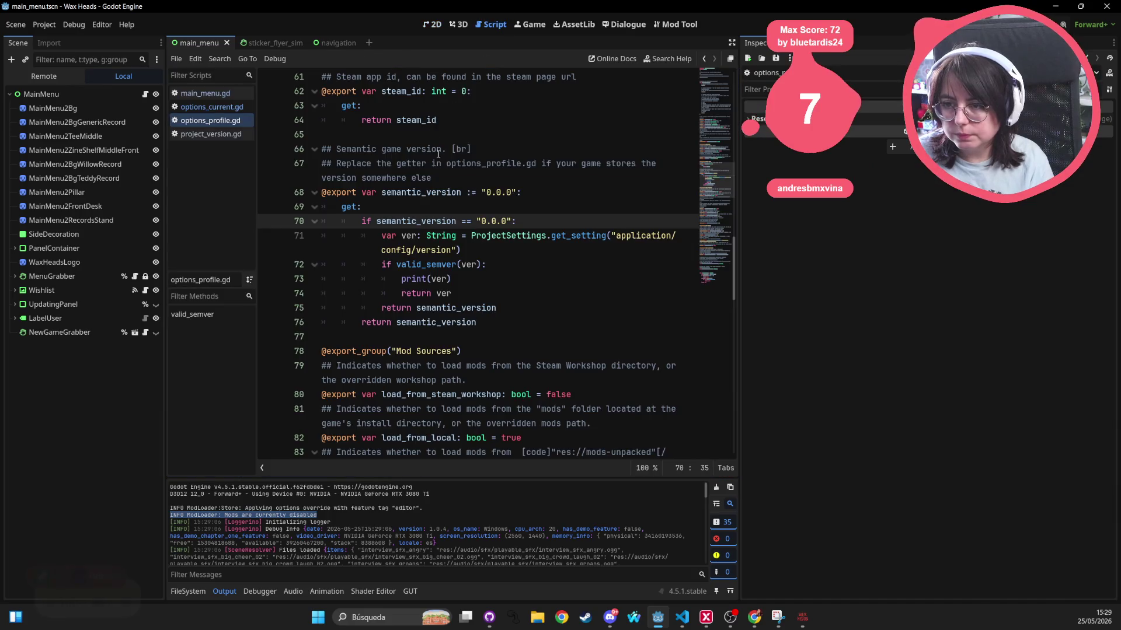
left_click(218, 144)
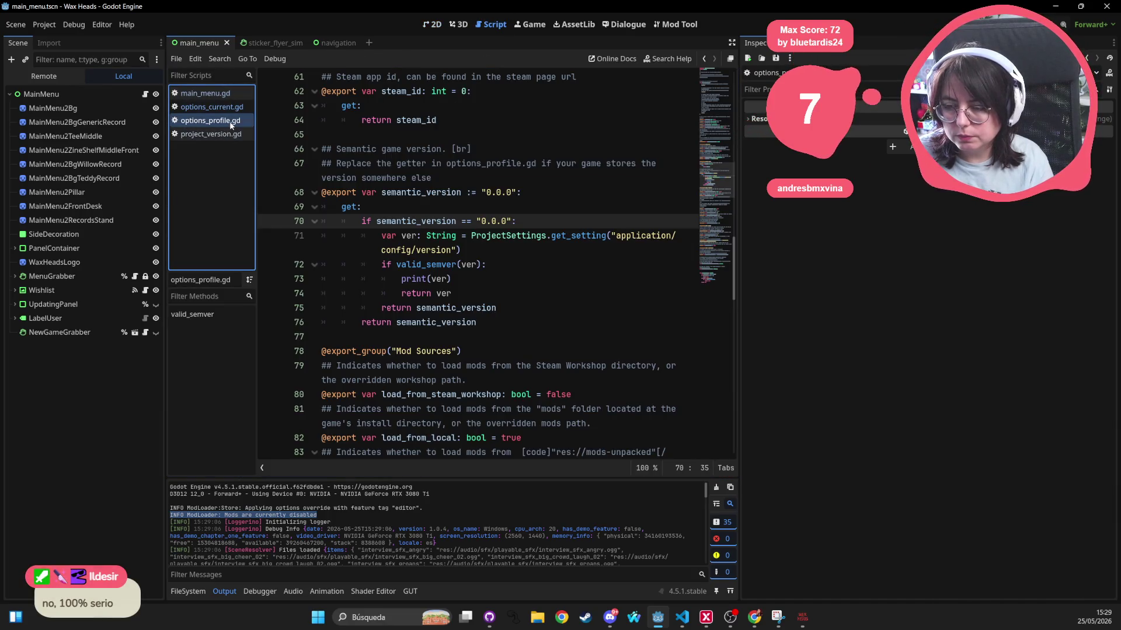
key("Up")
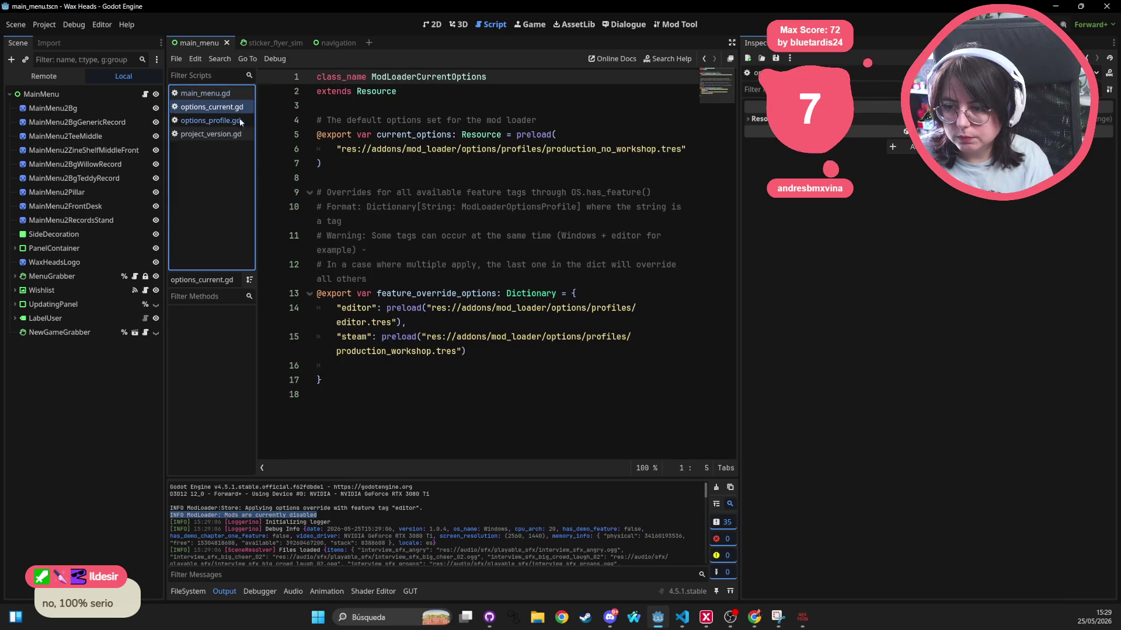
Comment out the "editor" feature override on line 14 of options_current.gd and save
left_click(440, 286)
left_click(331, 303)
type("#")
left_click(542, 260)
key("ctrl+s")
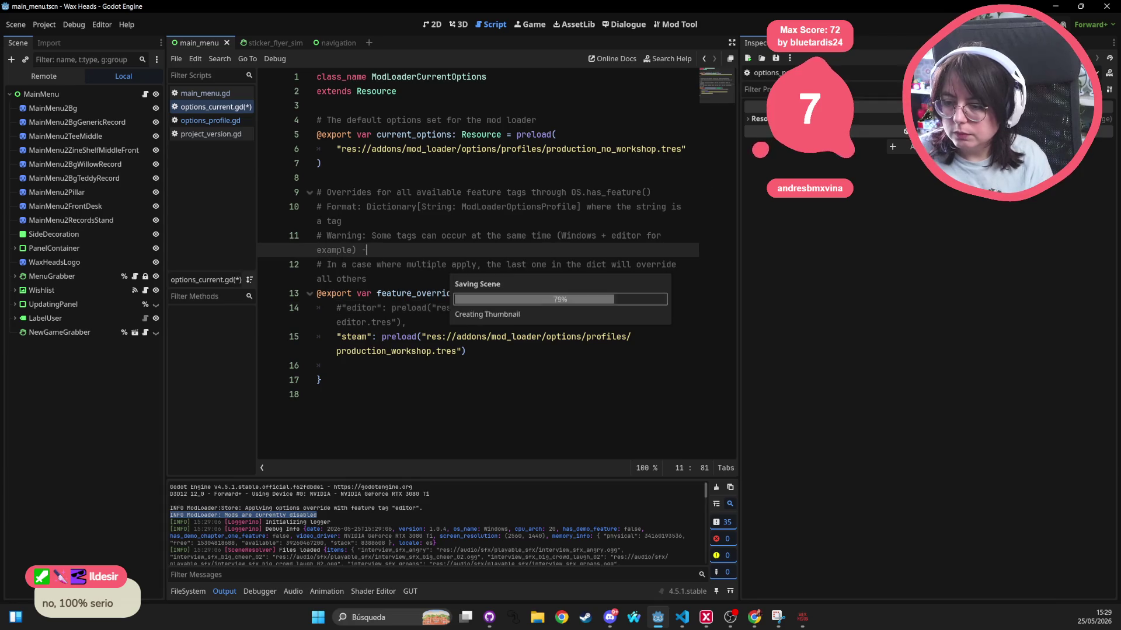
Rerun the project with F5 and return to the editor's output log
key("F5")
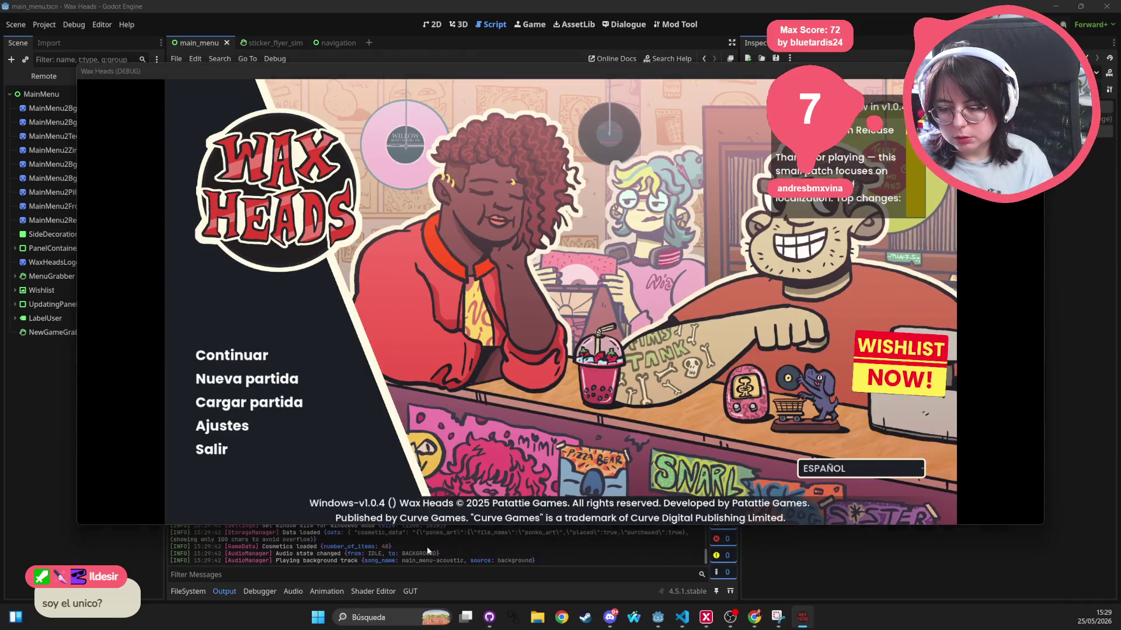
key("alt+Tab")
scroll(576, 495, "up", 10)
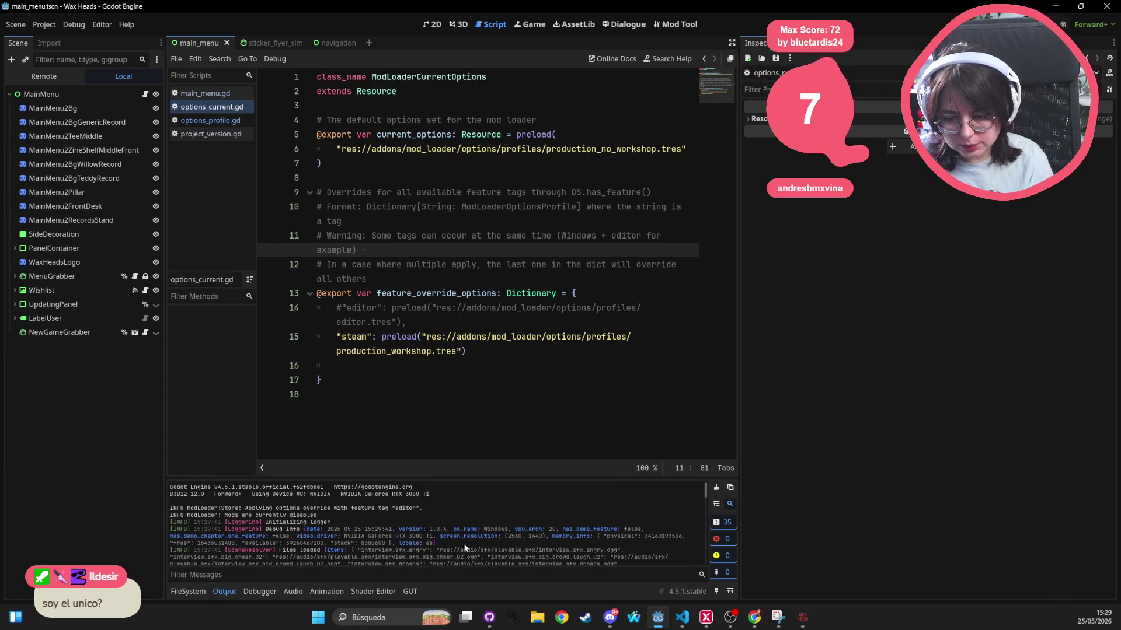
left_click(452, 320)
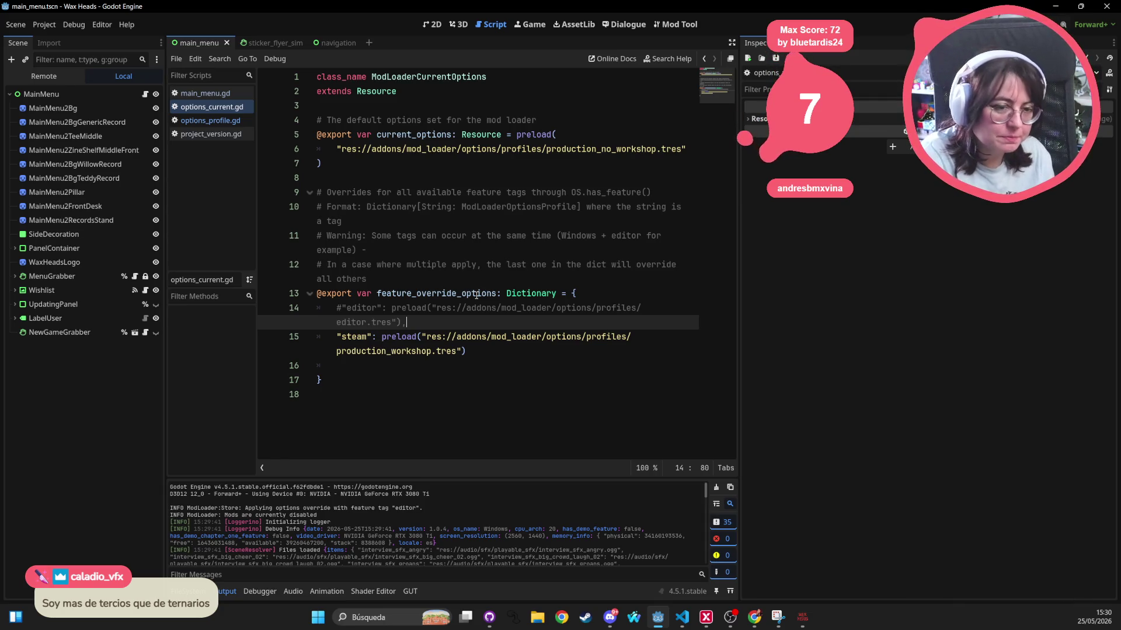
key("alt+Tab")
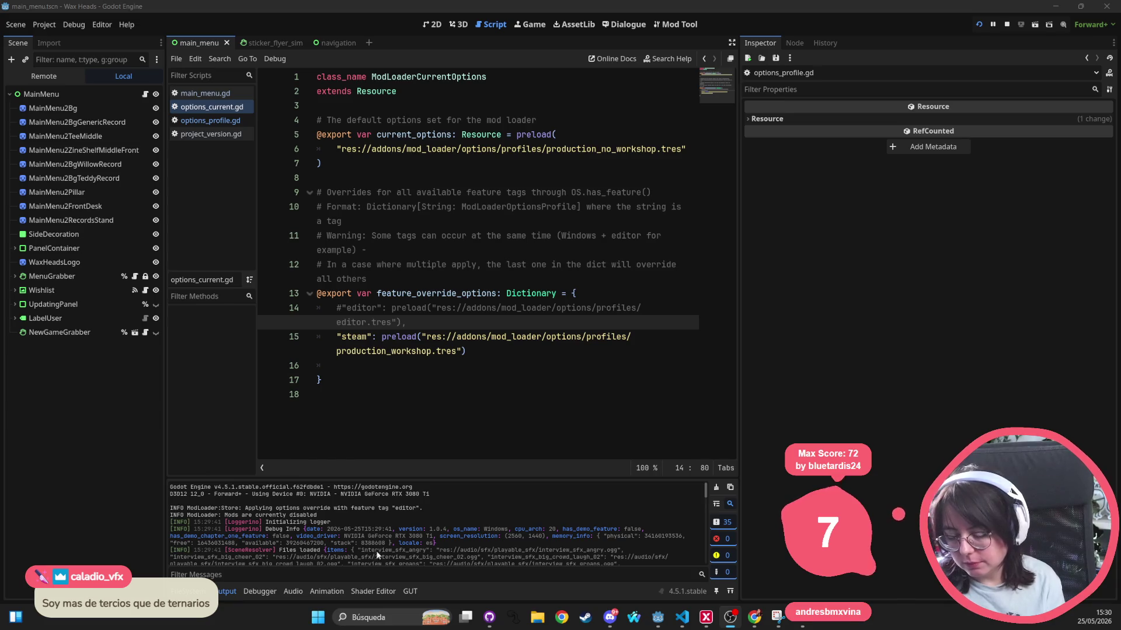
key("super+s")
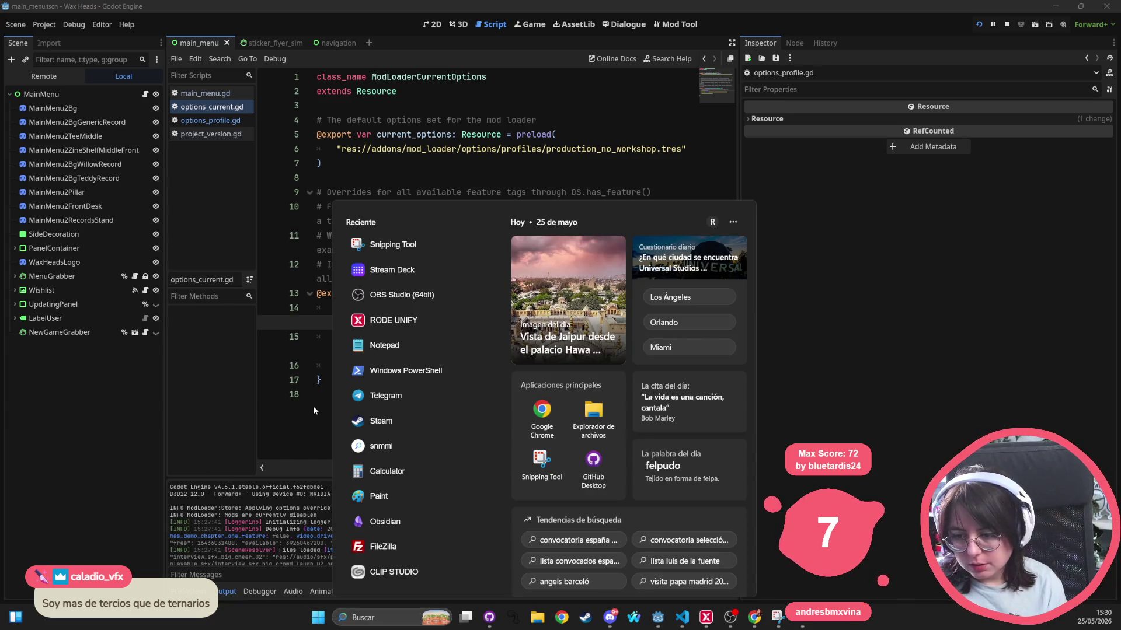
left_click(313, 405)
left_click(400, 396)
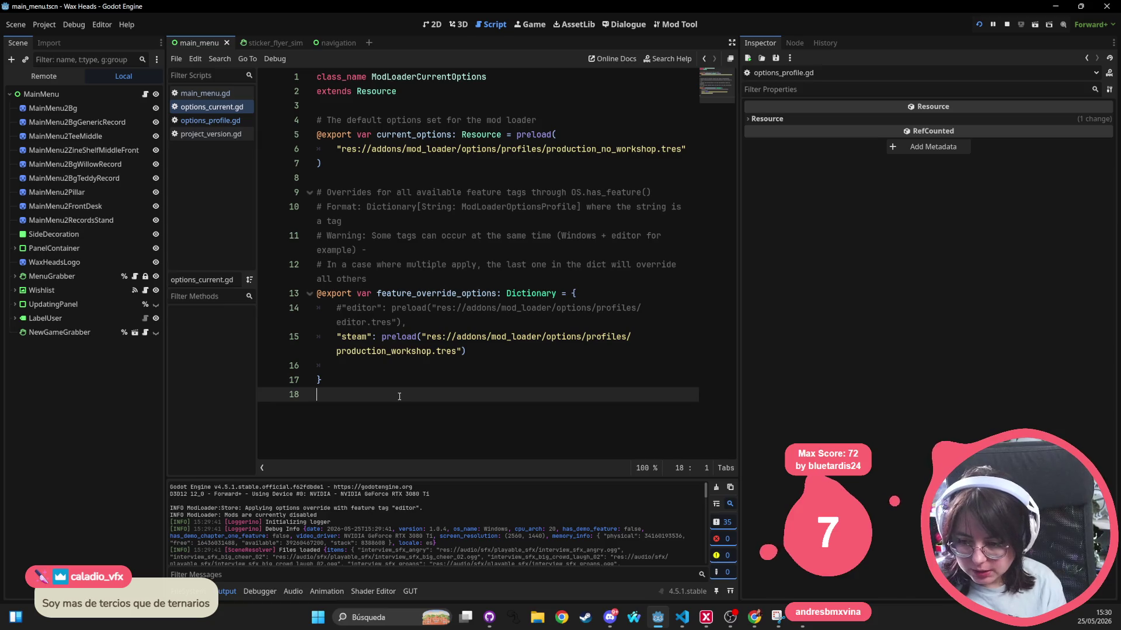
Write the GDScript ternary 'value_a if condition else value_b' as line 19
key("Return")
type("var")
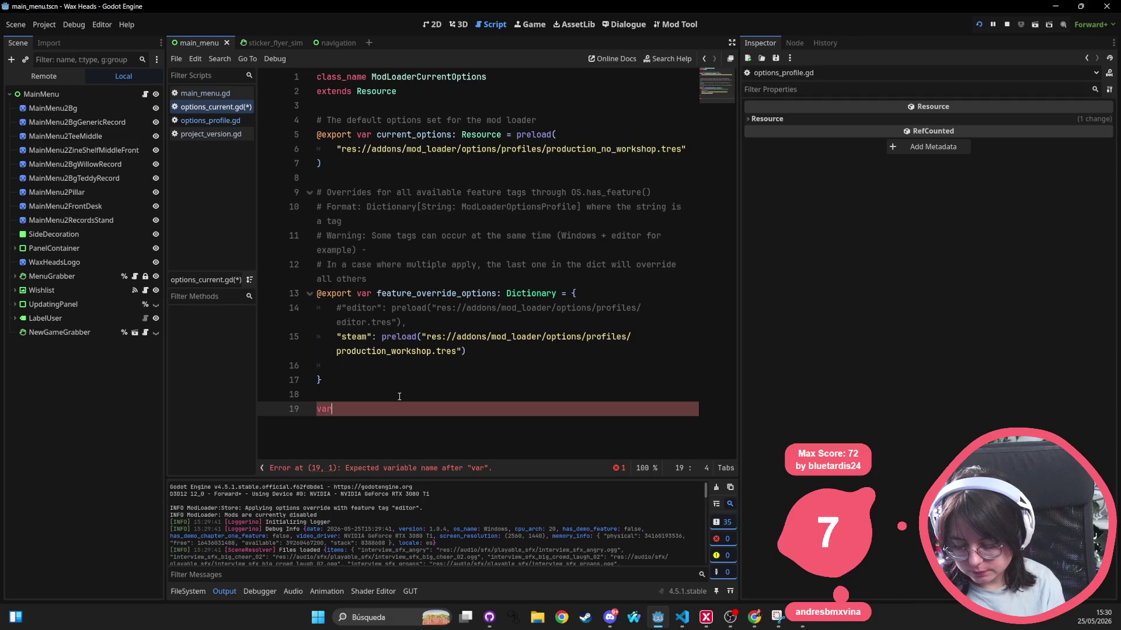
key("BackSpace")
key("BackSpace")
key("BackSpace")
type("value=")
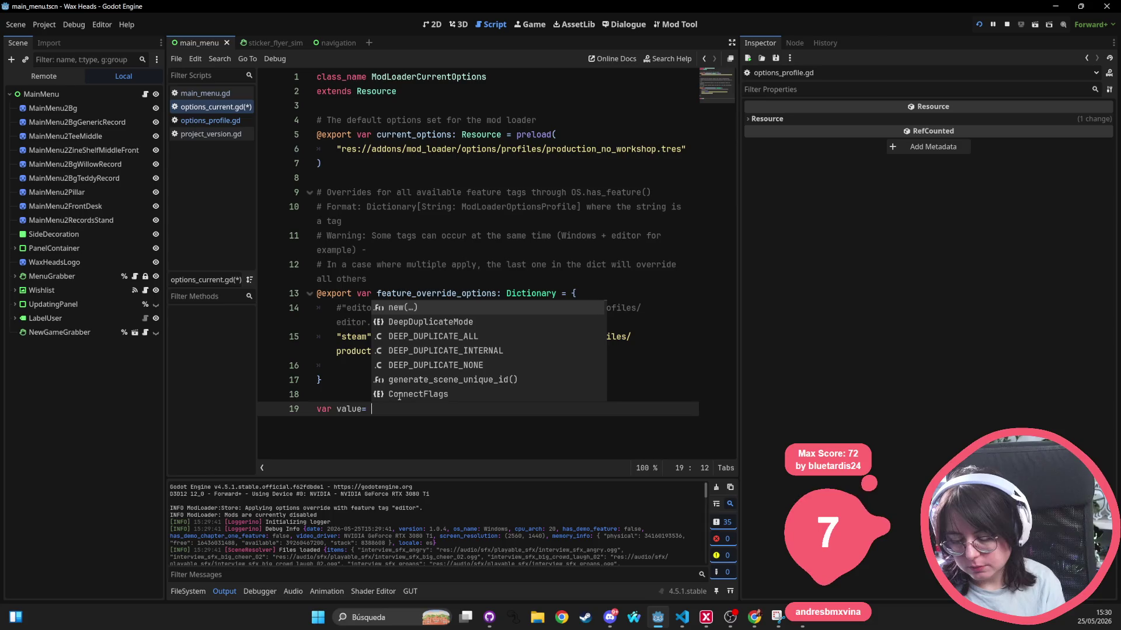
type(" 0")
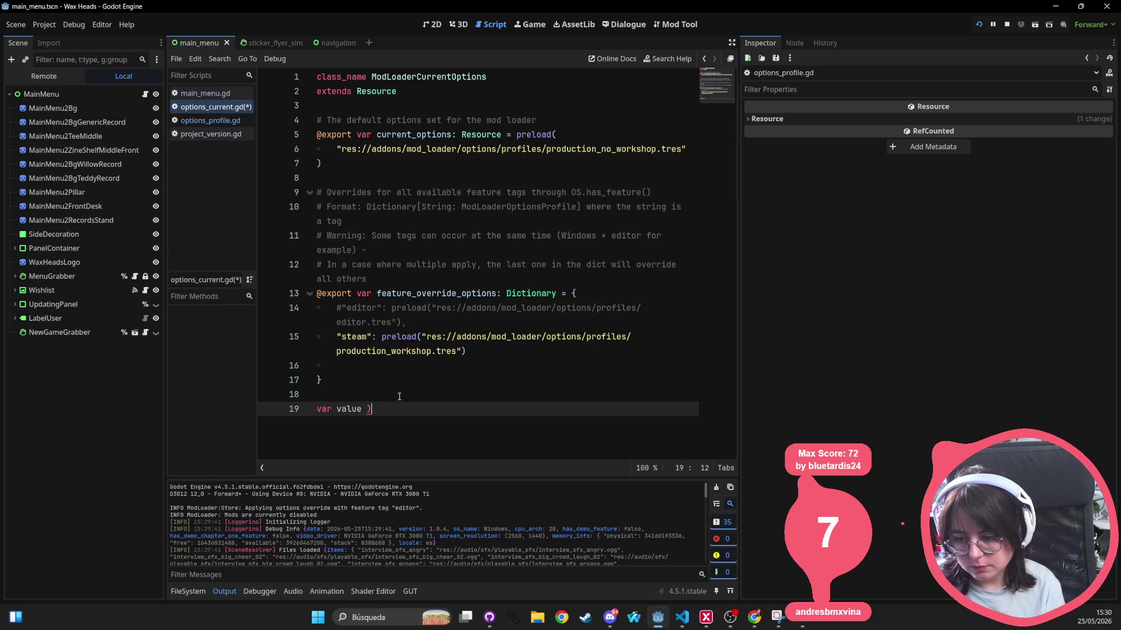
type("= ")
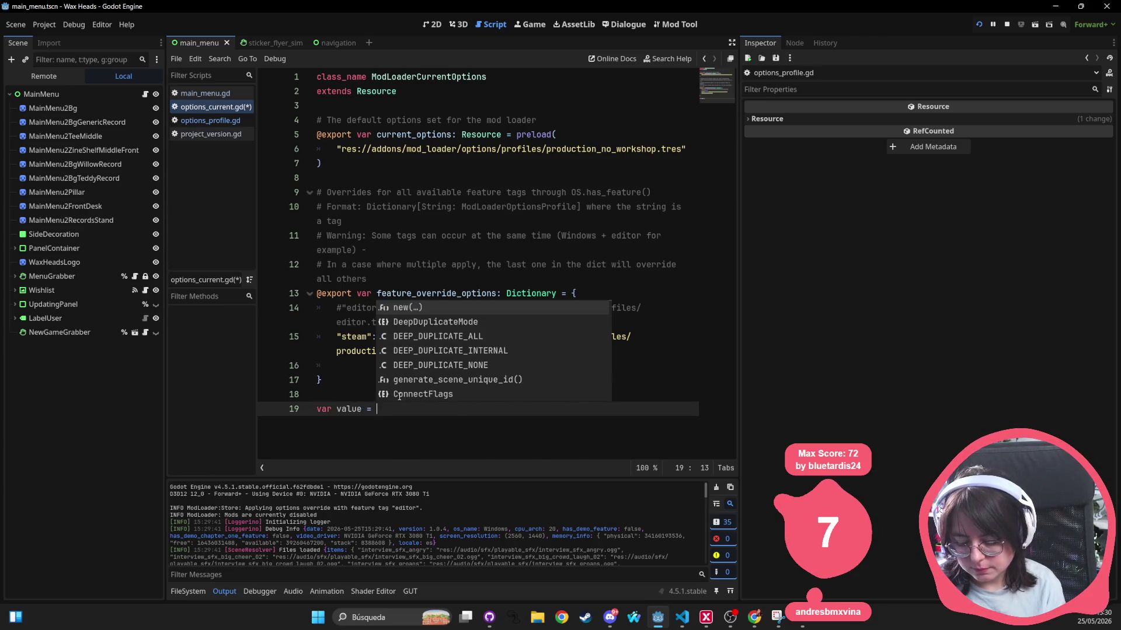
type("value_a")
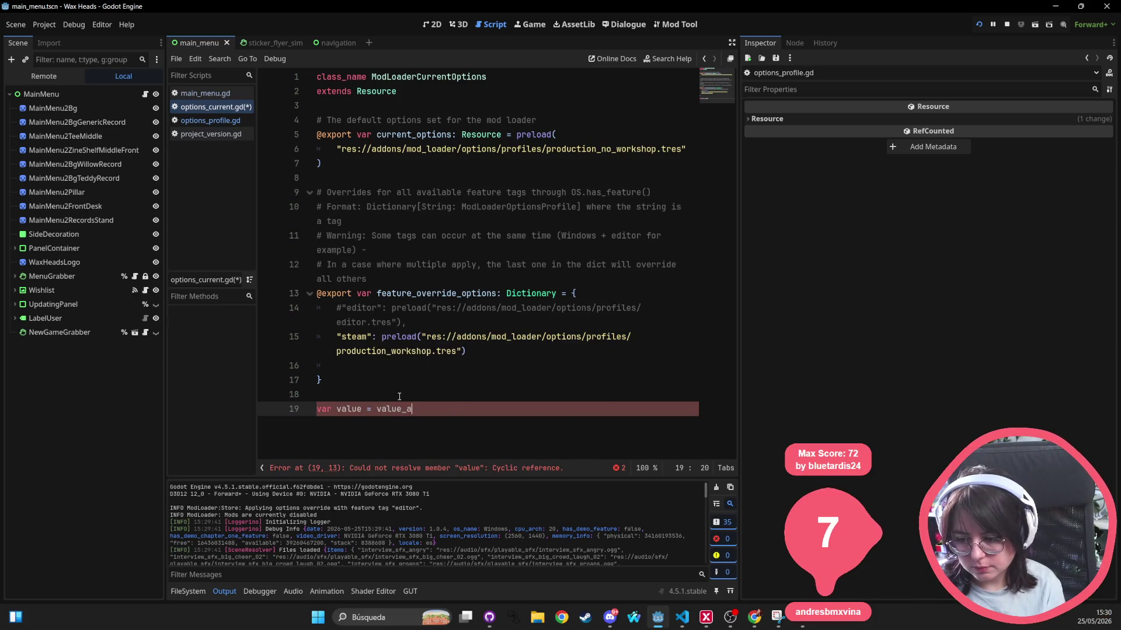
type(" if")
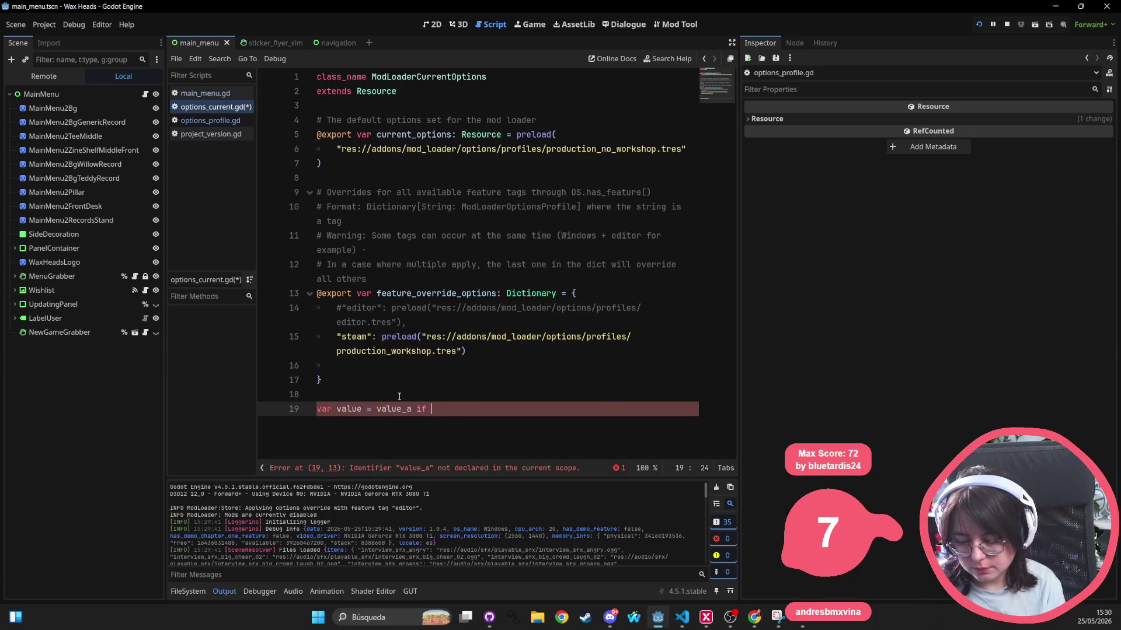
type("condit")
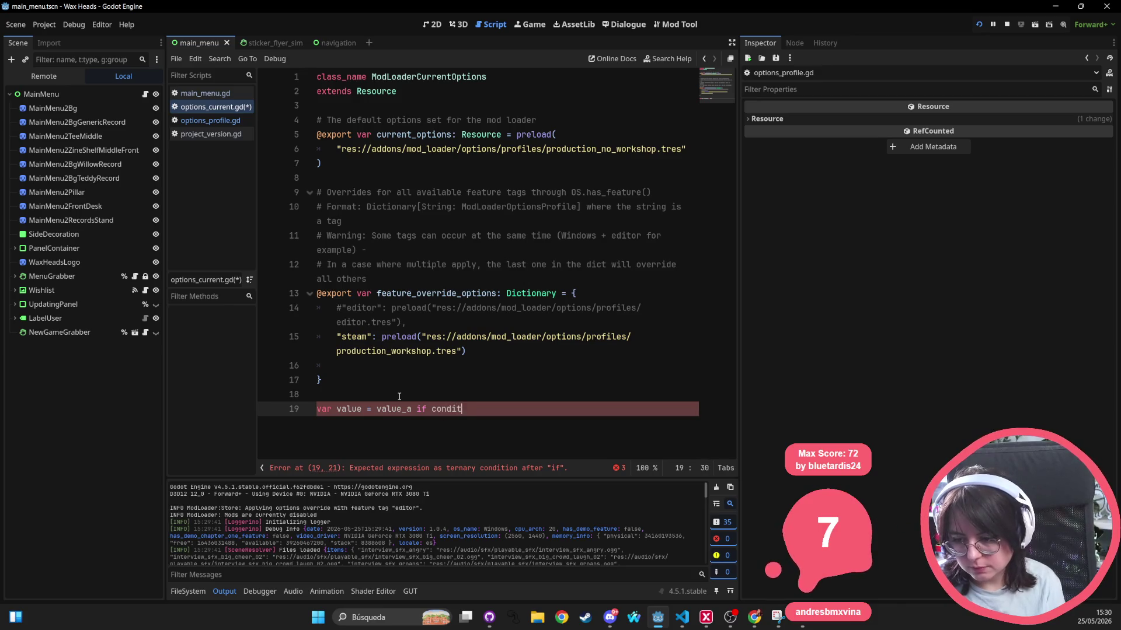
type("ion else value_b")
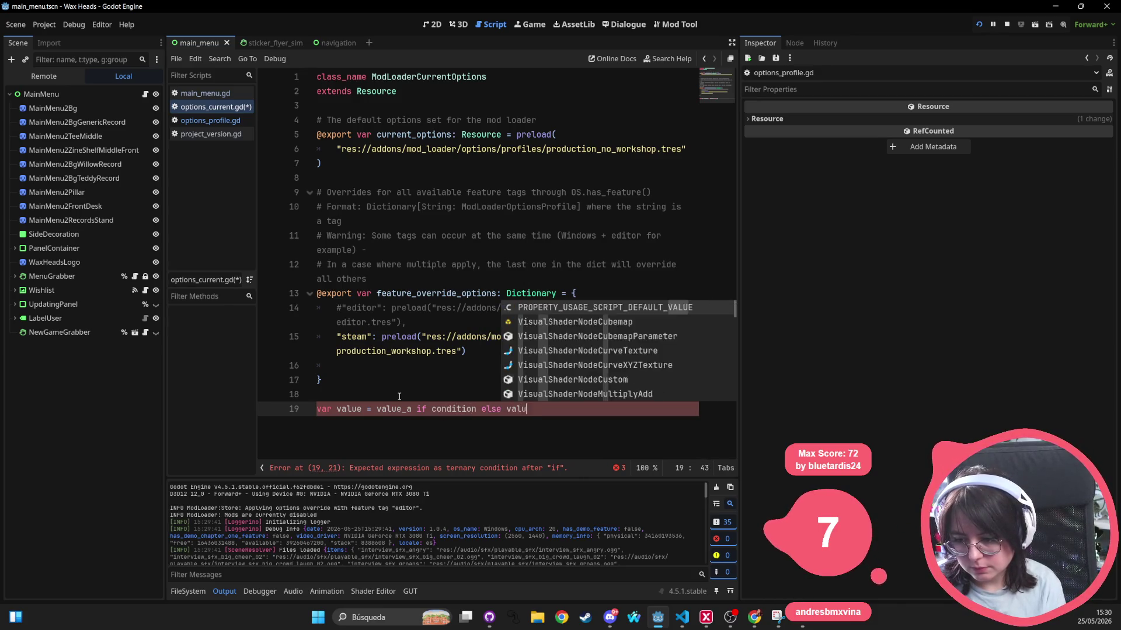
Write the C-style 'condition ? value_a : value_b' version on line 20
key("Return")
type("va")
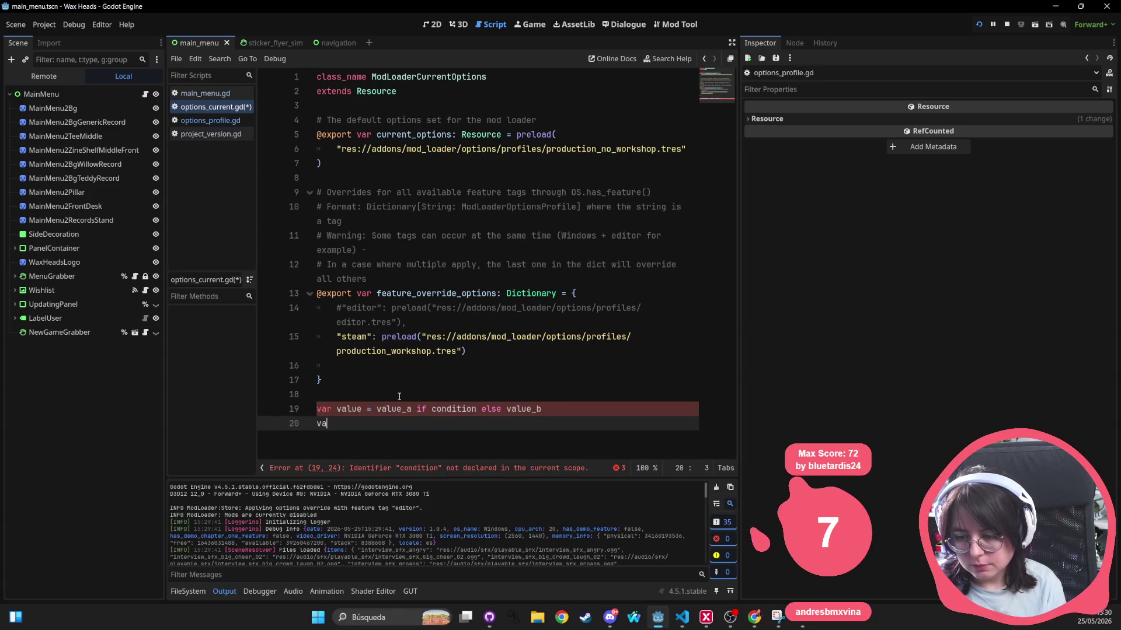
type("r value = ")
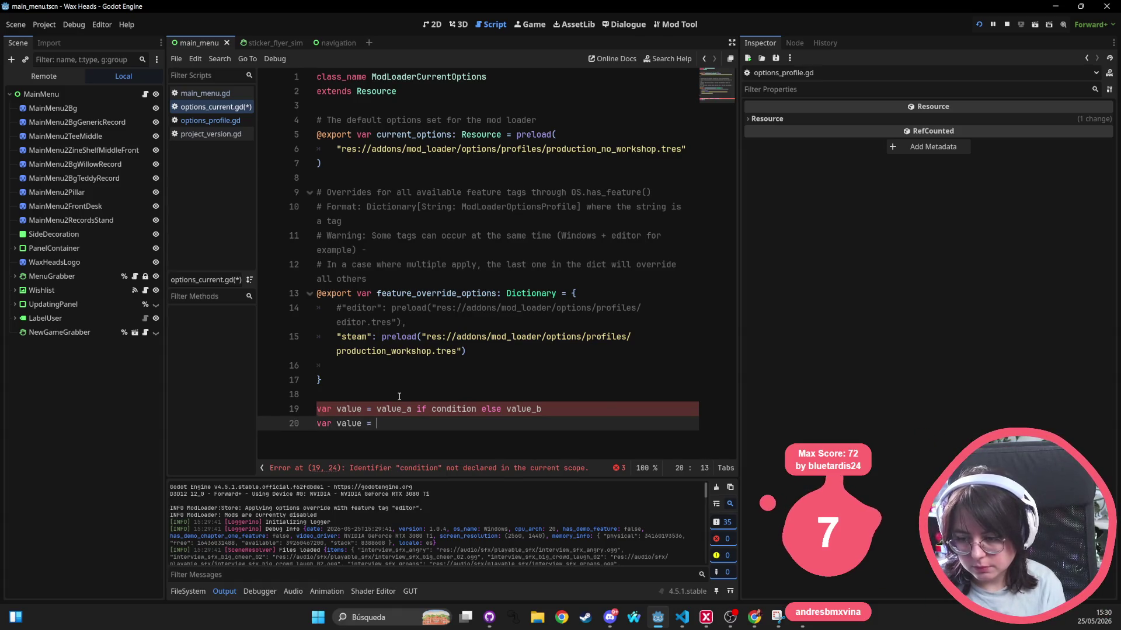
type("condition =? ")
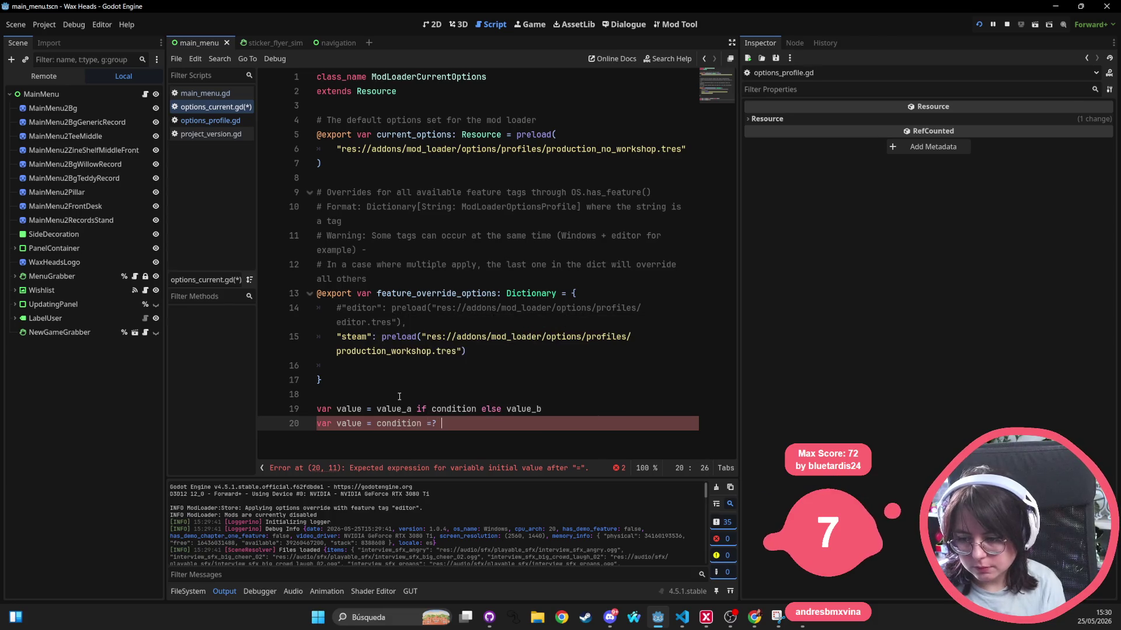
key("BackSpace")
key("BackSpace")
key("BackSpace")
type("? value_a")
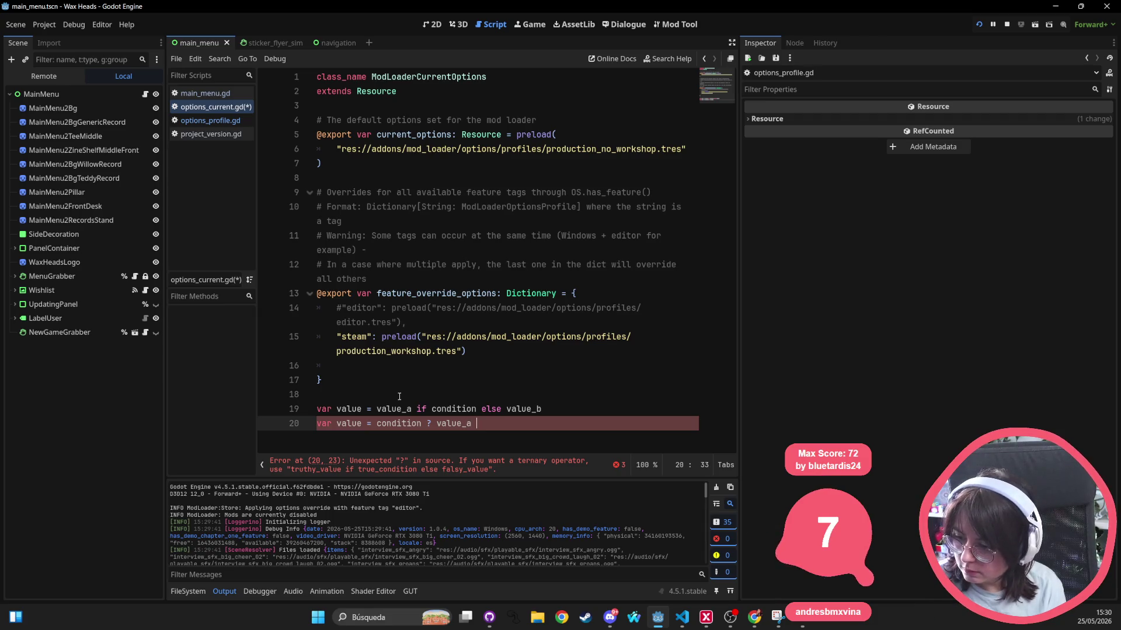
type("value_b")
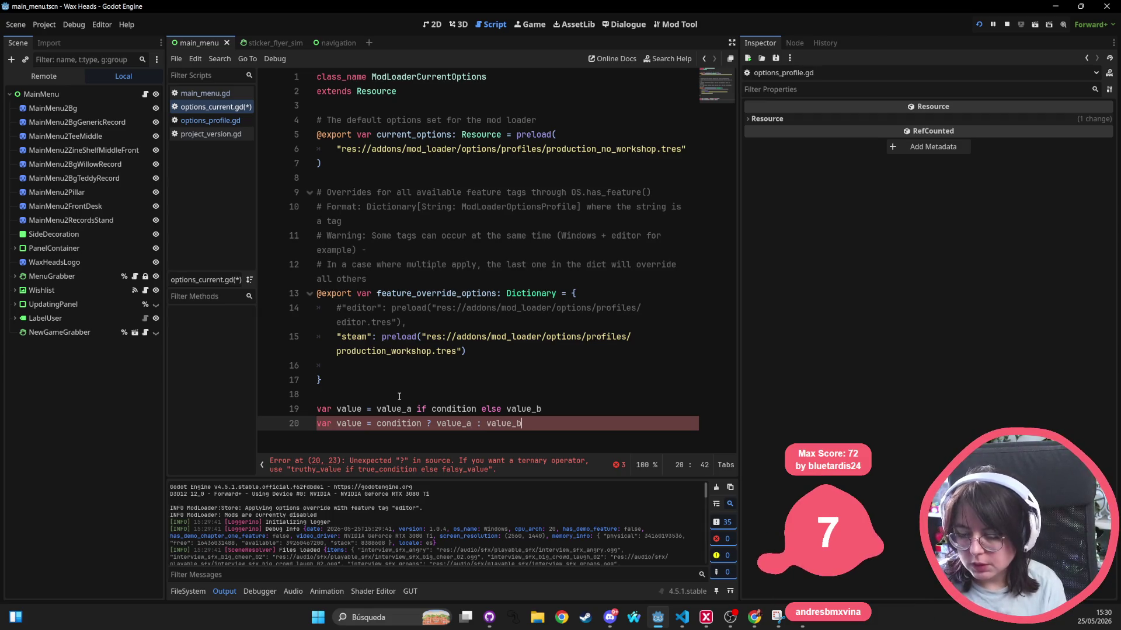
left_click(397, 368)
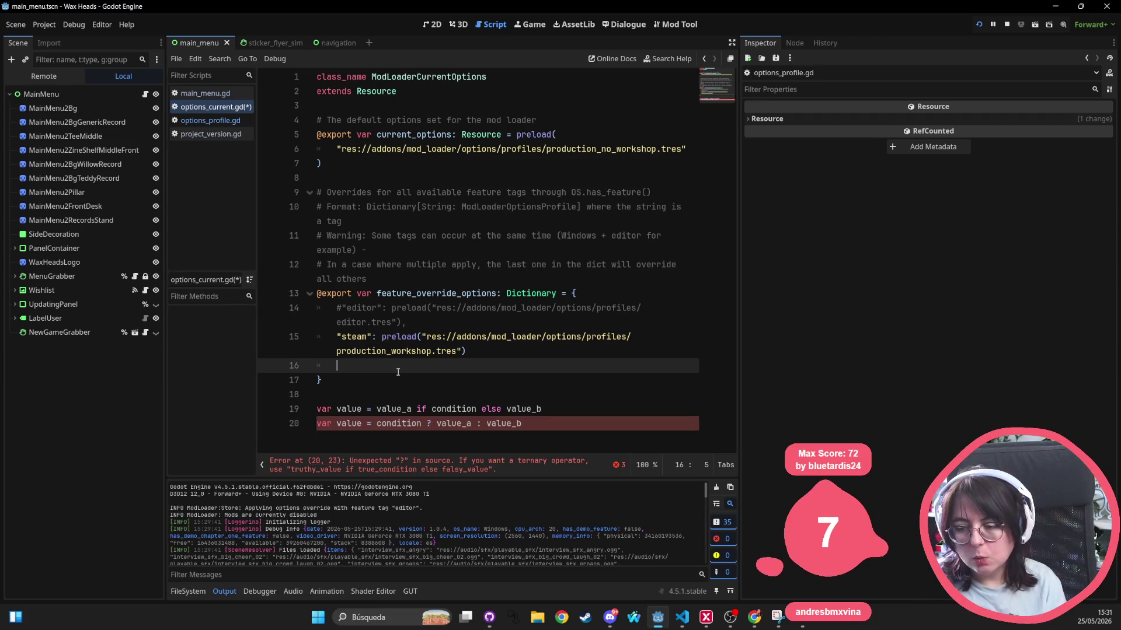
left_click(568, 425)
triple_click(362, 409)
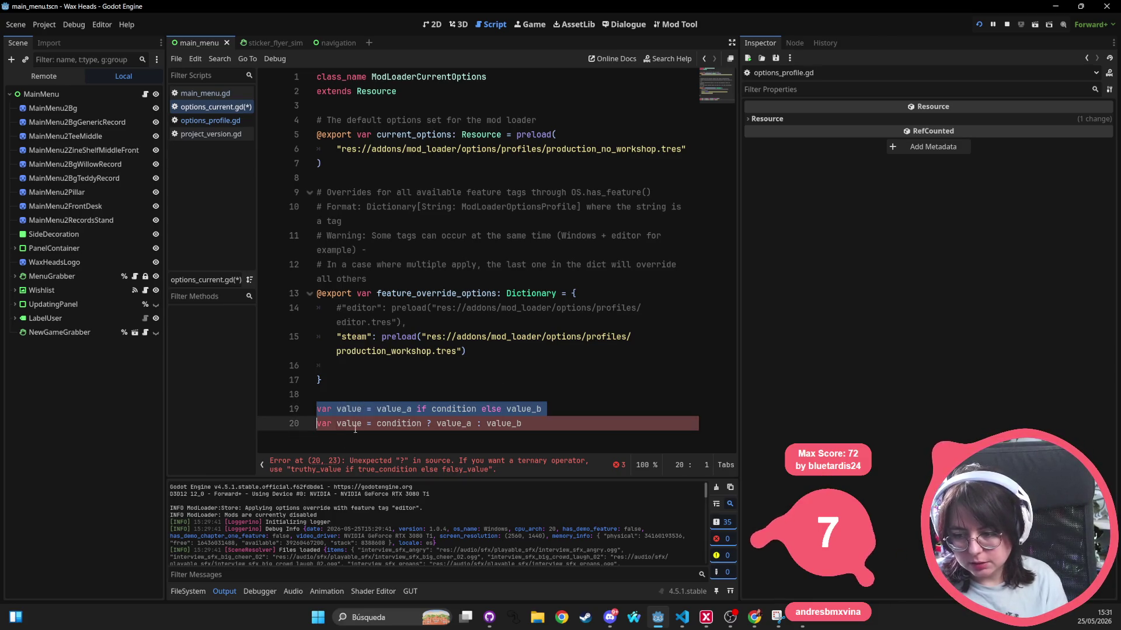
triple_click(555, 424)
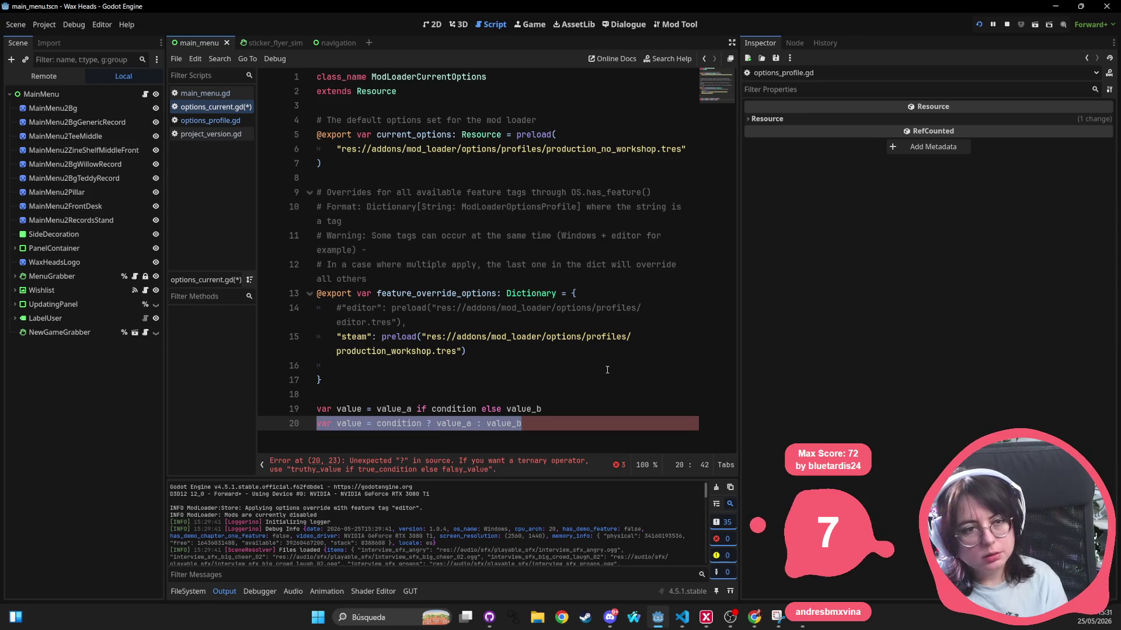
key("Up")
key("Up")
key("Up")
scroll(505, 431, "up", 4, "ctrl")
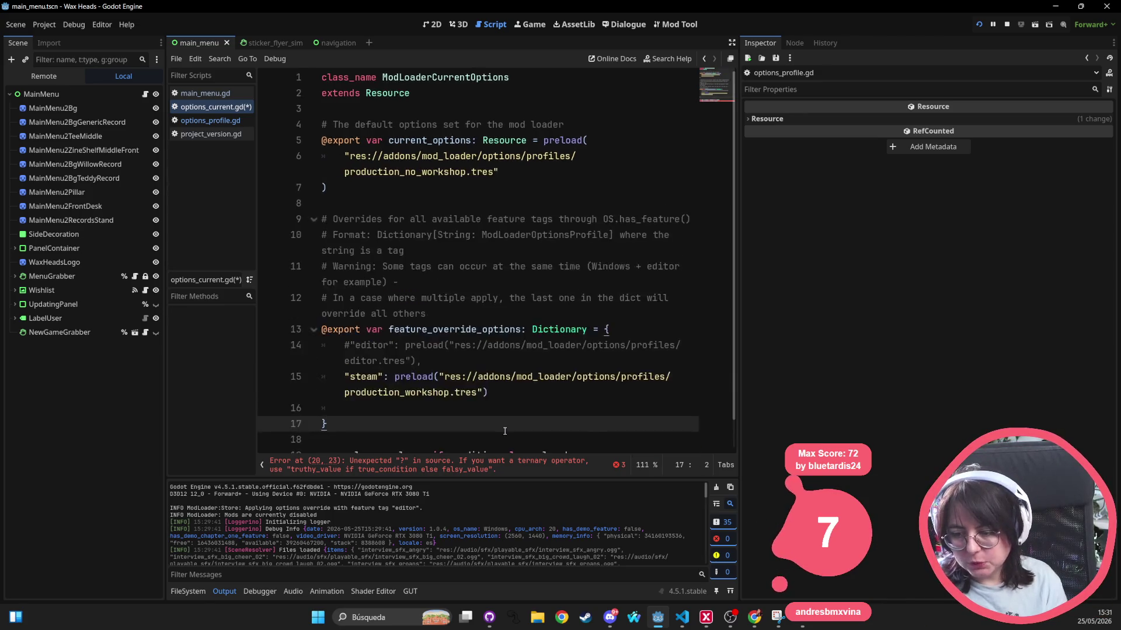
triple_click(507, 410)
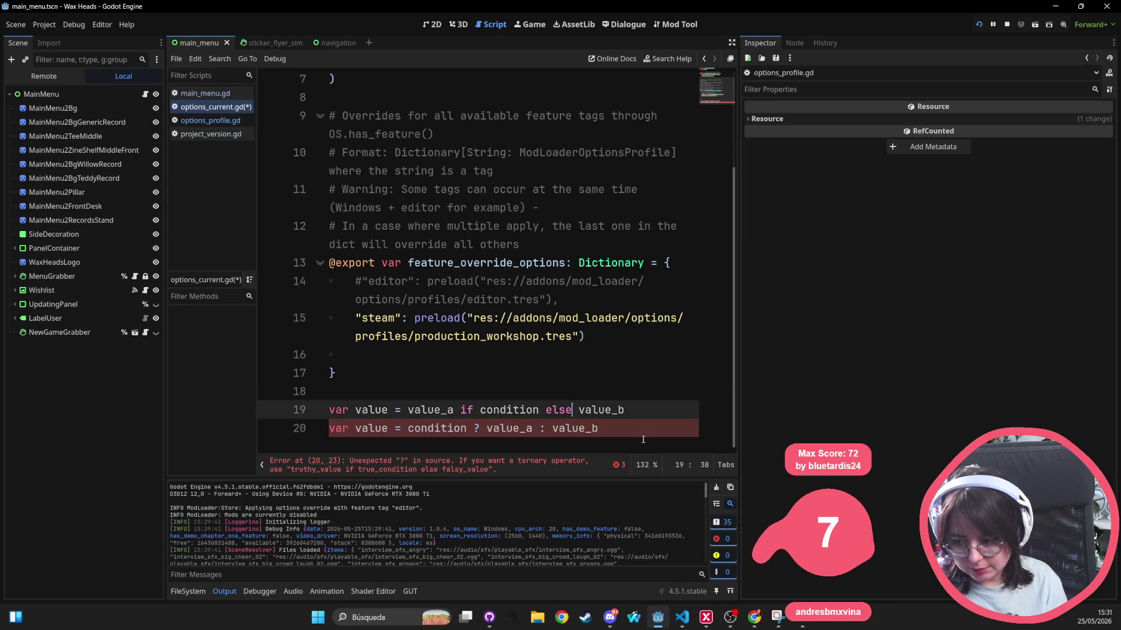
double_click(563, 428)
triple_click(507, 409)
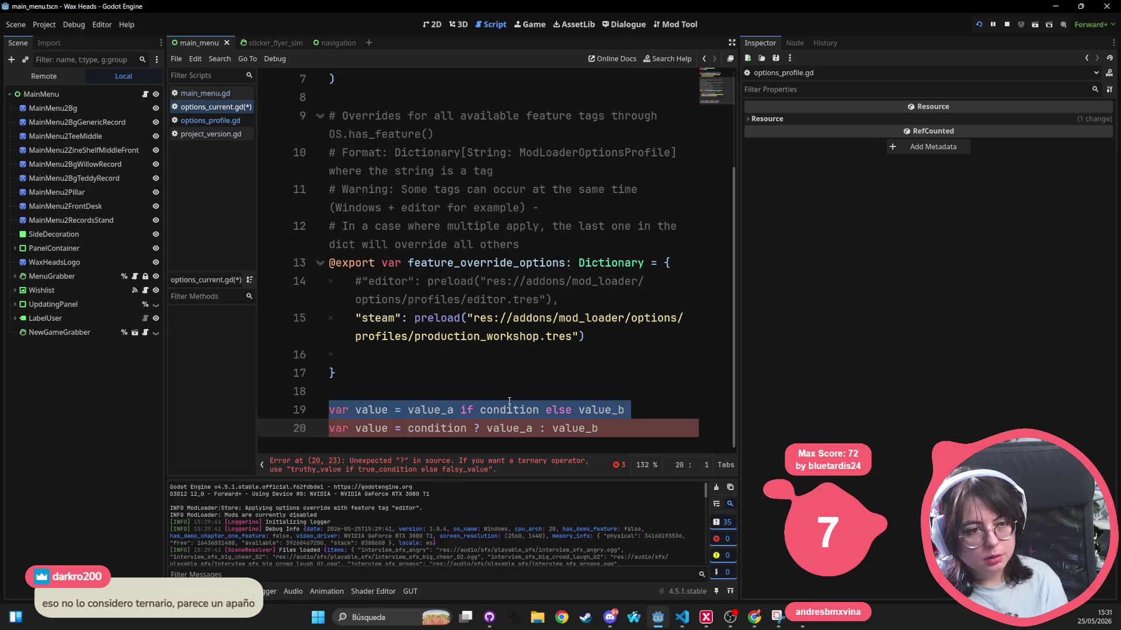
left_click(422, 371)
left_click(416, 409)
double_click(509, 410)
double_click(601, 409)
left_click(429, 412)
double_click(430, 410)
double_click(509, 410)
left_click(598, 410)
double_click(509, 410)
left_click(592, 410)
double_click(601, 410)
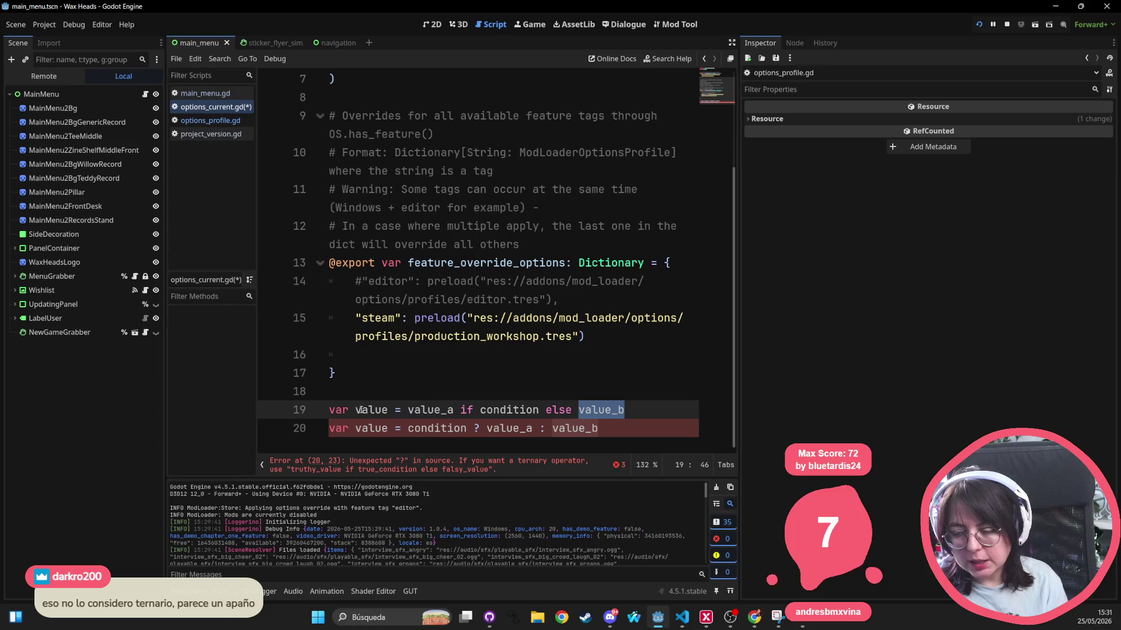
double_click(429, 410)
left_click(522, 409)
double_click(522, 410)
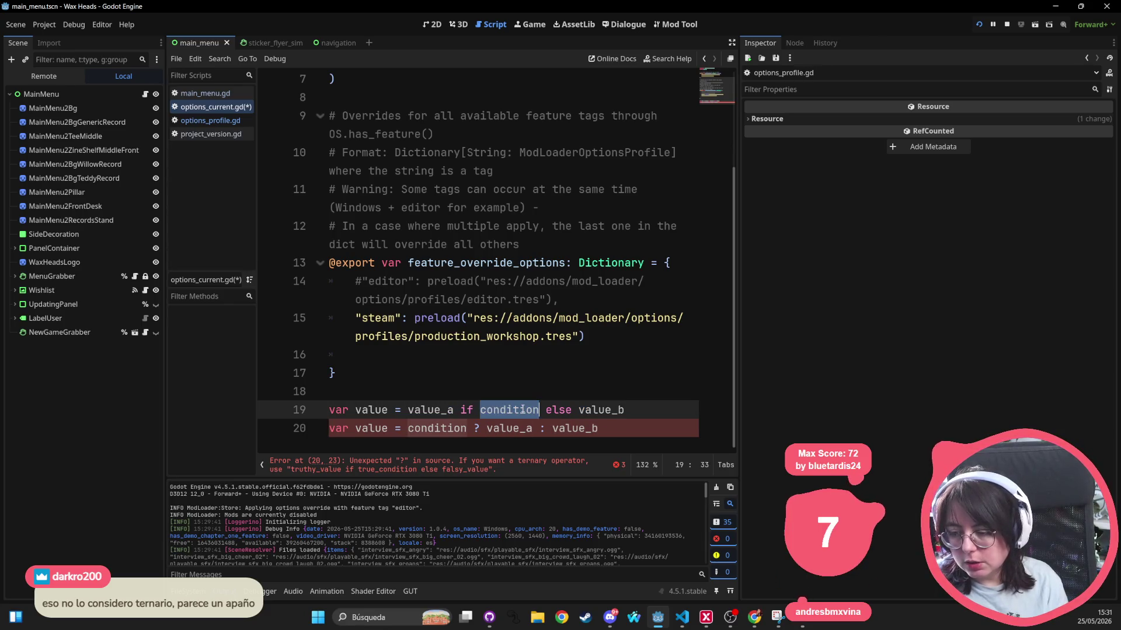
double_click(598, 409)
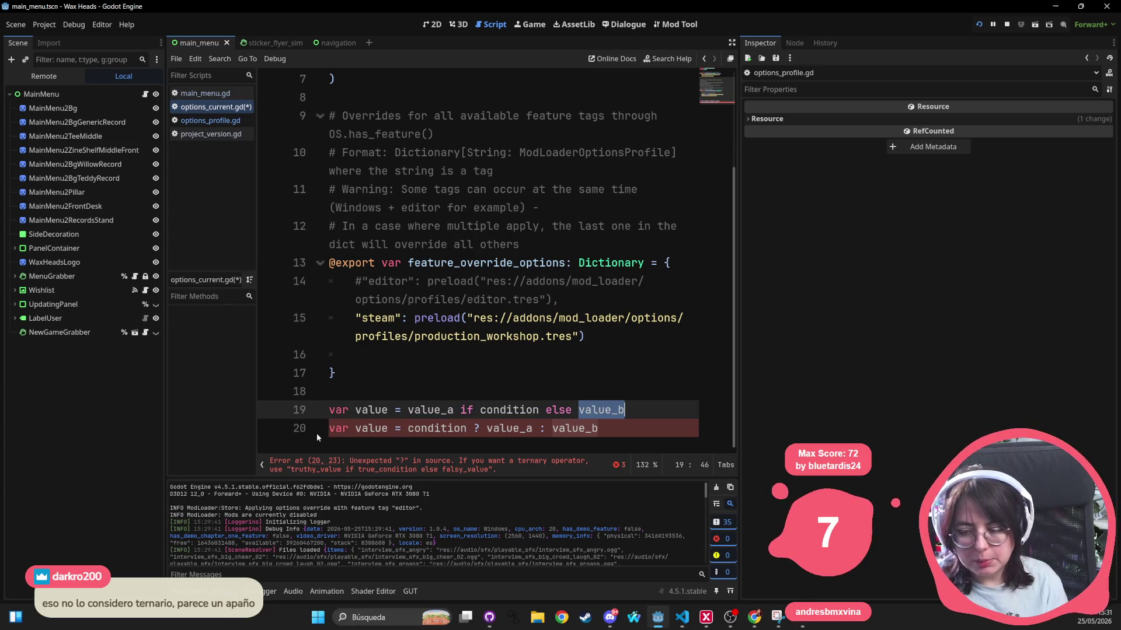
double_click(427, 428)
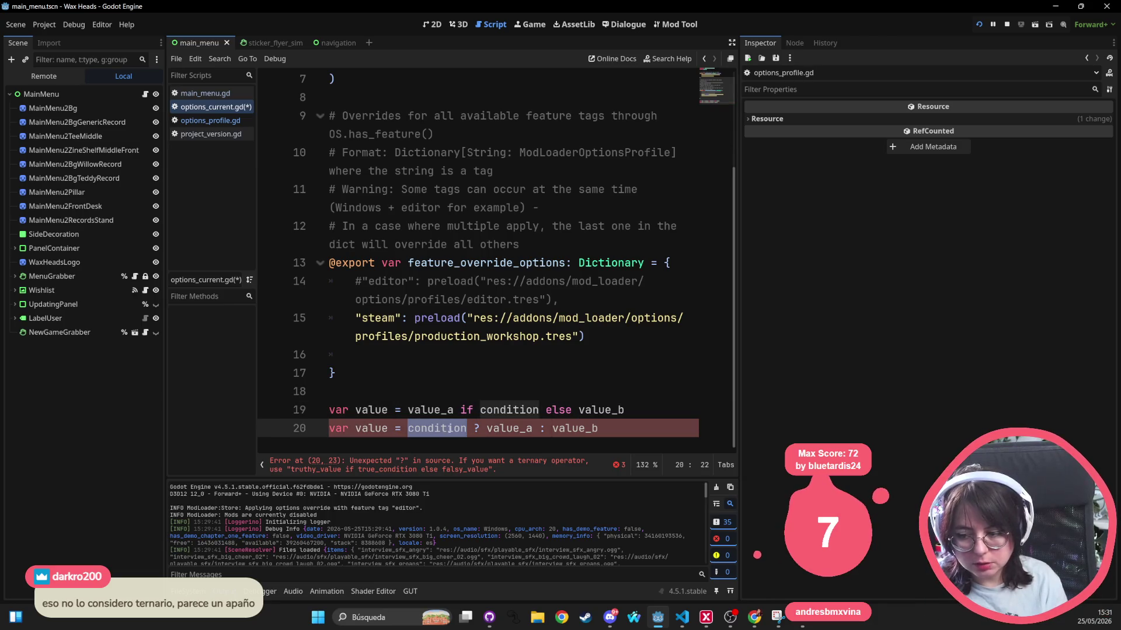
left_click(521, 428)
double_click(521, 428)
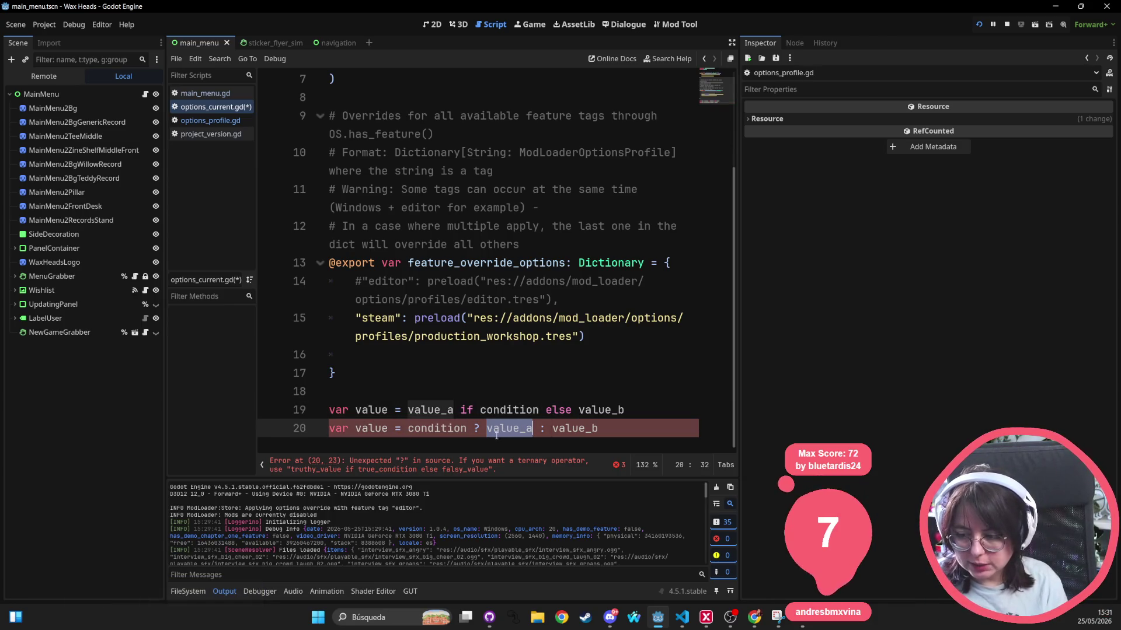
double_click(587, 429)
left_click_drag(596, 429, 326, 426)
double_click(428, 427)
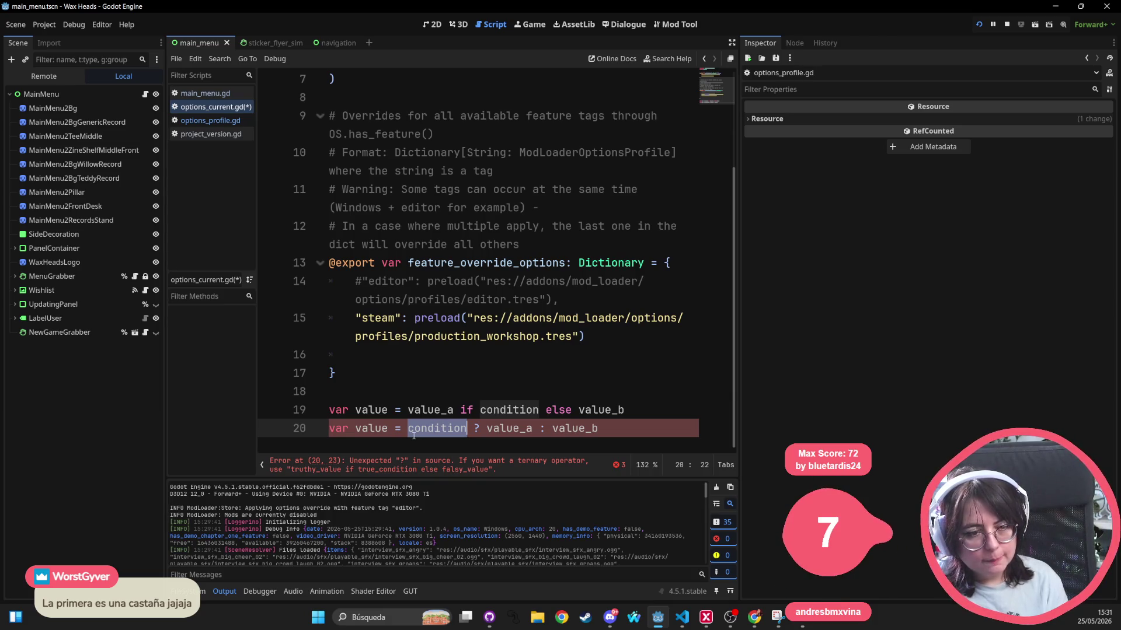
triple_click(378, 435)
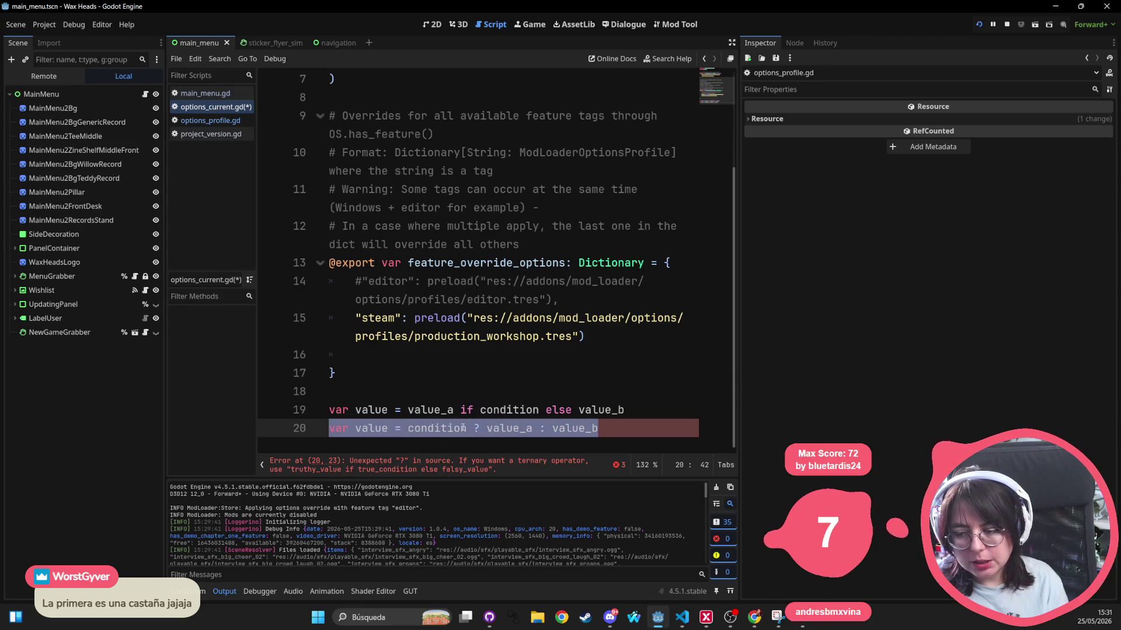
double_click(428, 411)
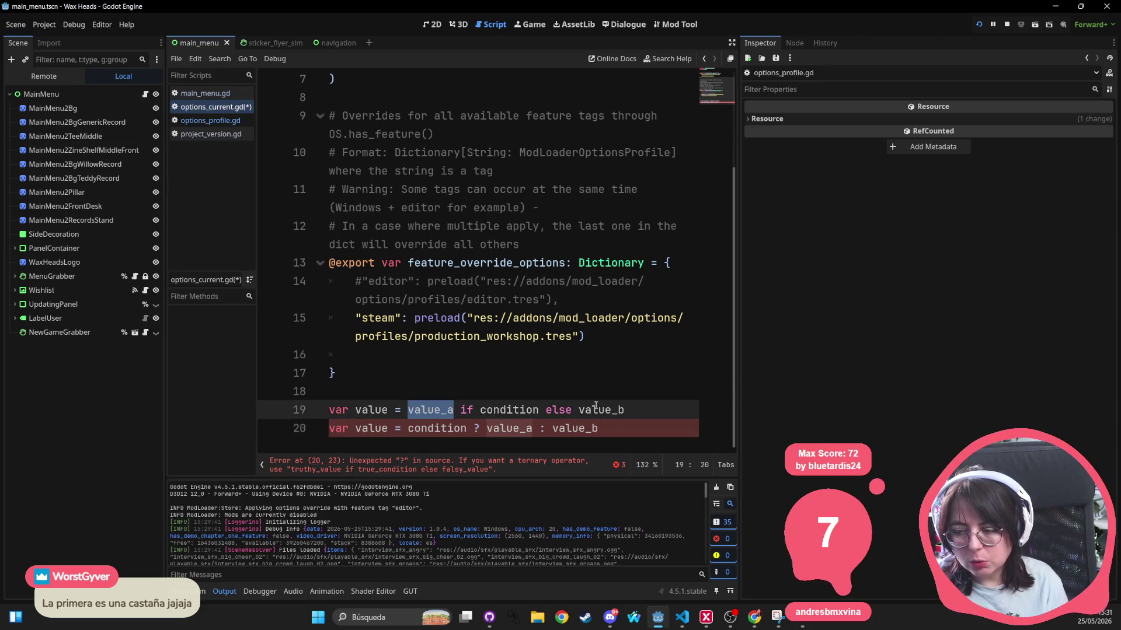
double_click(585, 411)
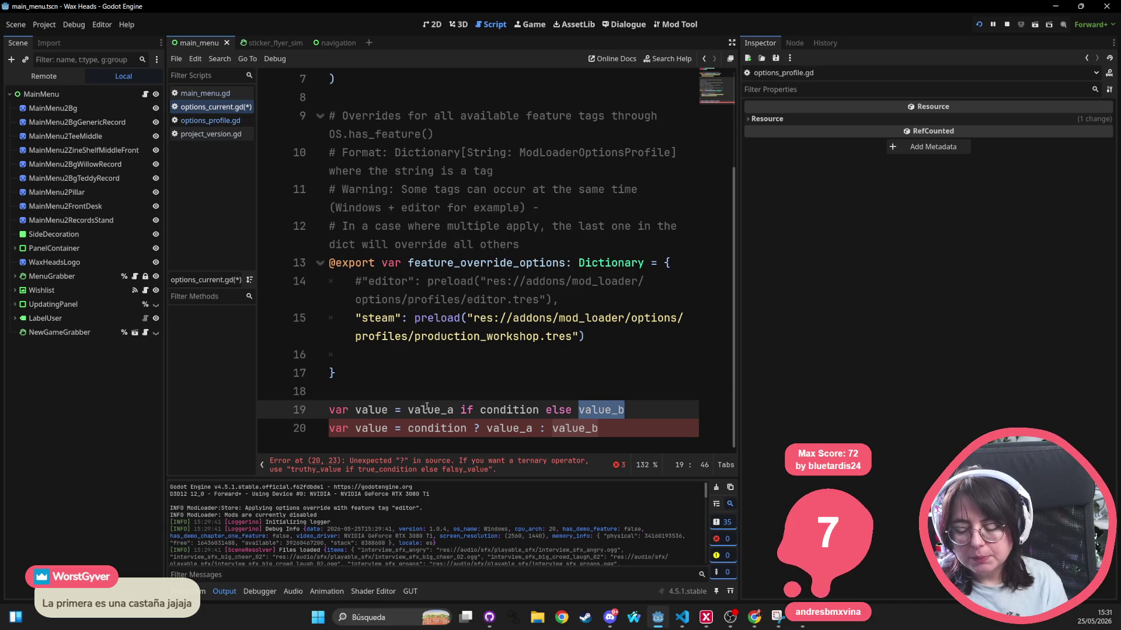
left_click(512, 372)
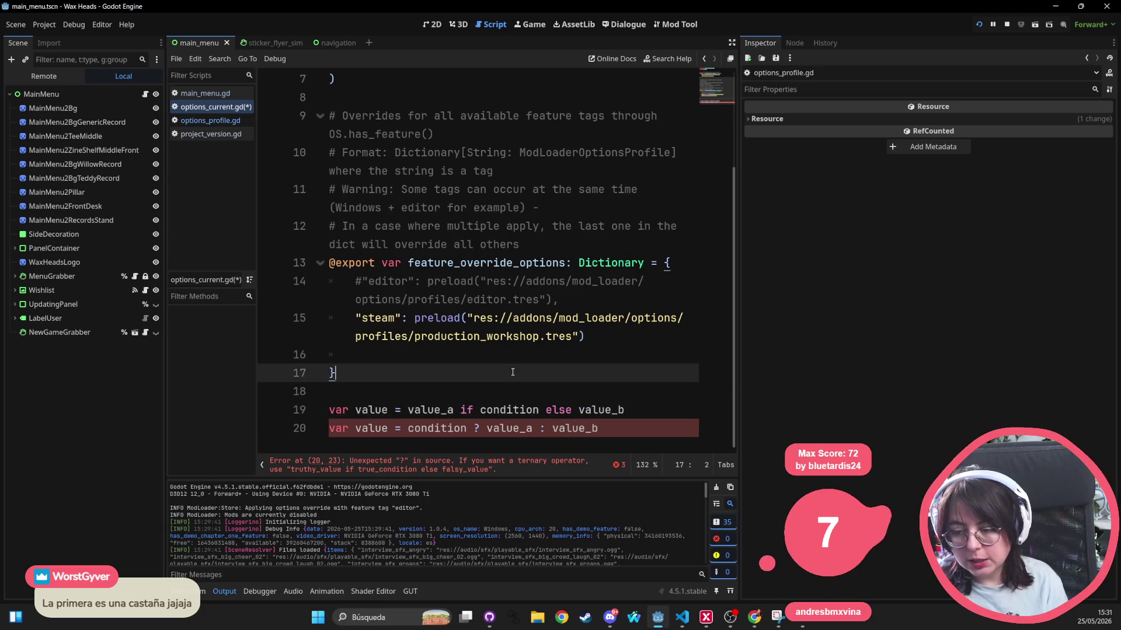
Write 'var val = "a" if vowel else "b"' on line 19
key("Return")
key("Return")
type("var v")
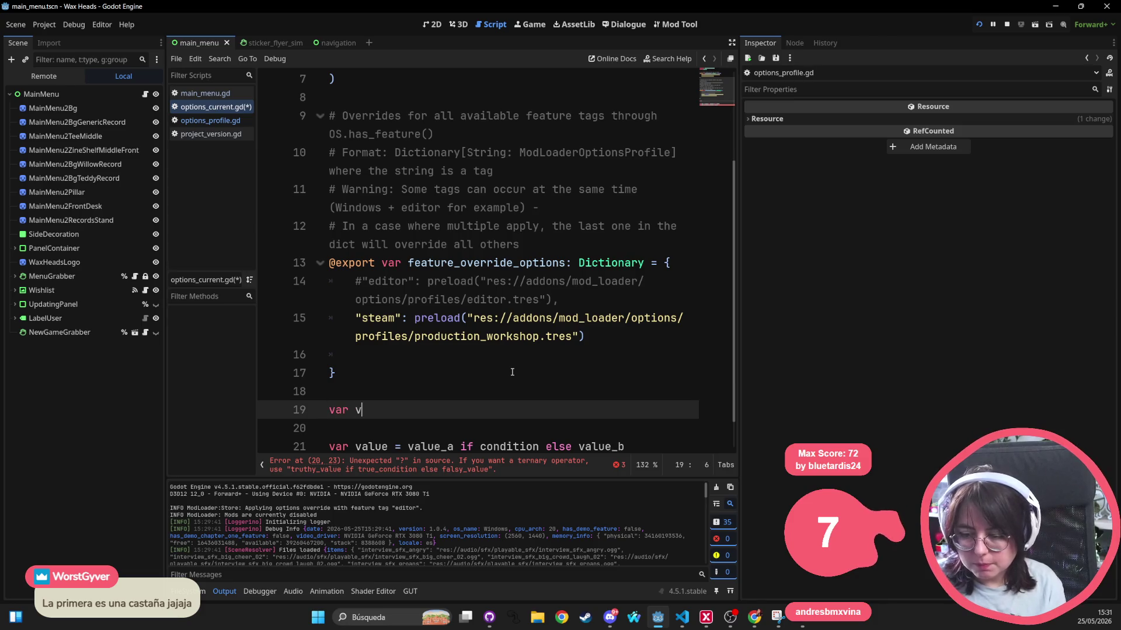
type("al =")
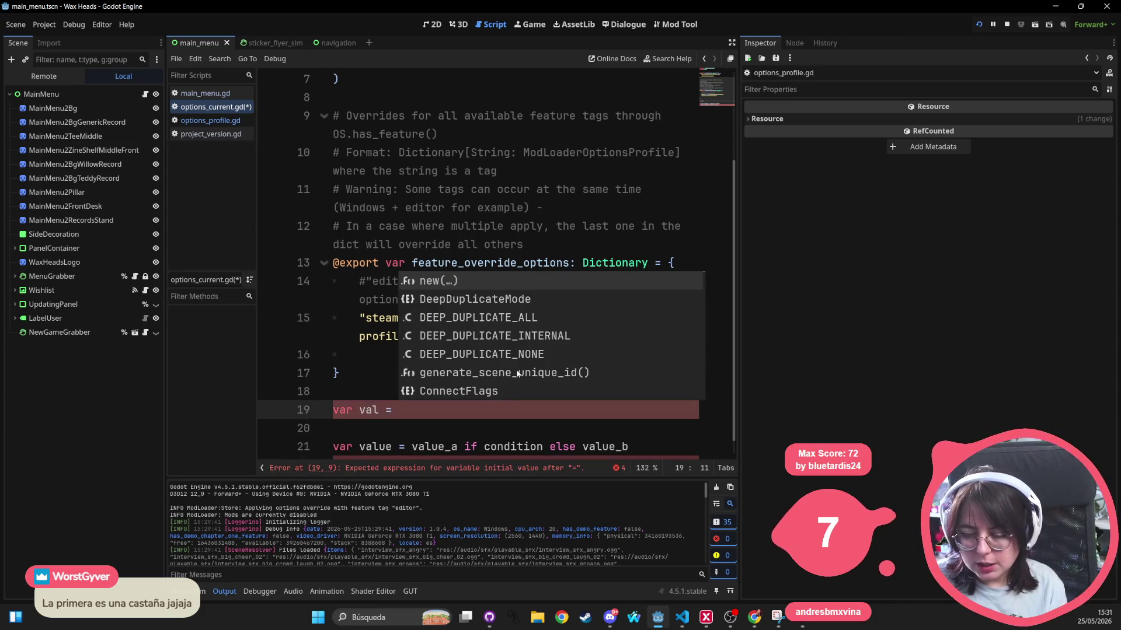
scroll(514, 391, "down", 1)
type("a\" i")
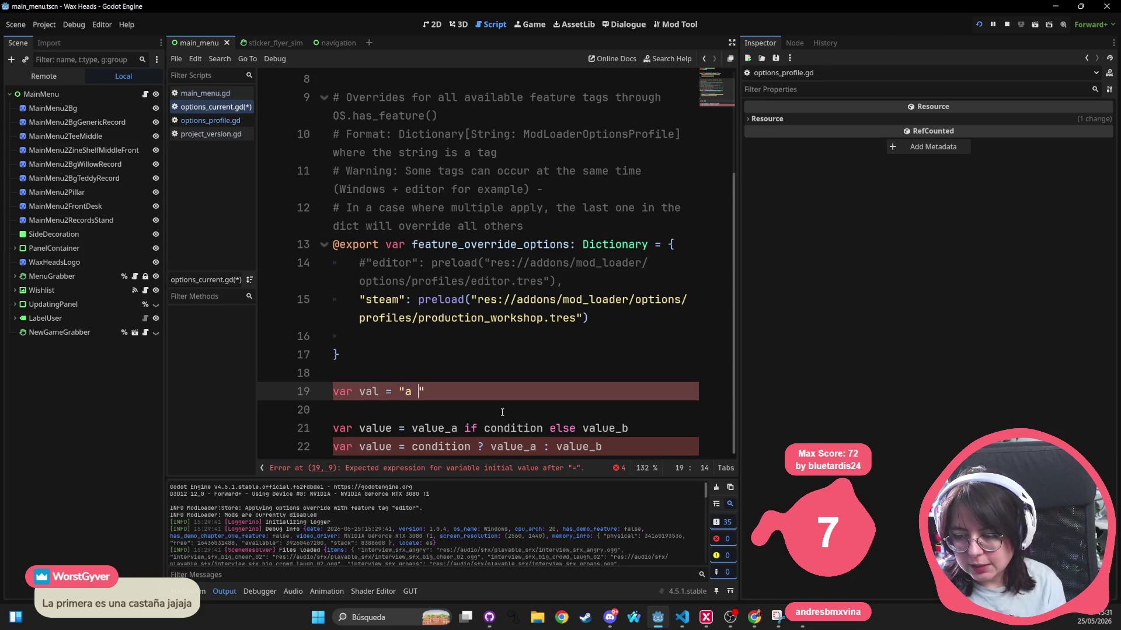
type("f ")
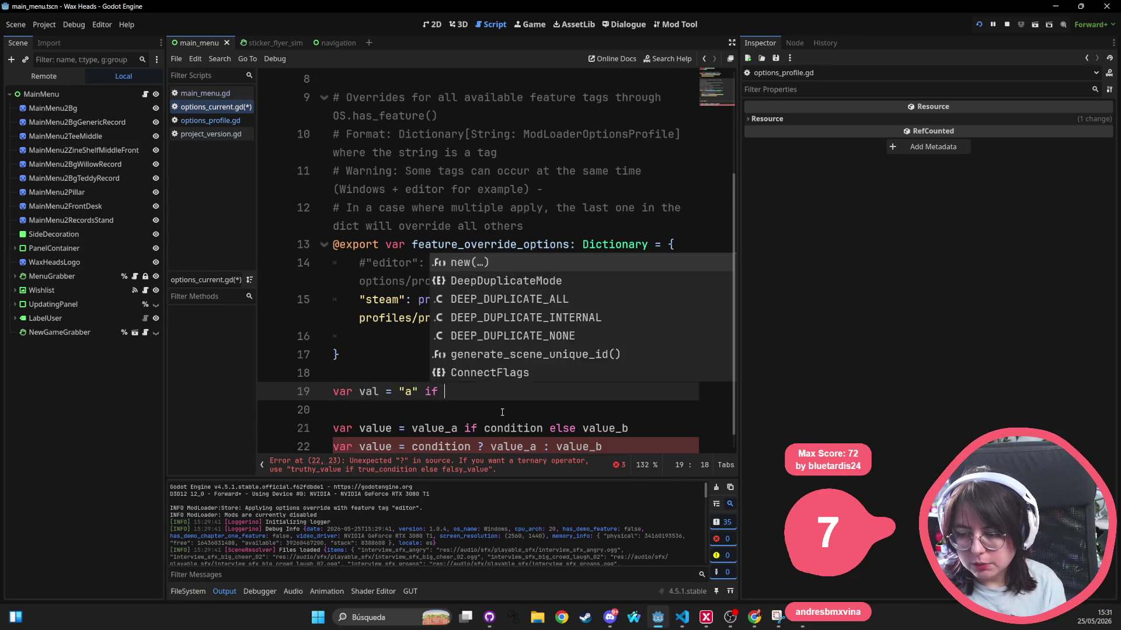
type("vowel e")
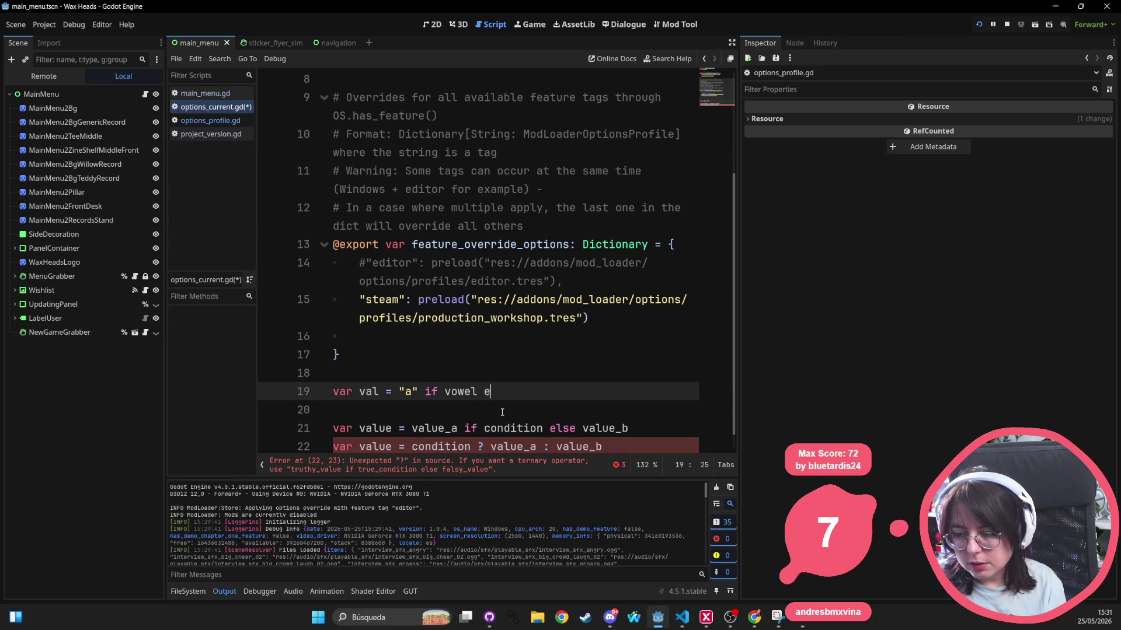
type("lse \"b\"")
Write the ternary version 'var val = vowel? "a" : "b"' on line 20
key("Return")
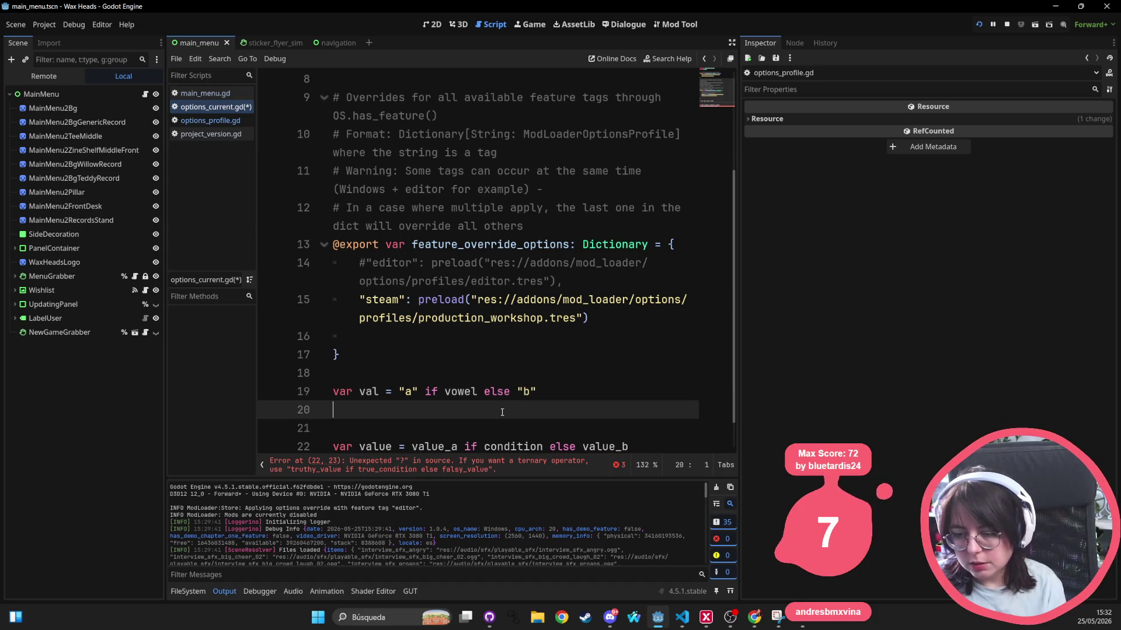
type("var val = ")
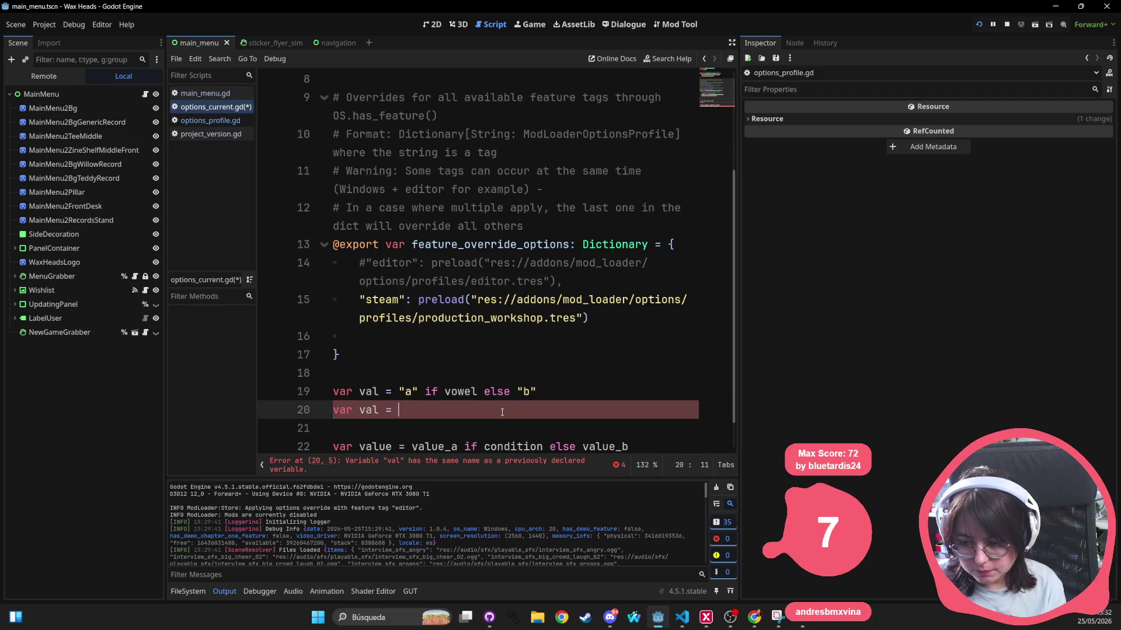
type("vowel?")
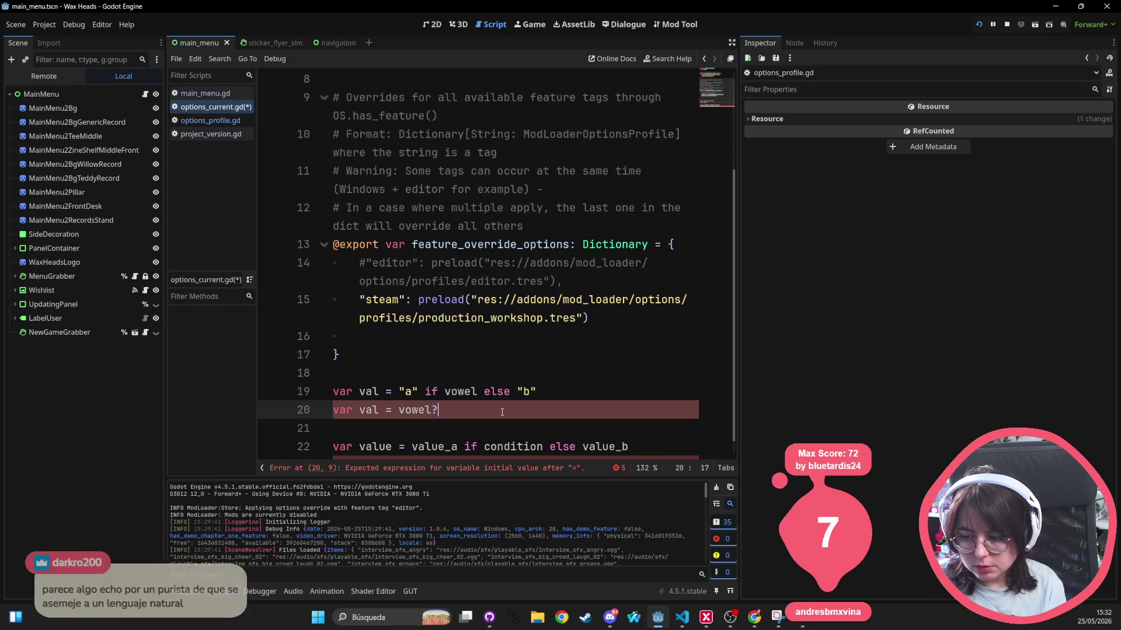
type(" \"a\" : \"b")
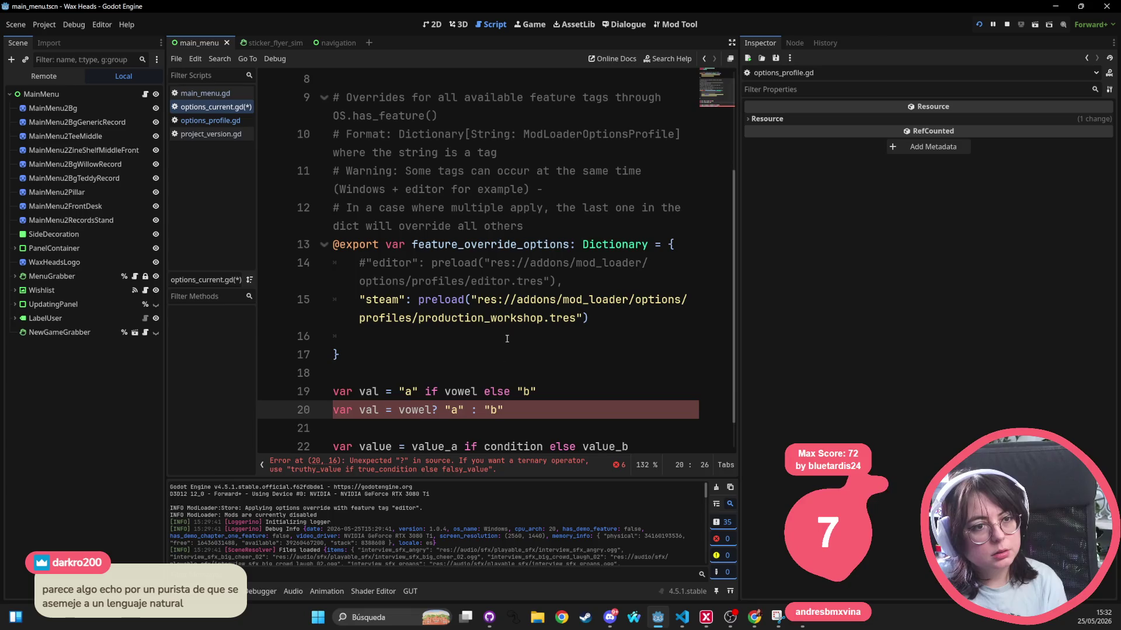
left_click(503, 332)
scroll(502, 328, "down", 1)
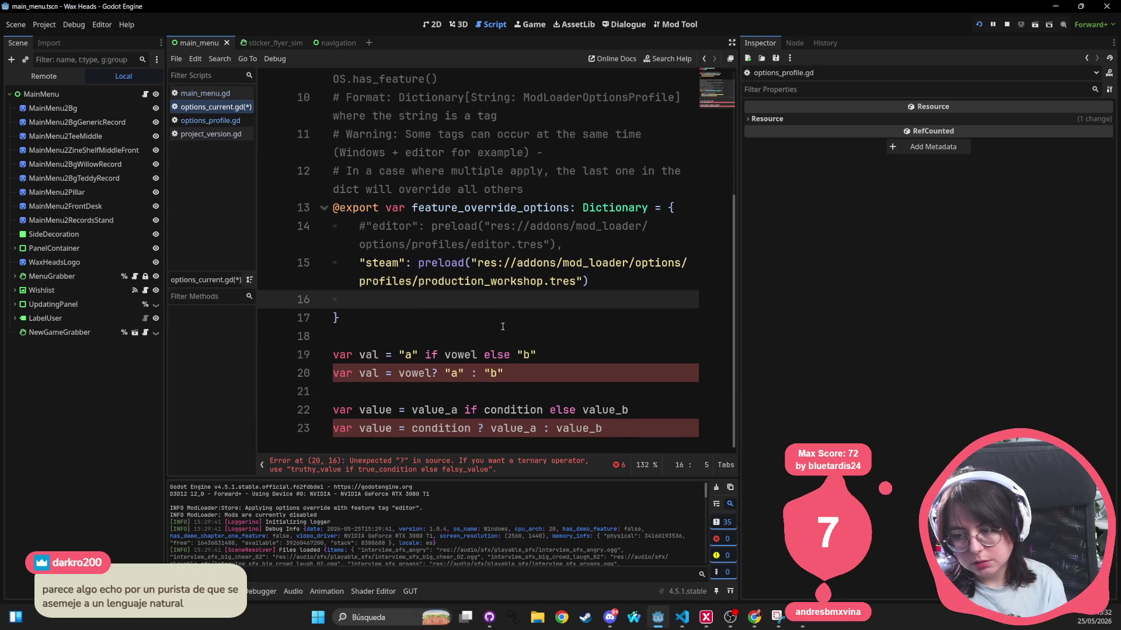
Select the if/else example on line 19 and its word vowel for comparison
left_click_drag(537, 355, 332, 354)
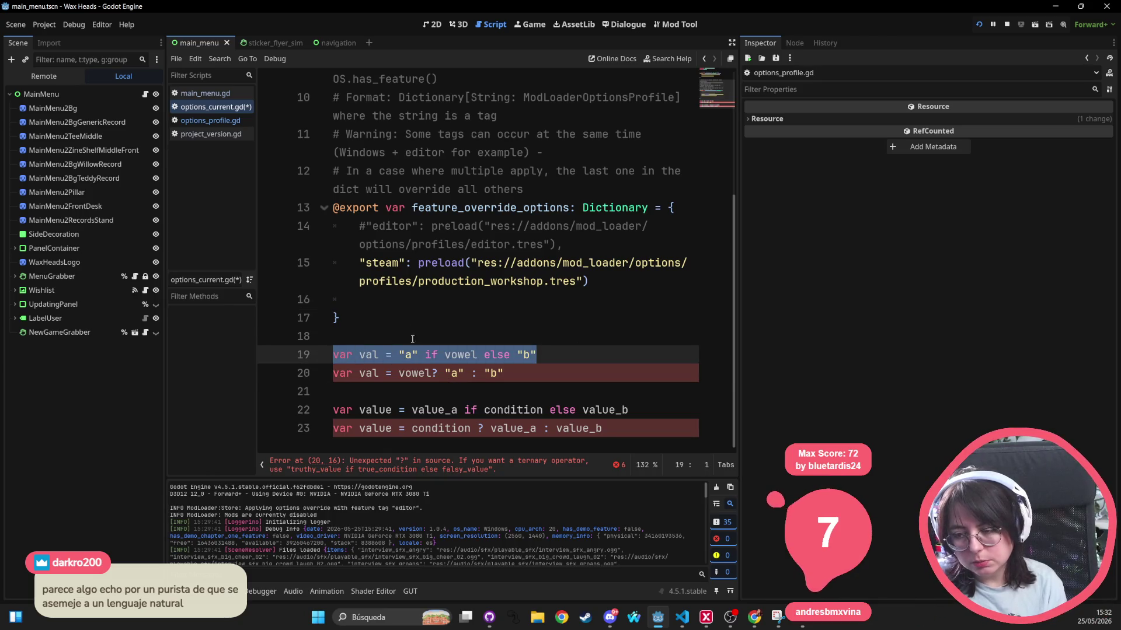
key("End")
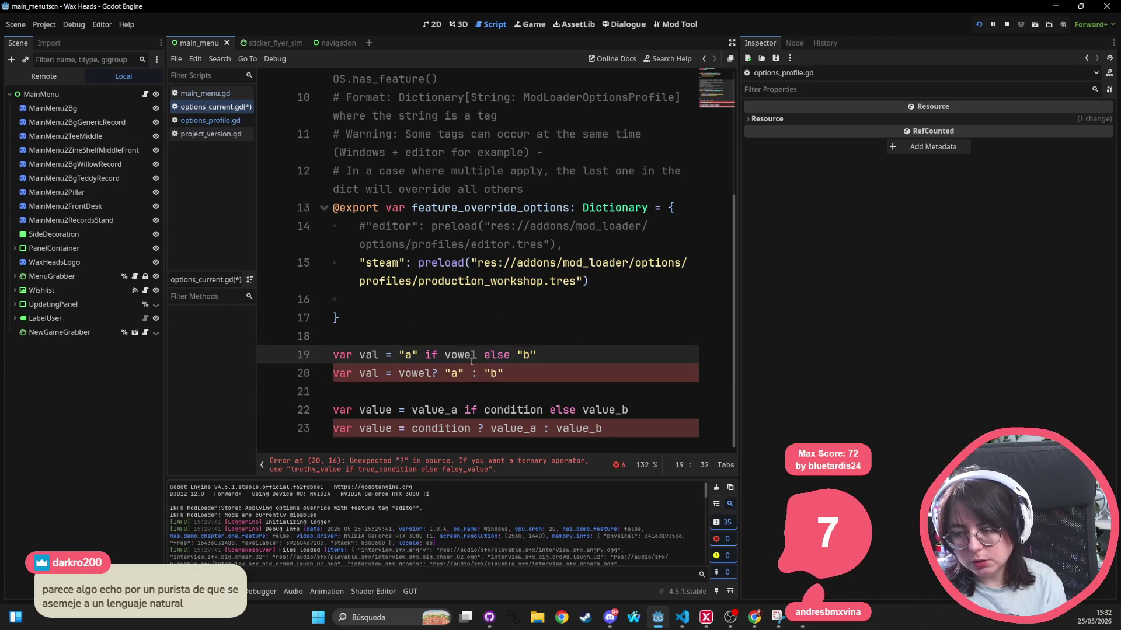
double_click(466, 355)
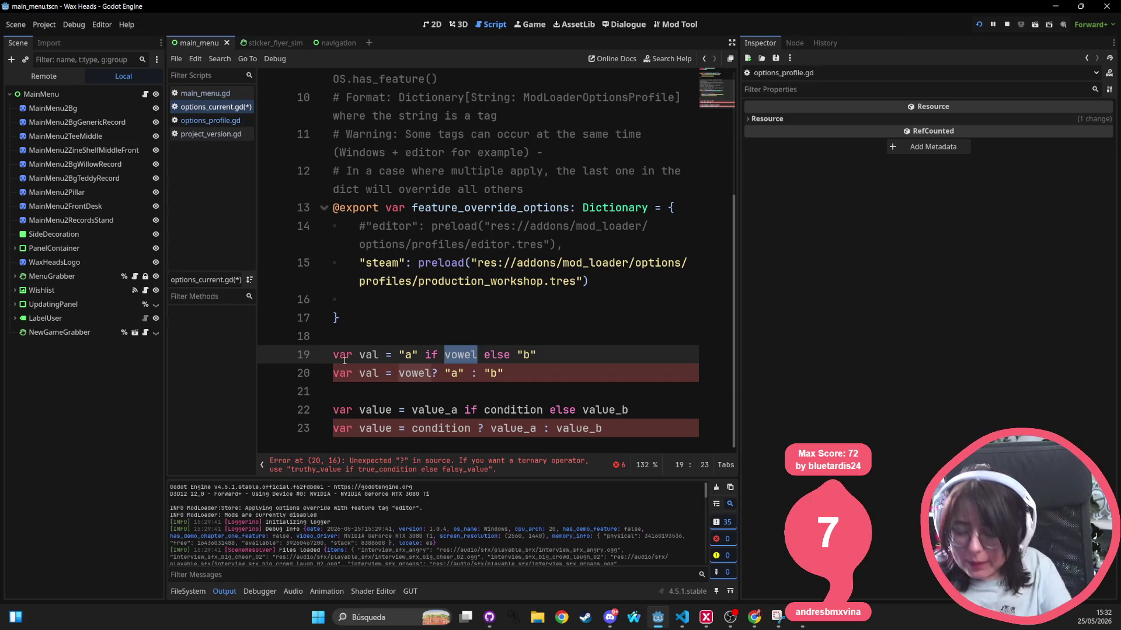
left_click_drag(536, 354, 304, 354)
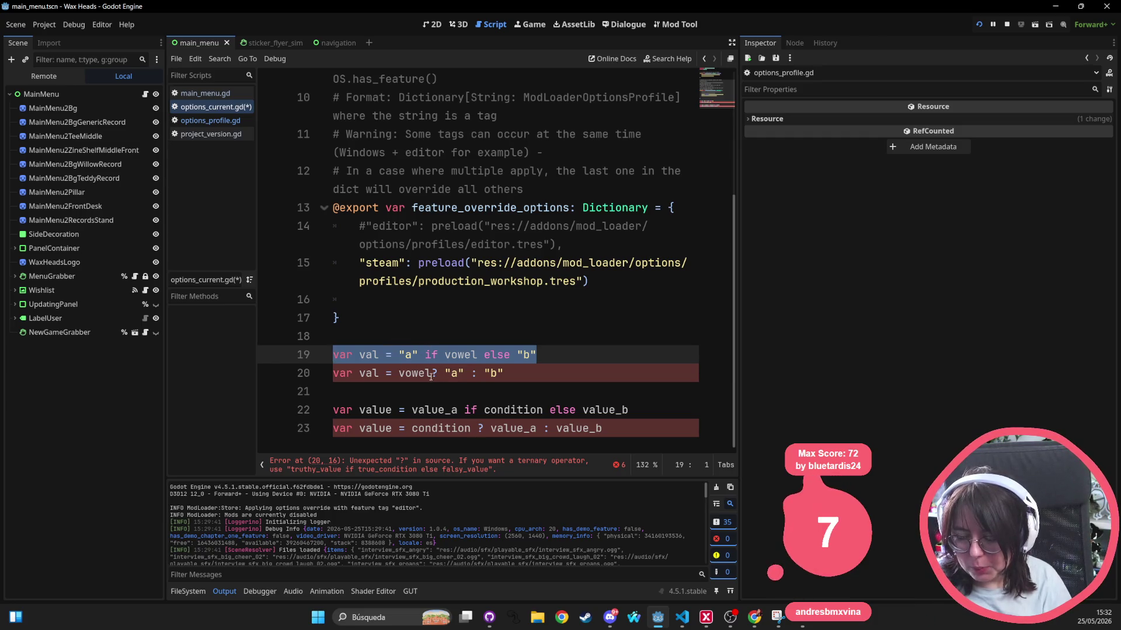
Insert a space before the ? on line 20 so it reads vowel ? "a" : "b"
left_click(431, 377)
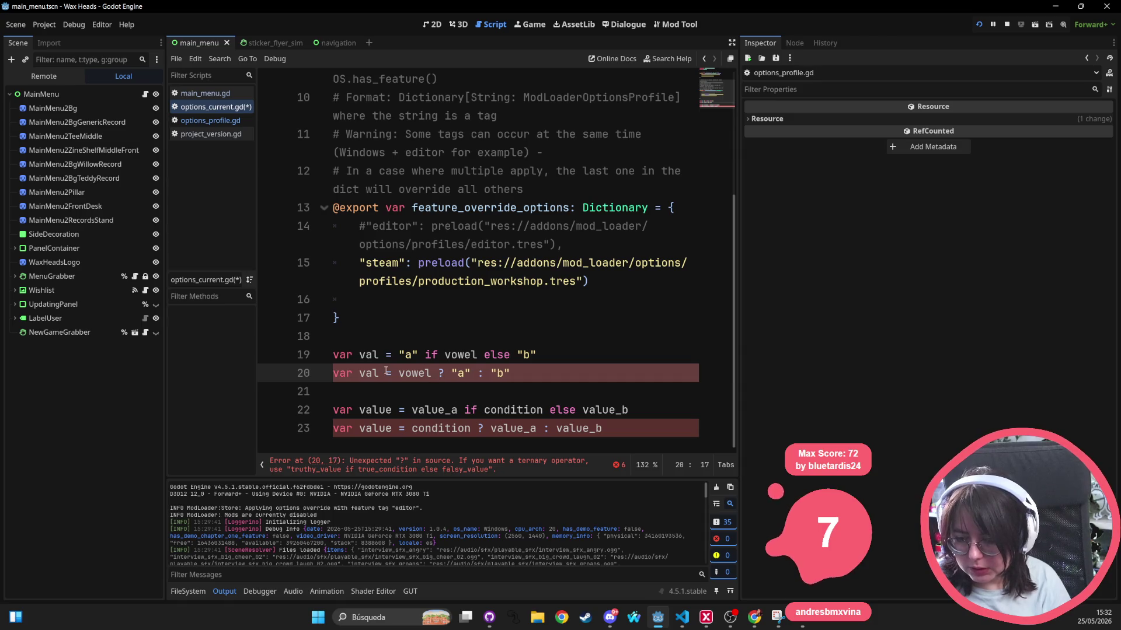
triple_click(354, 372)
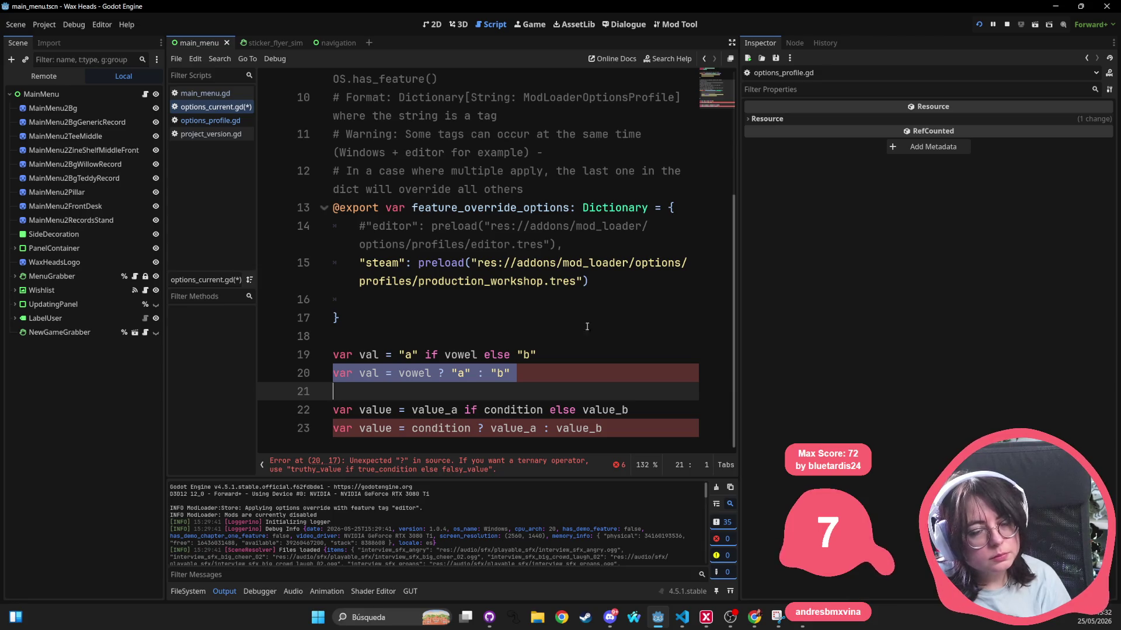
double_click(412, 378)
left_click(451, 373)
key("shift+Right")
key("shift+Right")
key("shift+Right")
double_click(499, 373)
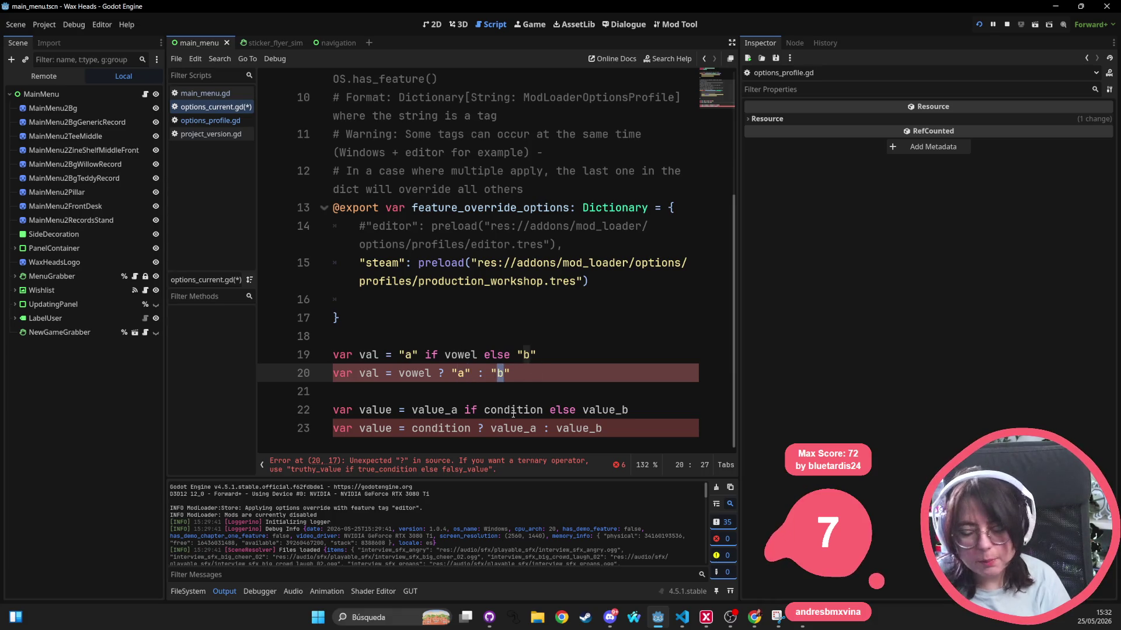
left_click_drag(509, 374, 453, 370)
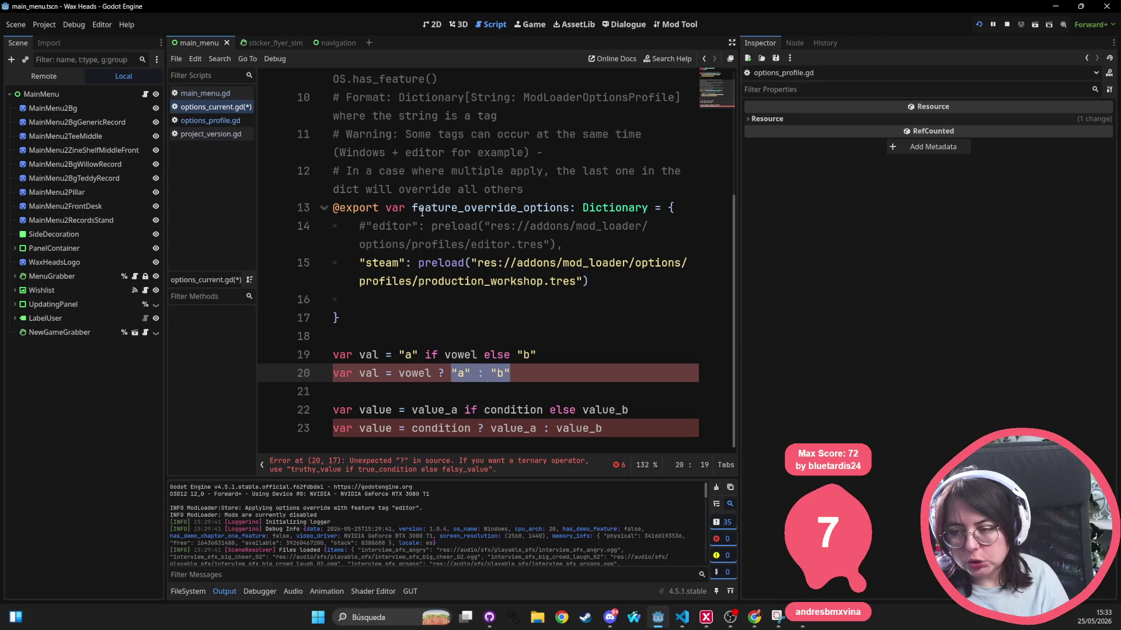
Compare line 19's quoted "a" and "b" parts, then select example lines 19–23
double_click(464, 354)
mouse_move(536, 354)
left_mouse_down()
mouse_move(498, 354)
mouse_move(517, 355)
left_mouse_up()
left_click_drag(418, 355, 399, 353)
left_click_drag(536, 354, 517, 354)
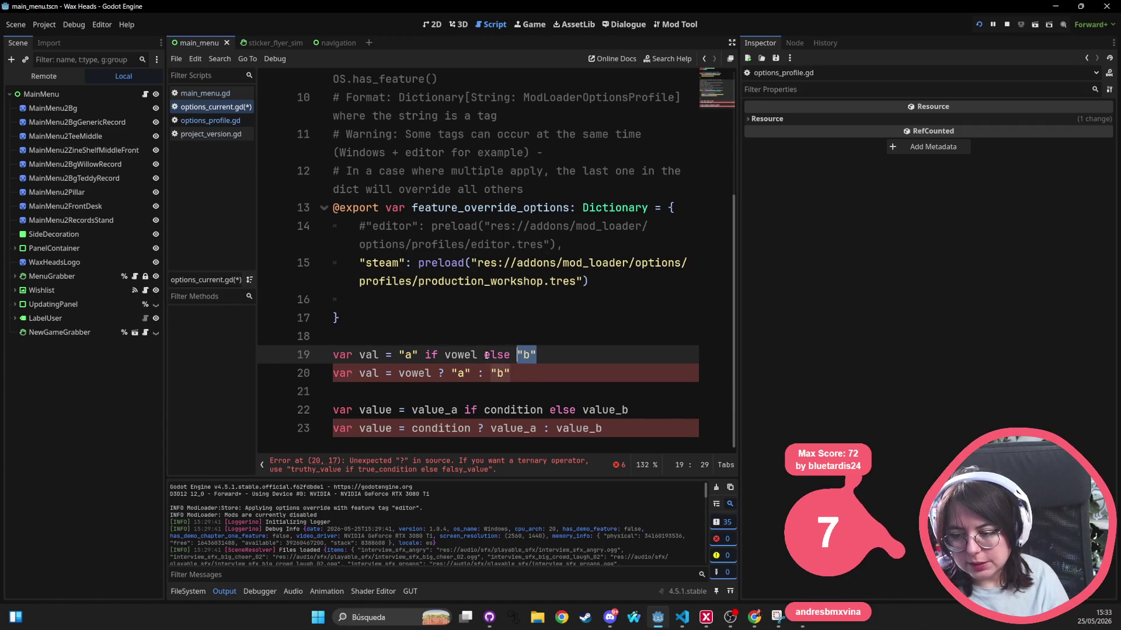
left_click_drag(419, 354, 407, 354)
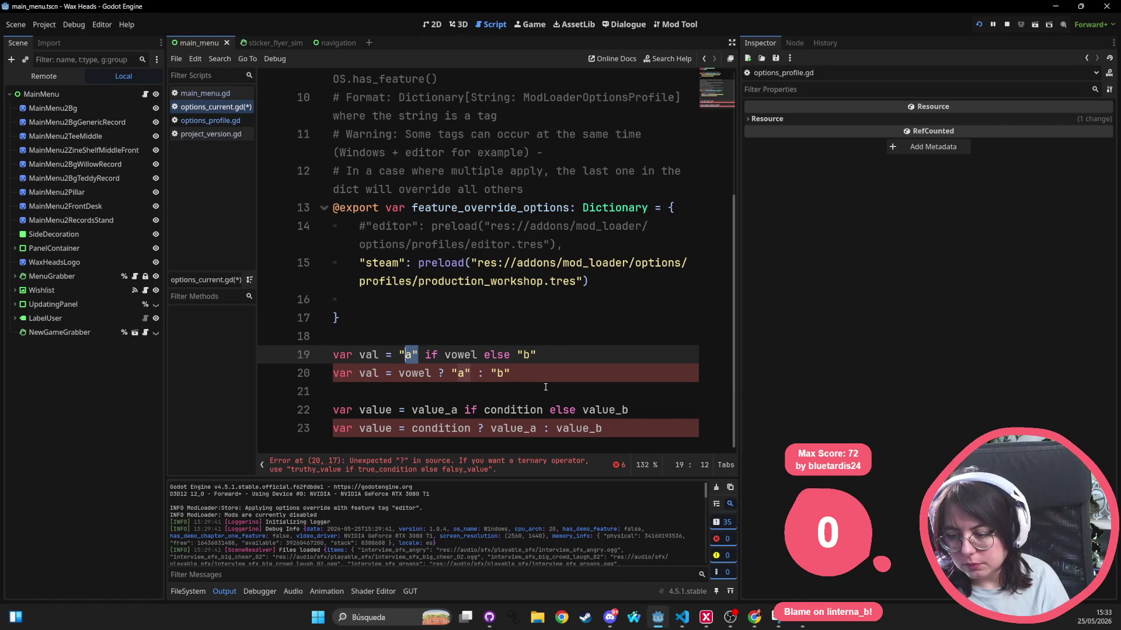
mouse_move(604, 428)
left_mouse_down()
mouse_move(337, 410)
mouse_move(334, 357)
left_mouse_up()
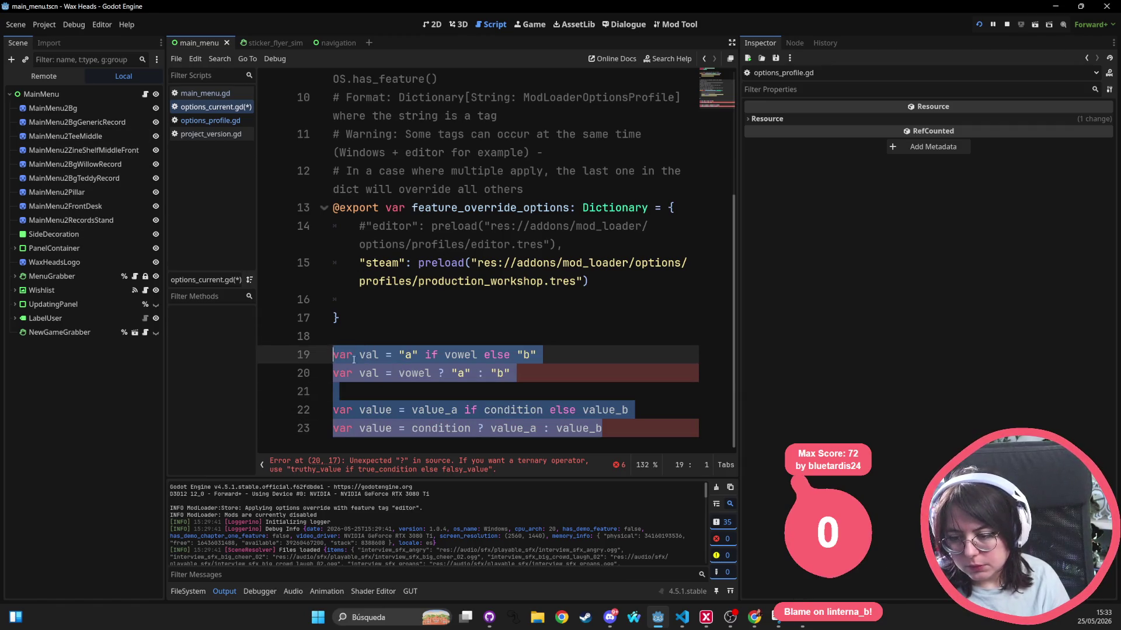
mouse_move(603, 428)
left_mouse_down()
mouse_move(335, 356)
mouse_move(318, 336)
left_mouse_up()
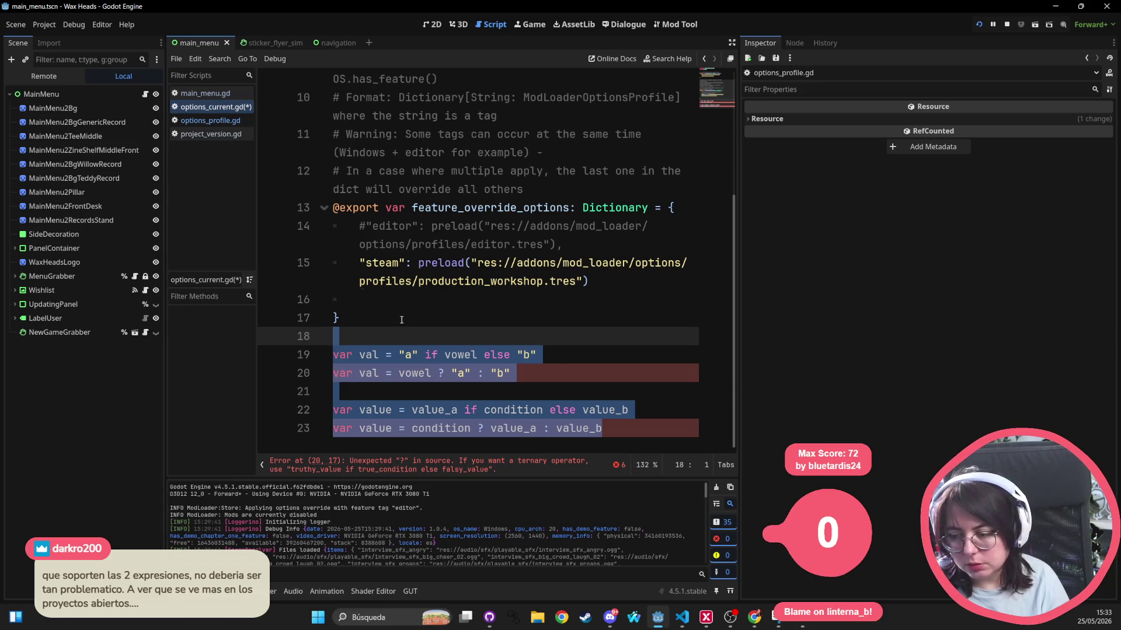
left_click(615, 433)
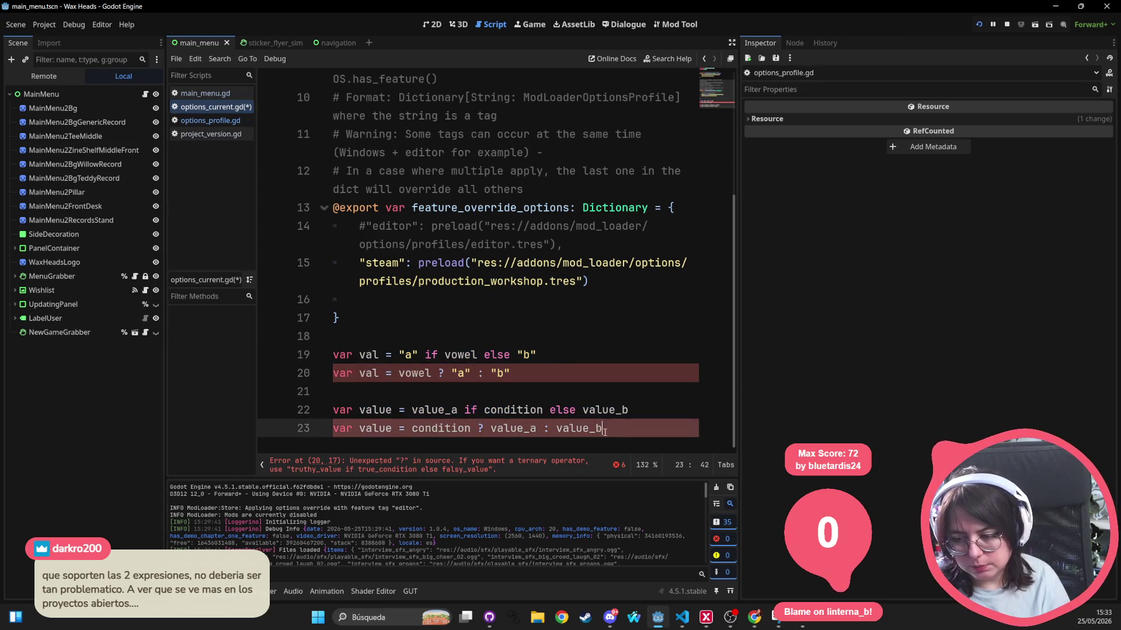
left_click_drag(615, 432, 333, 339)
left_click(675, 438)
mouse_move(674, 437)
left_mouse_down()
mouse_move(388, 353)
mouse_move(375, 324)
left_mouse_up()
left_click_drag(406, 362, 333, 392)
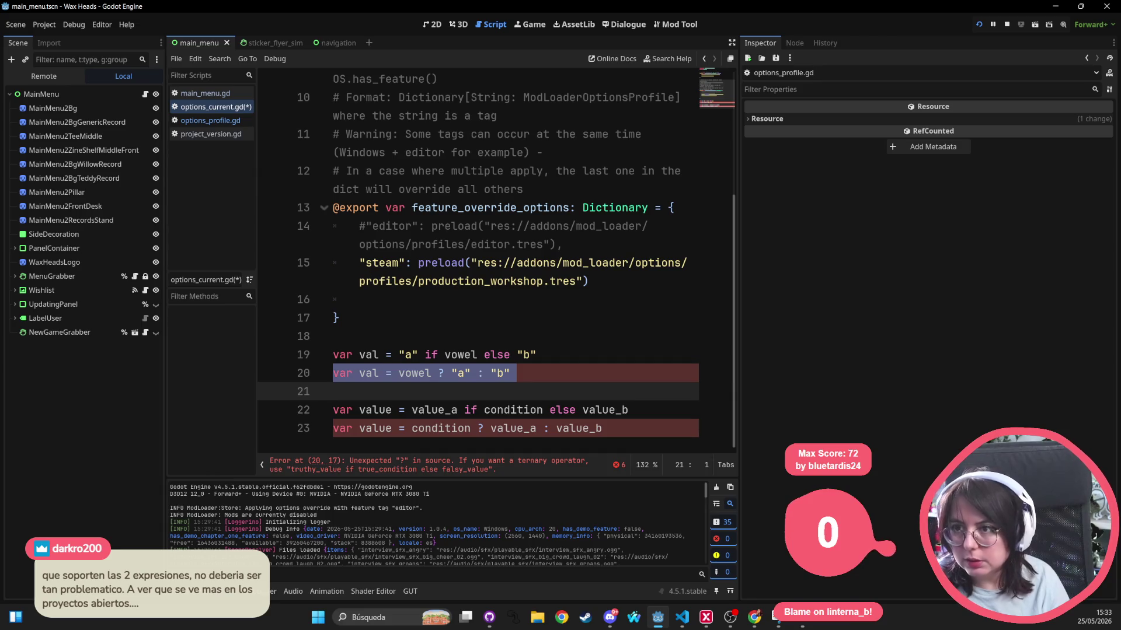
key("alt+Tab")
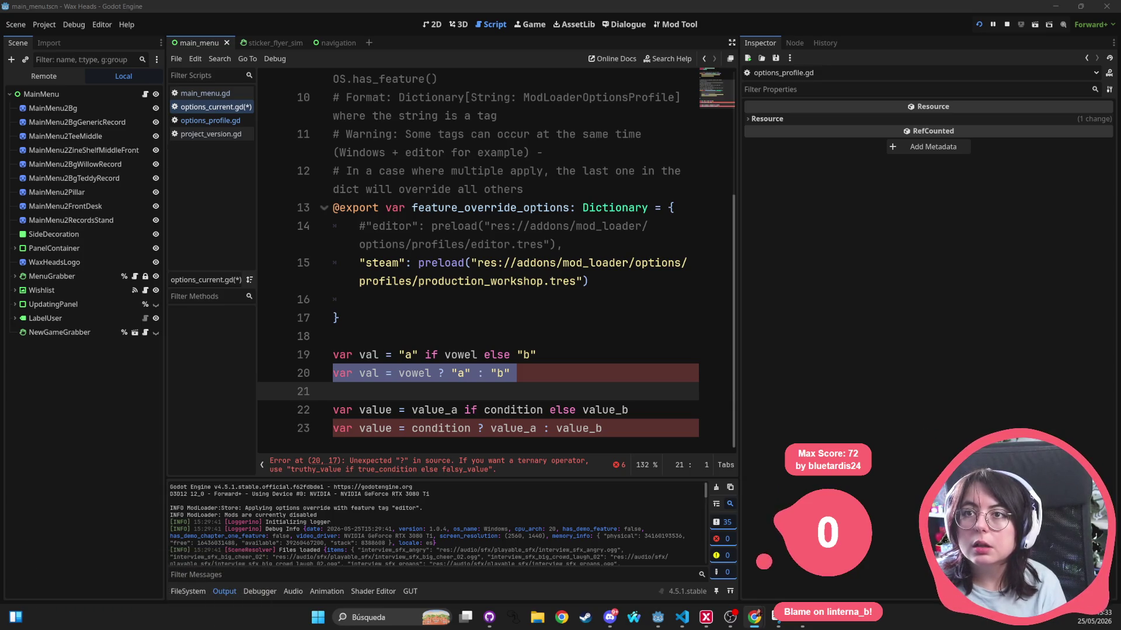
Bring up the GeeksforGeeks ternary article, accept its data consent, and maximize Chrome
mouse_move(604, 0)
left_mouse_down()
mouse_move(384, 131)
mouse_move(471, 74)
left_mouse_up()
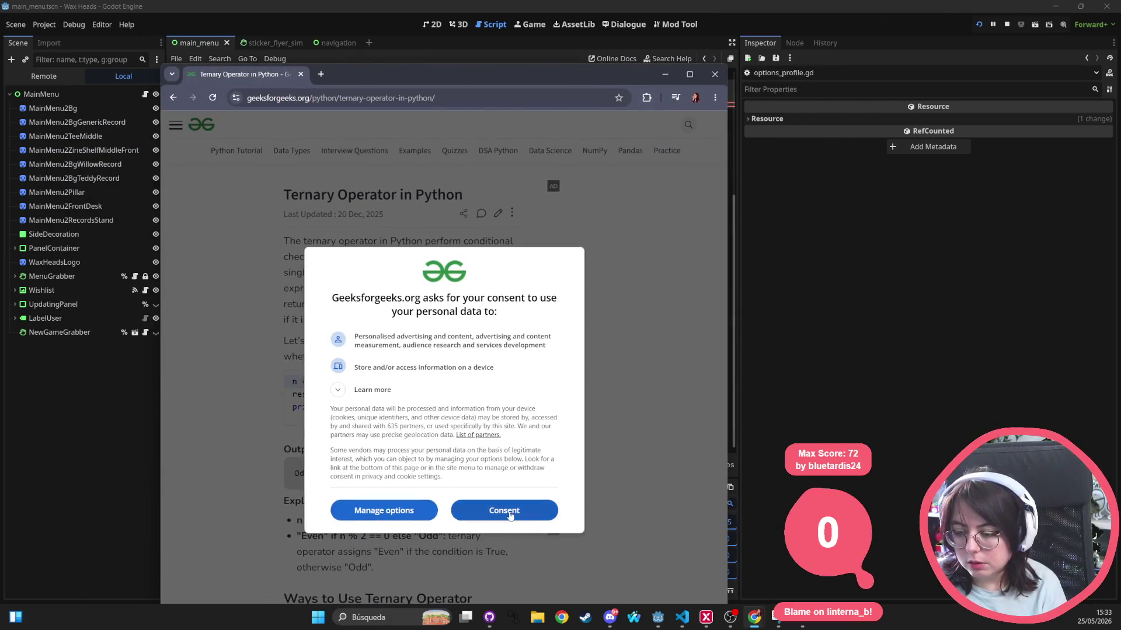
left_click(504, 511)
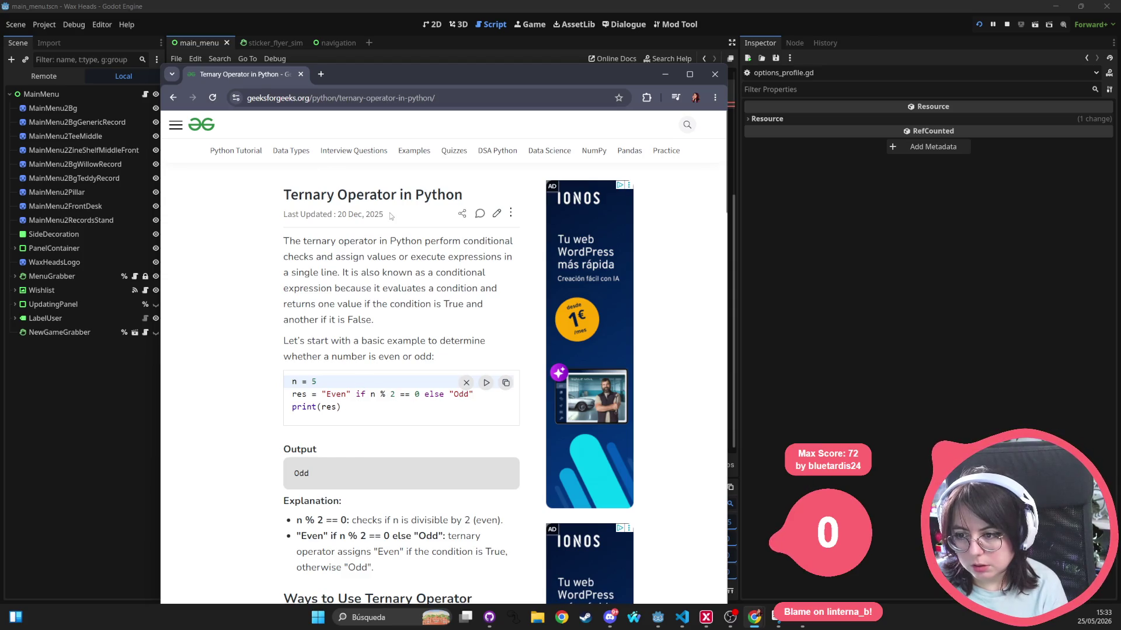
scroll(390, 214, "down", 5)
scroll(389, 214, "down", 5)
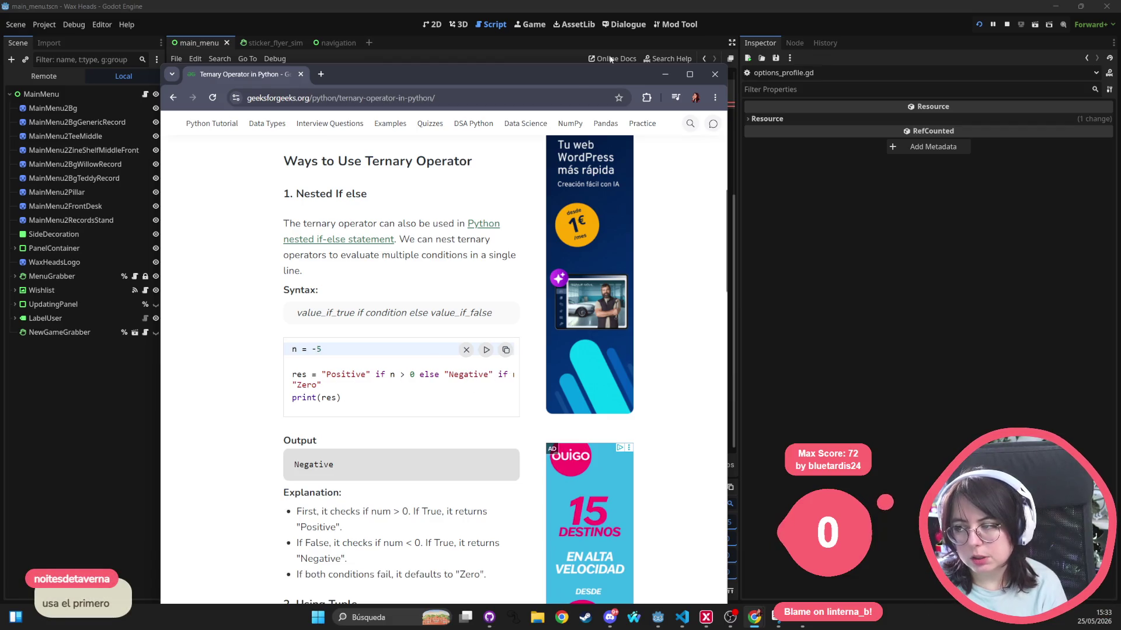
left_click(687, 75)
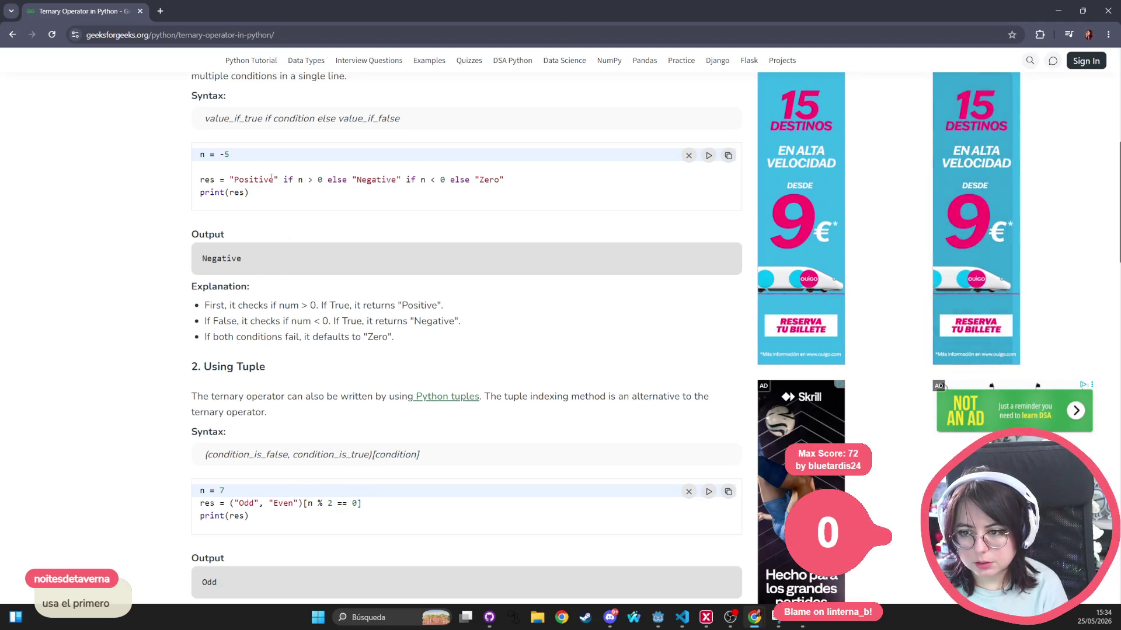
Copy the example line "Even" if n % 2 == 0 else "Odd" and return to Godot
left_click_drag(504, 180, 174, 183)
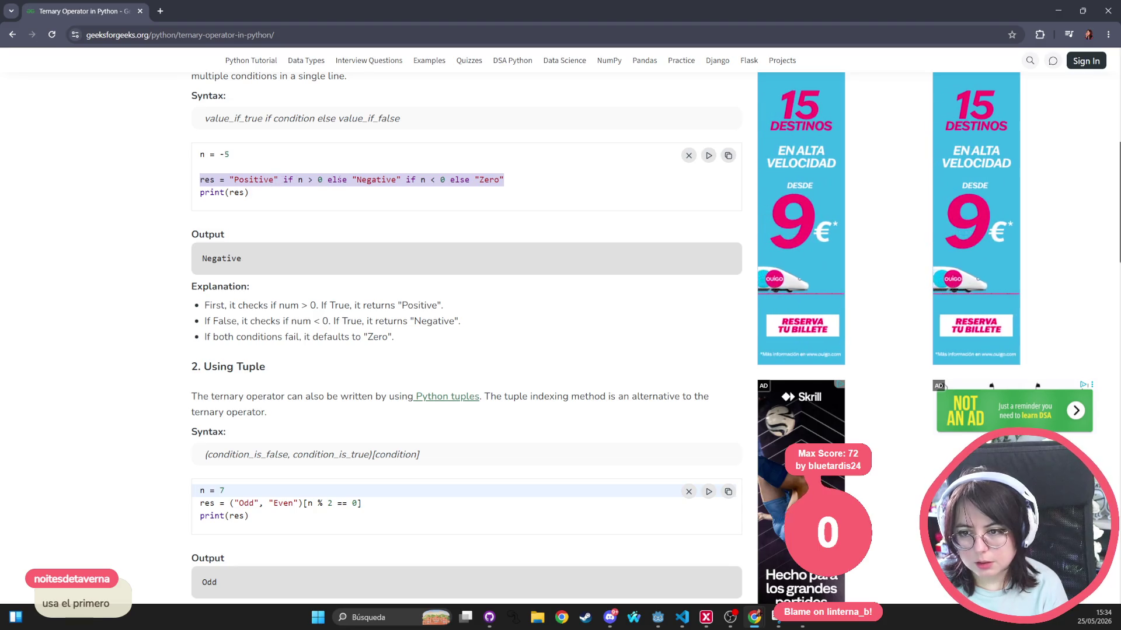
scroll(488, 201, "down", 5)
scroll(487, 204, "down", 5)
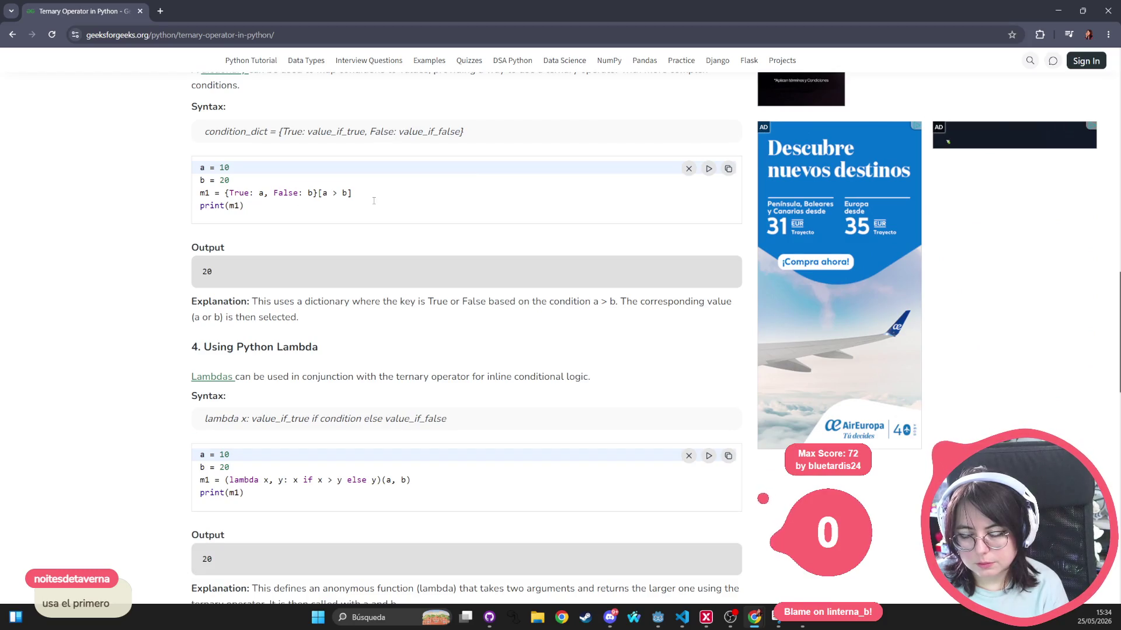
scroll(345, 195, "down", 5)
scroll(343, 188, "up", 15)
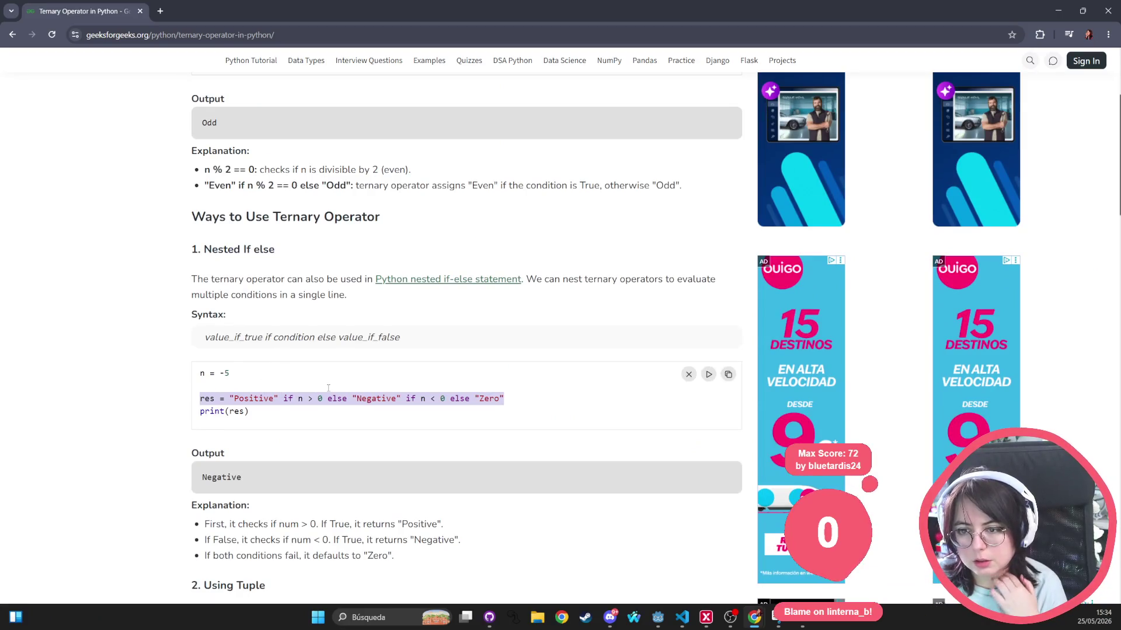
scroll(325, 367, "up", 1)
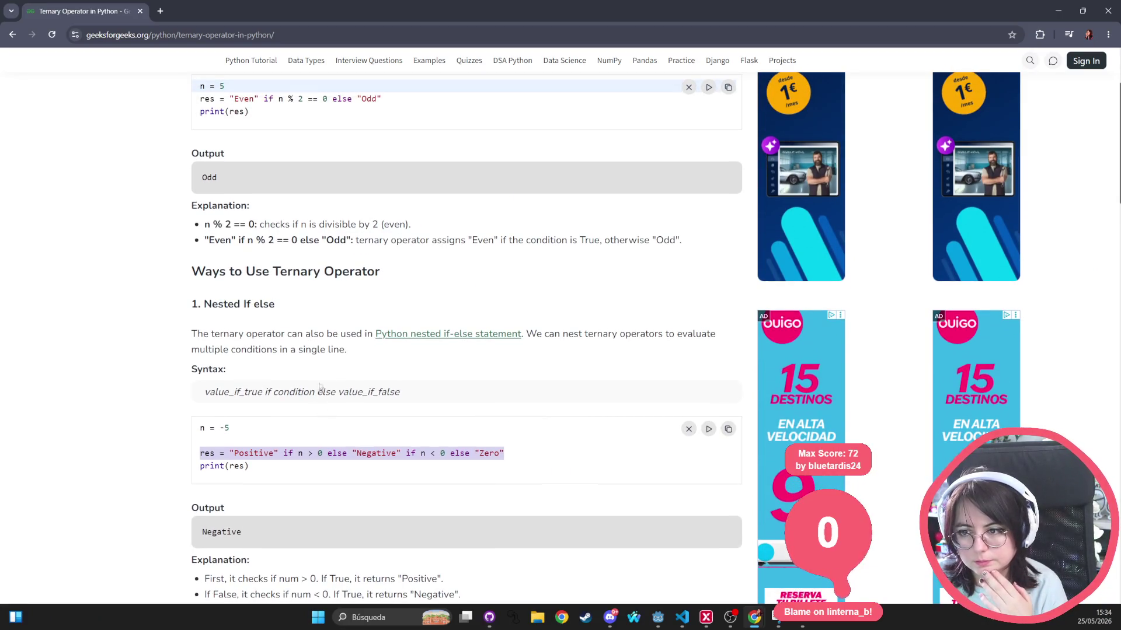
scroll(436, 209, "up", 2)
triple_click(437, 209)
key("ctrl+c")
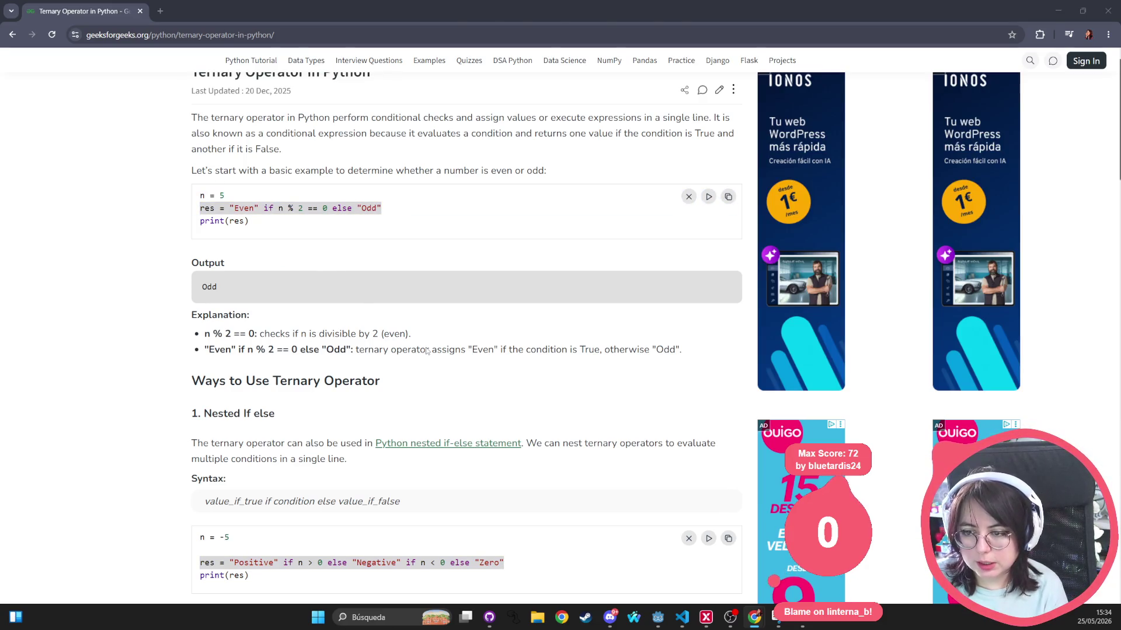
key("alt+Tab")
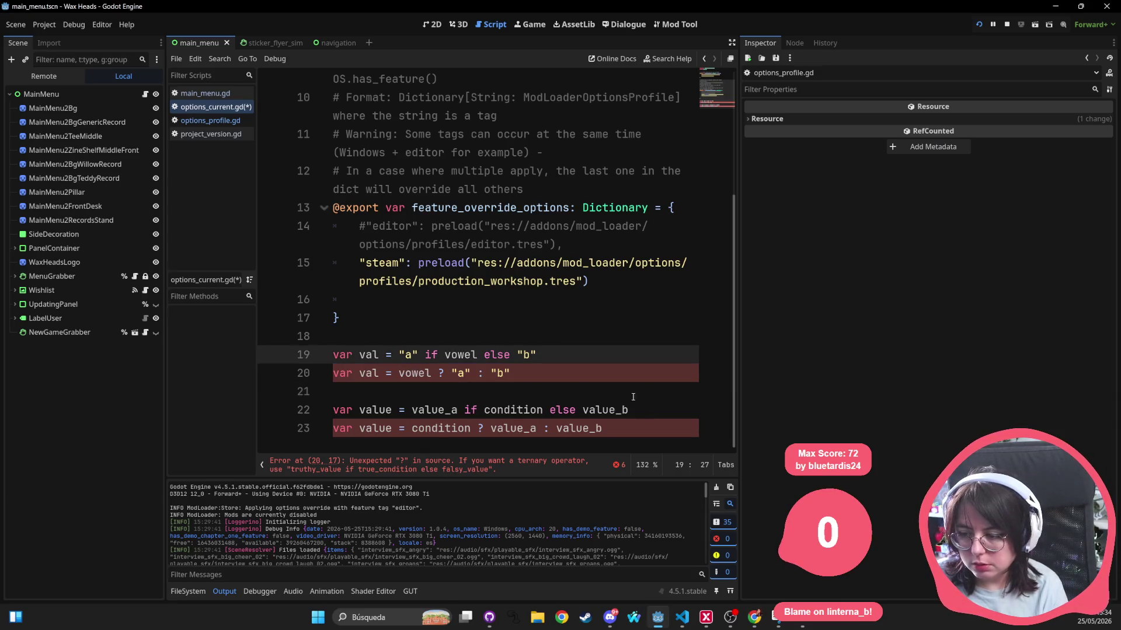
Paste the even/odd example below line 23 and prefix it with var
left_click(607, 427)
key("Return")
key("Return")
key("ctrl+v")
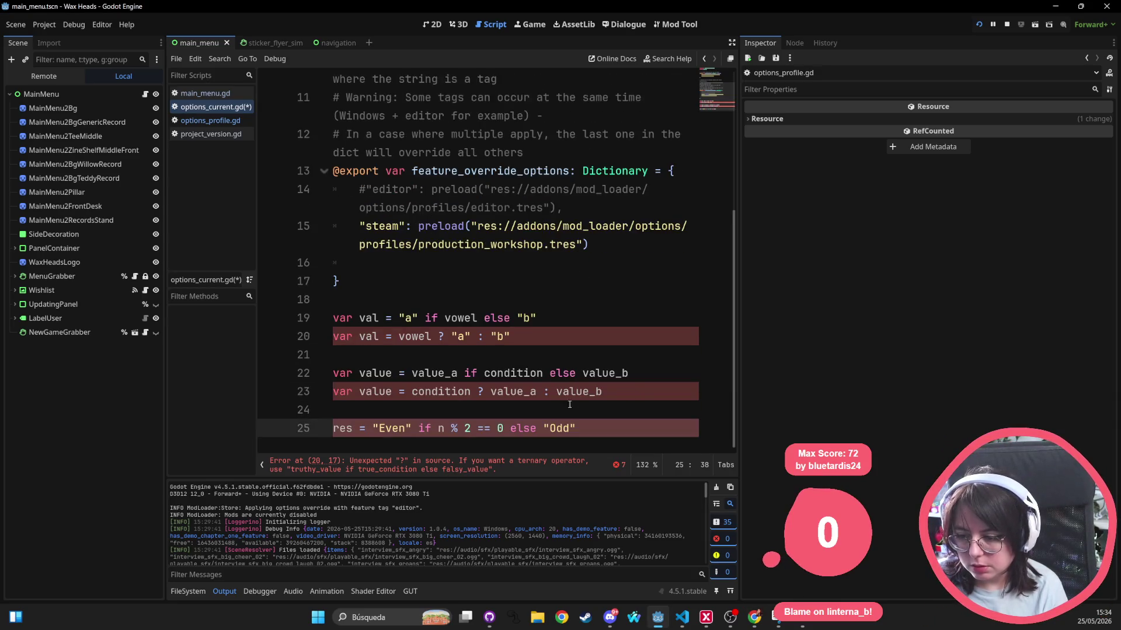
left_click(335, 424)
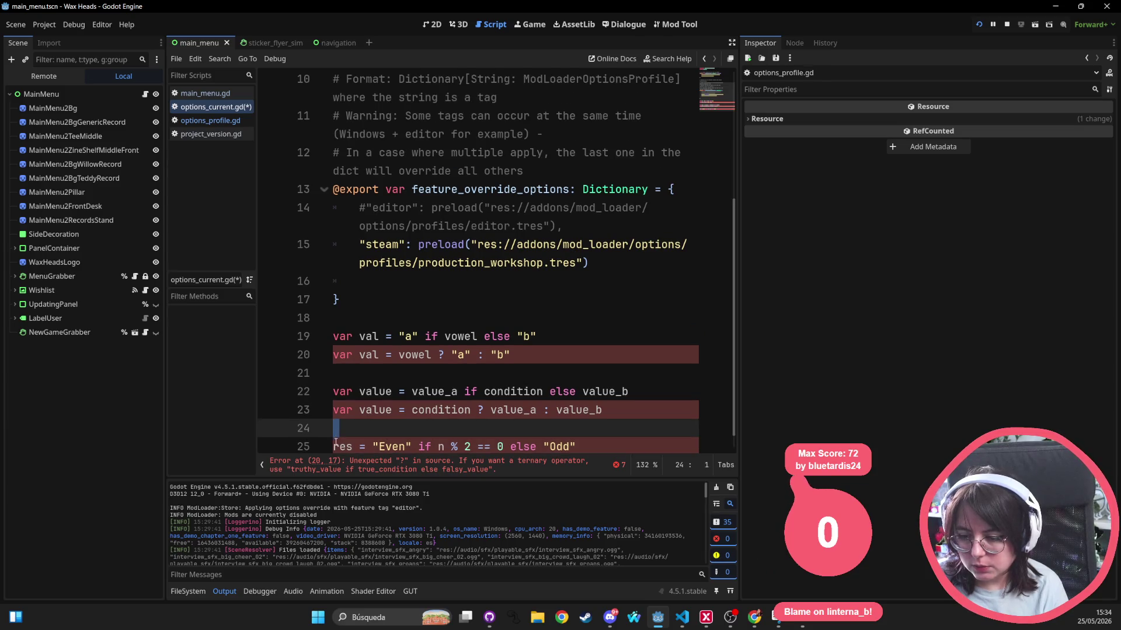
left_click(336, 444)
type("var")
scroll(637, 425, "down", 1)
scroll(637, 425, "up", 1)
left_click_drag(627, 447, 627, 428)
Type the ?: version on line 26, replacing the colon after 0 with ?
key("Down")
key("Down")
key("Down")
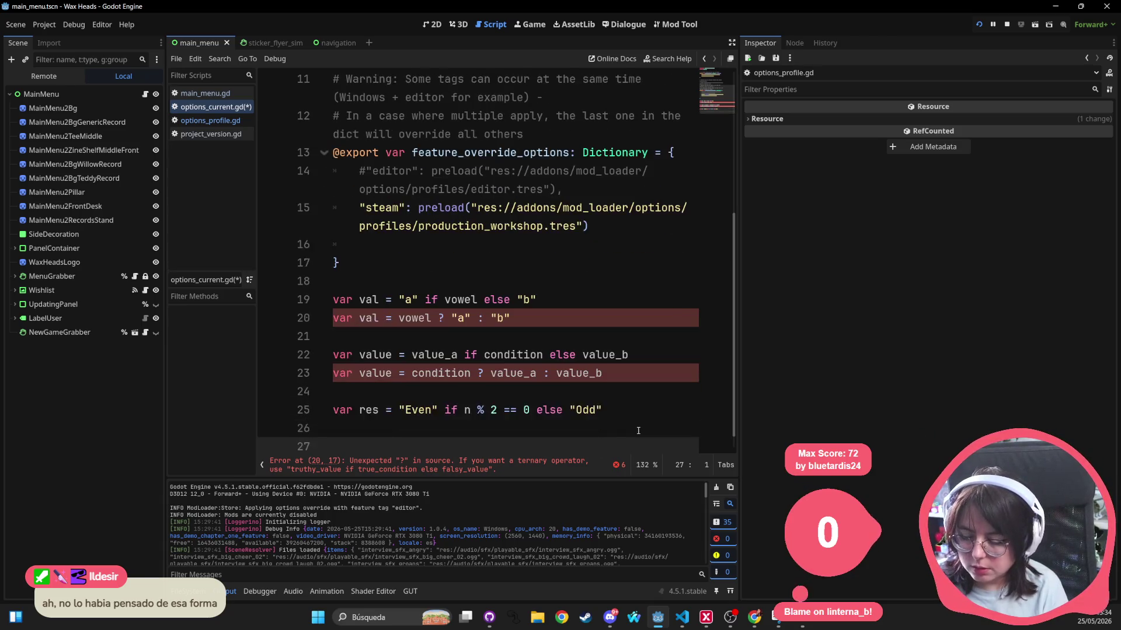
key("Up")
key("Up")
key("Down")
type("var res= n")
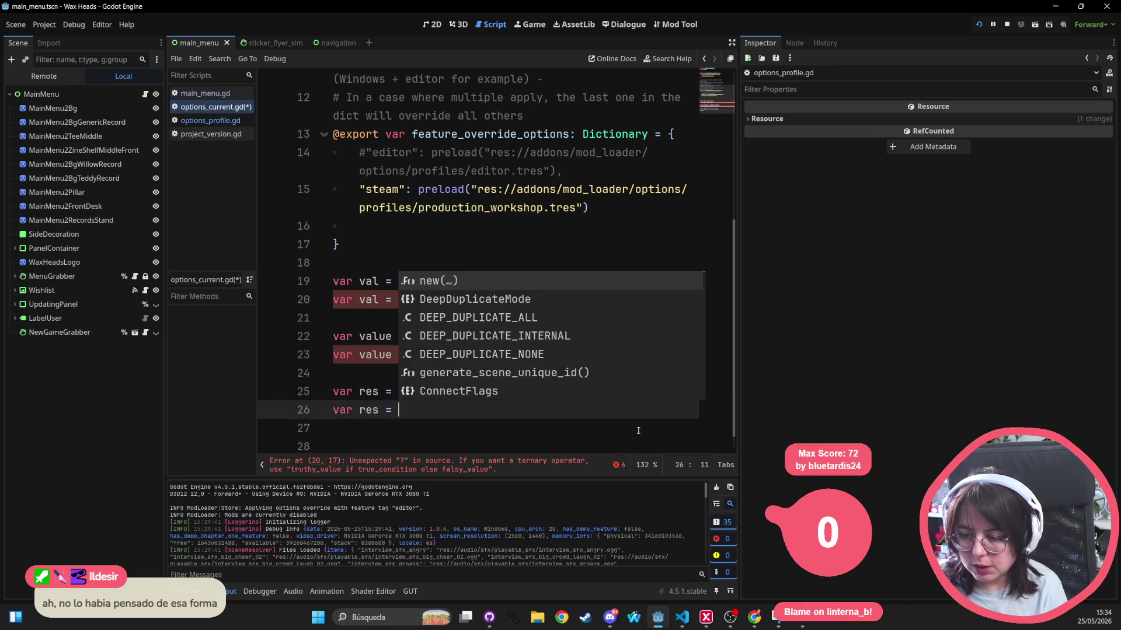
type(" %")
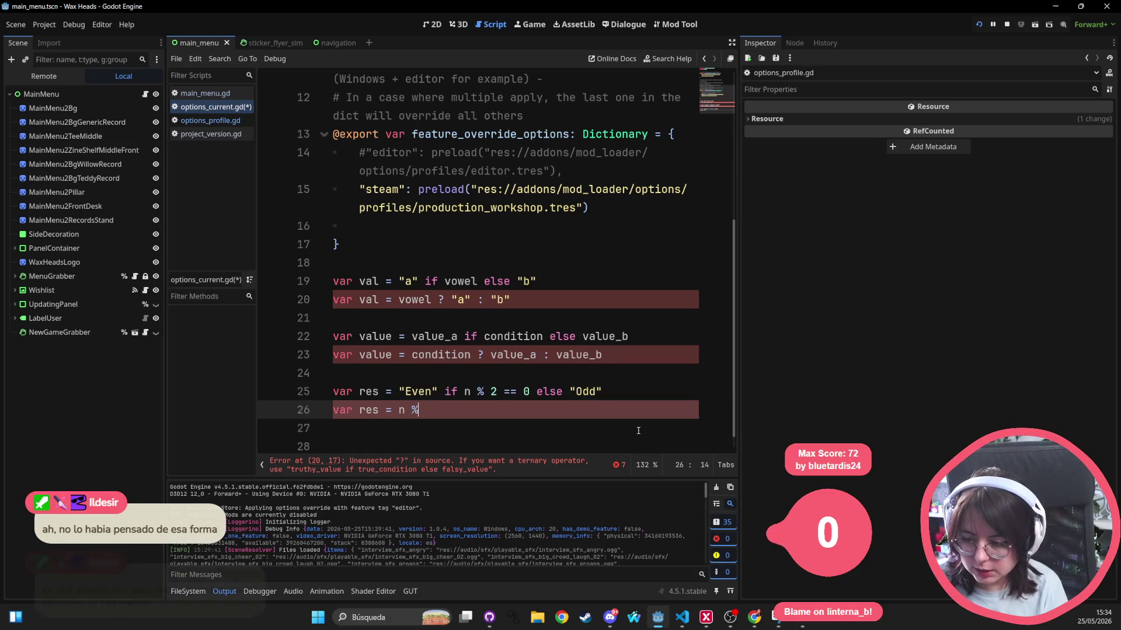
type(" 2 =")
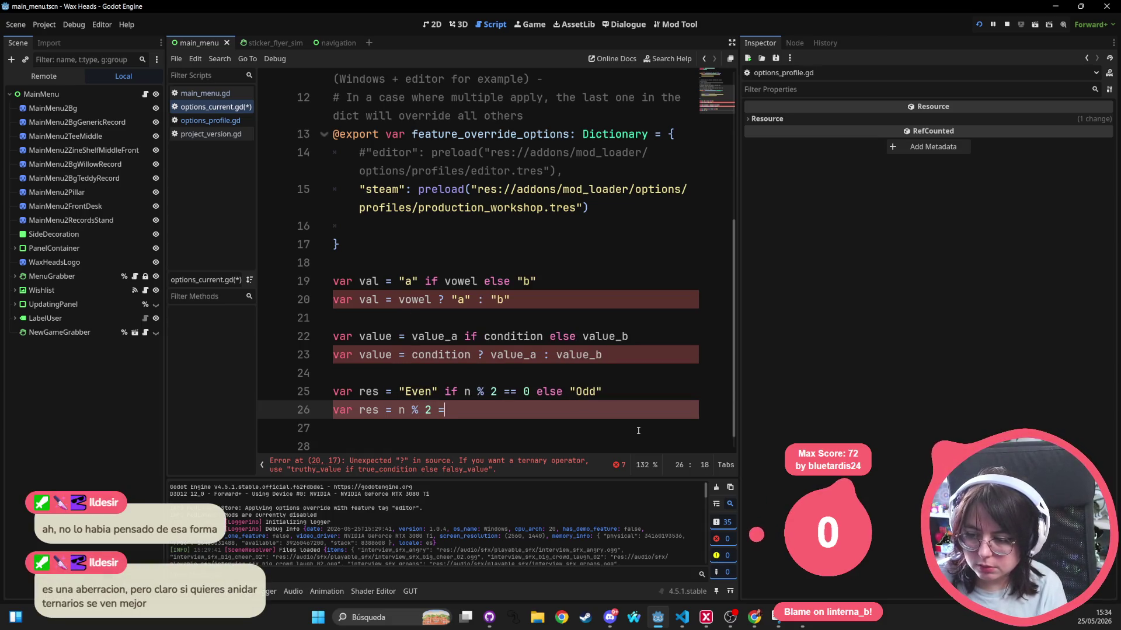
type("= 0: ")
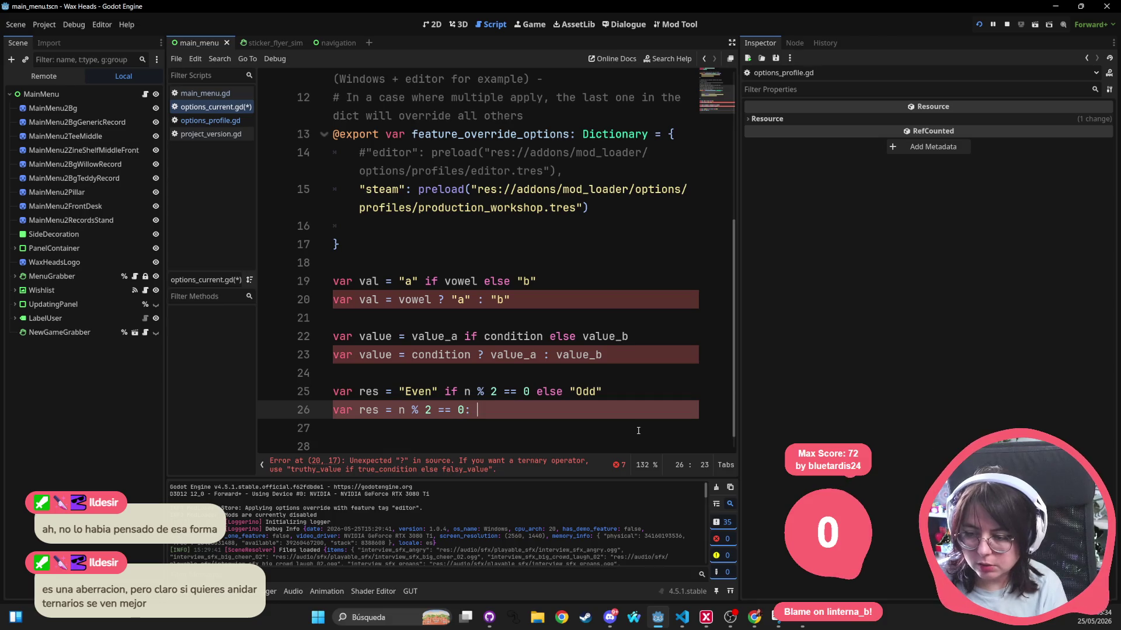
type("Even\" _ ")
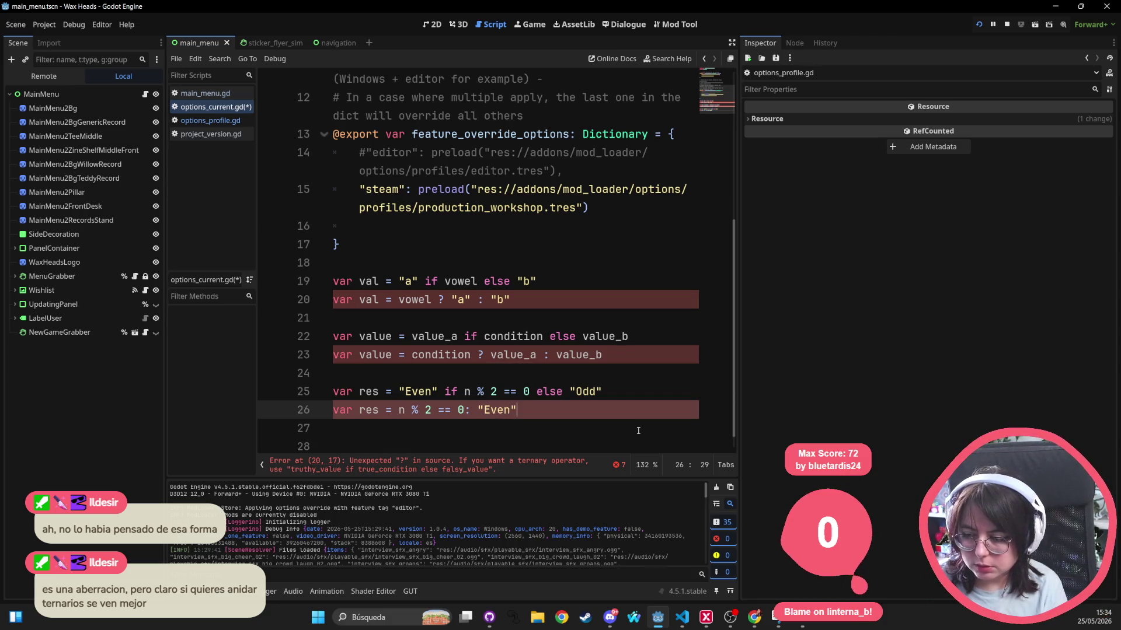
type("O")
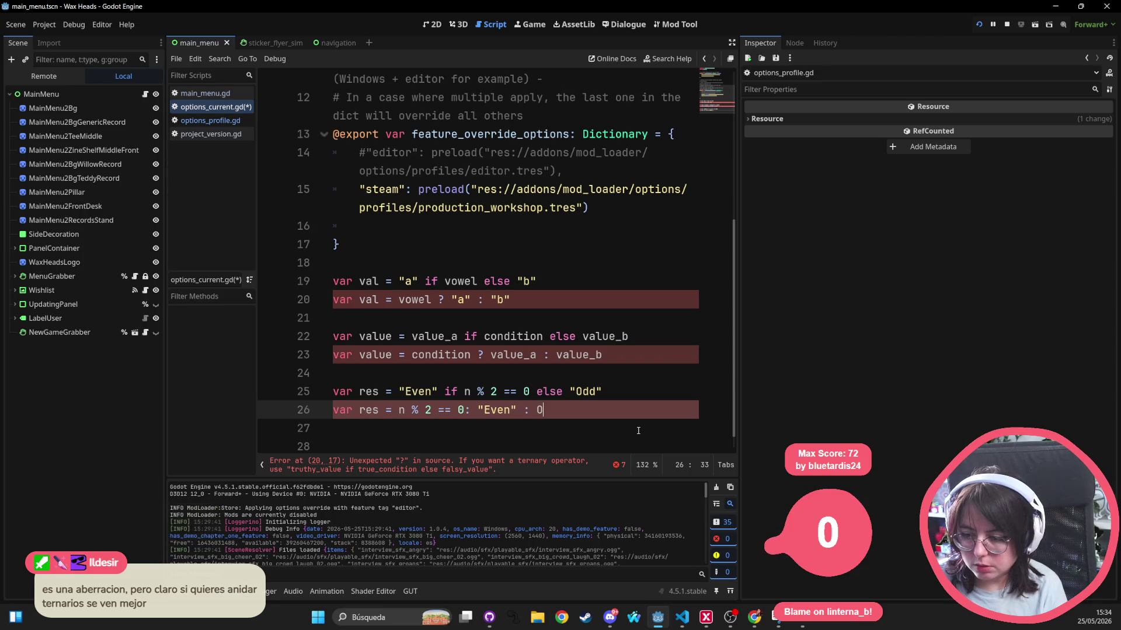
type("dd")
key("Left")
key("Left")
key("Left")
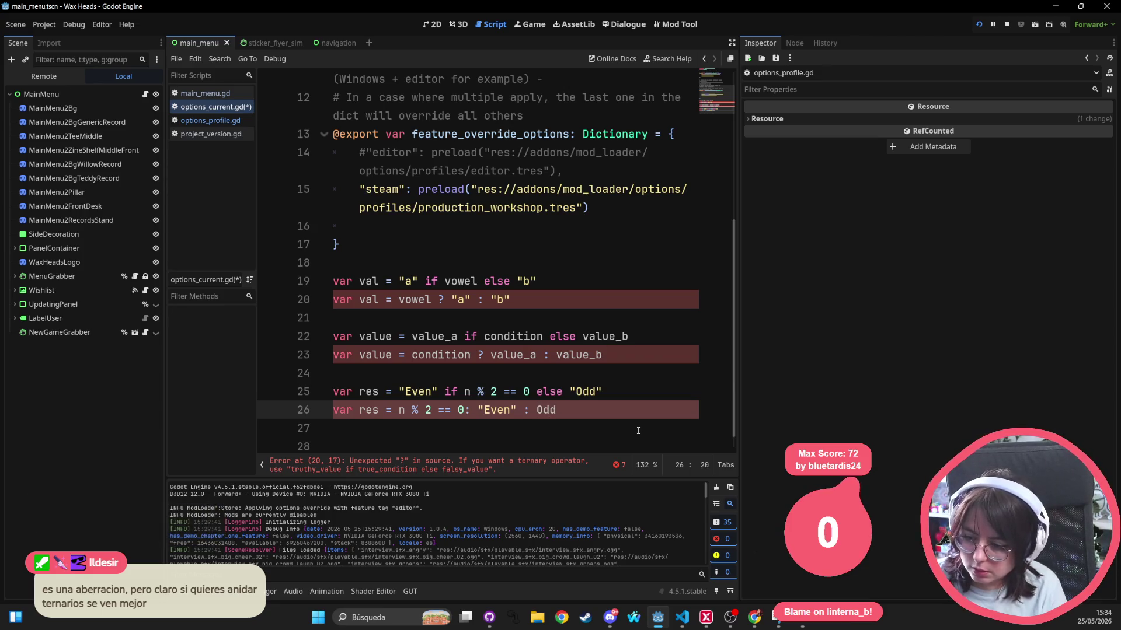
key("Right")
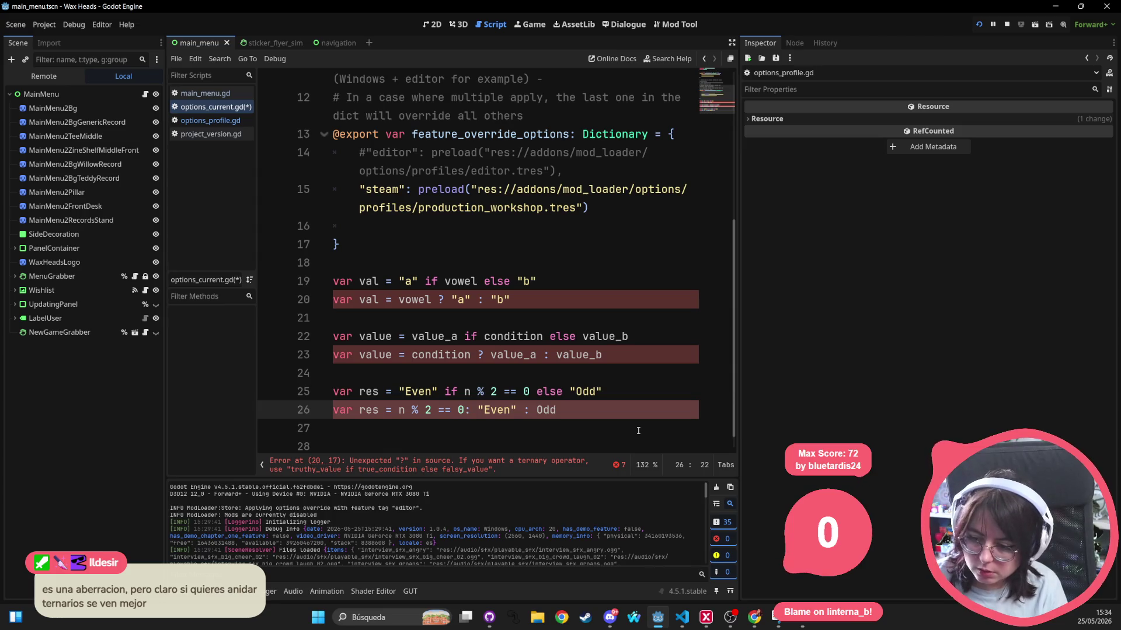
key("BackSpace")
type("?")
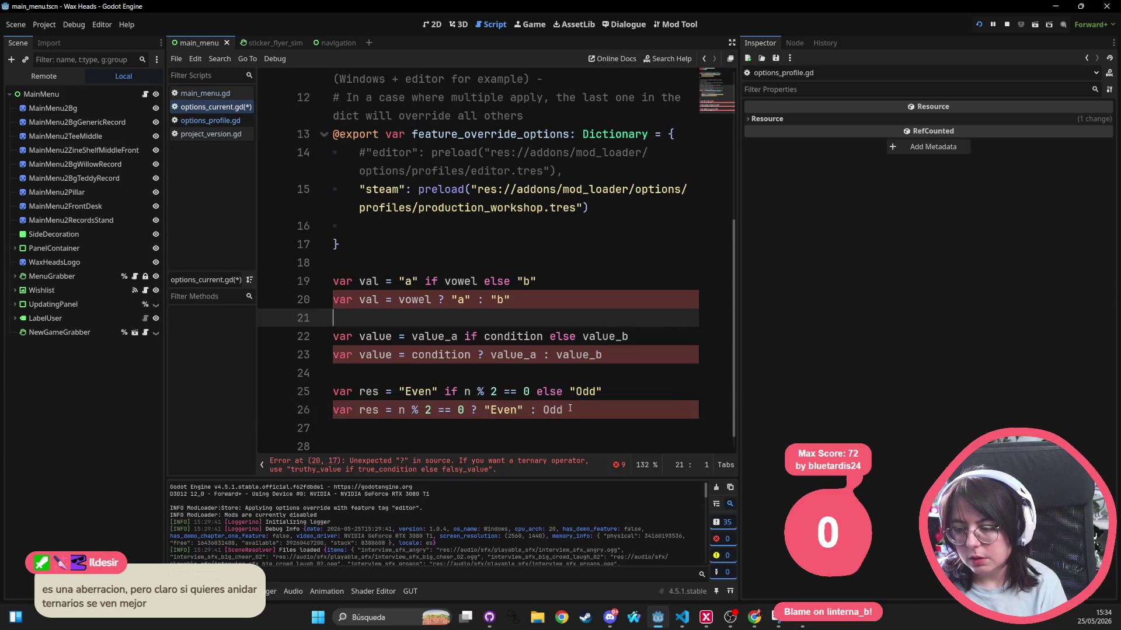
Add a quote before Odd on line 26 and select the whole line to review it
key("End")
key("ctrl+shift+Left")
type("\"")
left_click(600, 398)
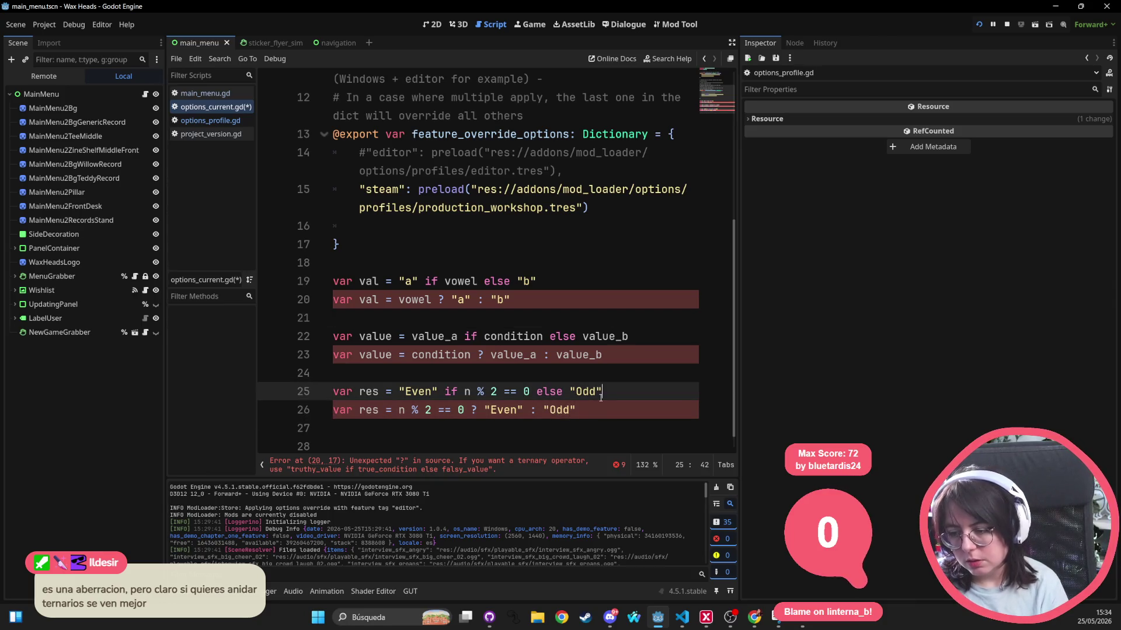
left_click_drag(590, 411, 317, 409)
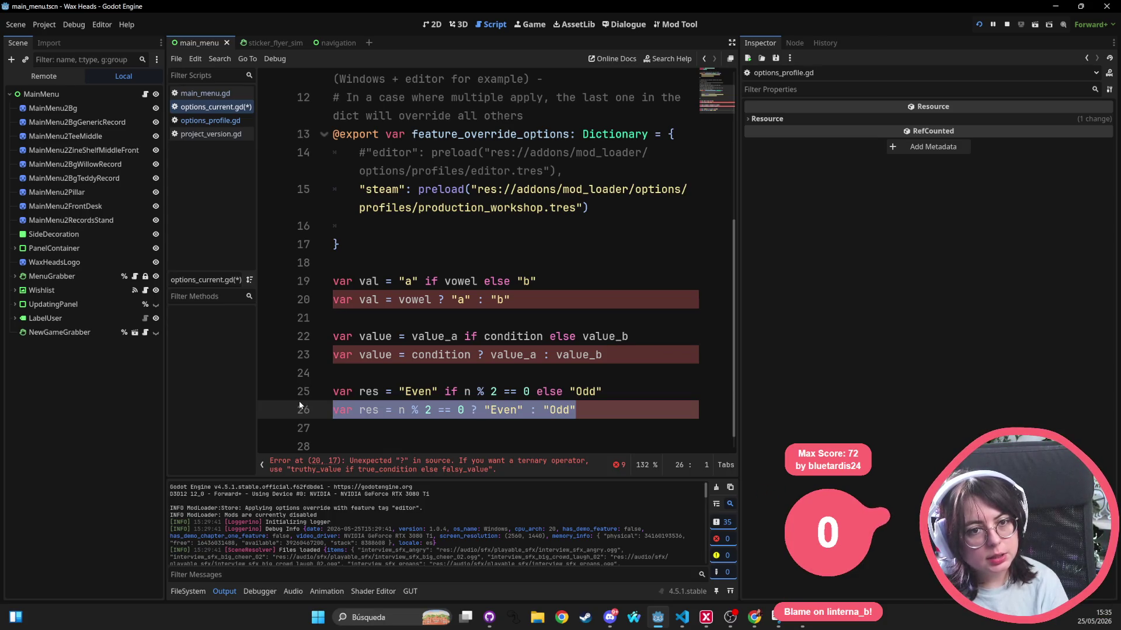
Append a nested ? "Yes": "No" ternary to the end of line 26
double_click(461, 409)
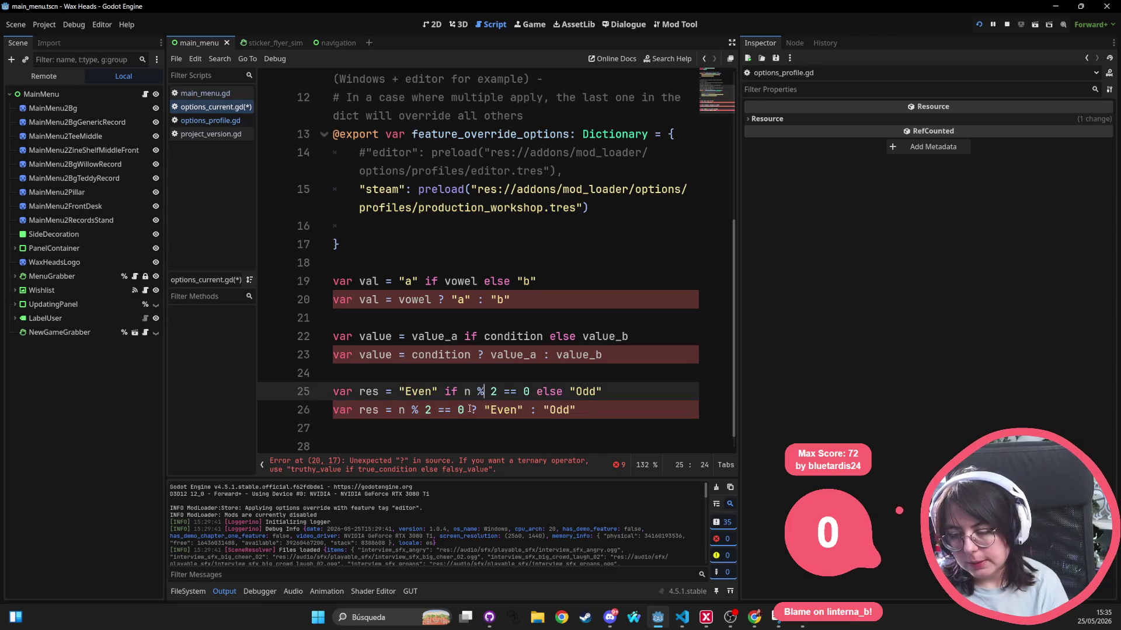
left_click(547, 284)
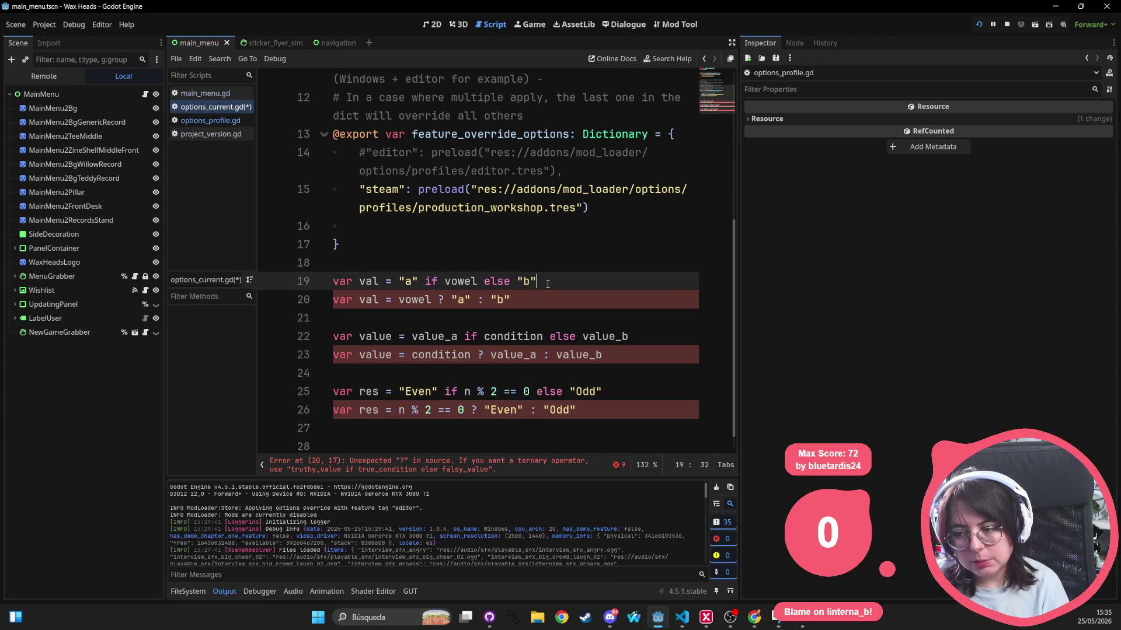
left_click_drag(538, 284, 309, 277)
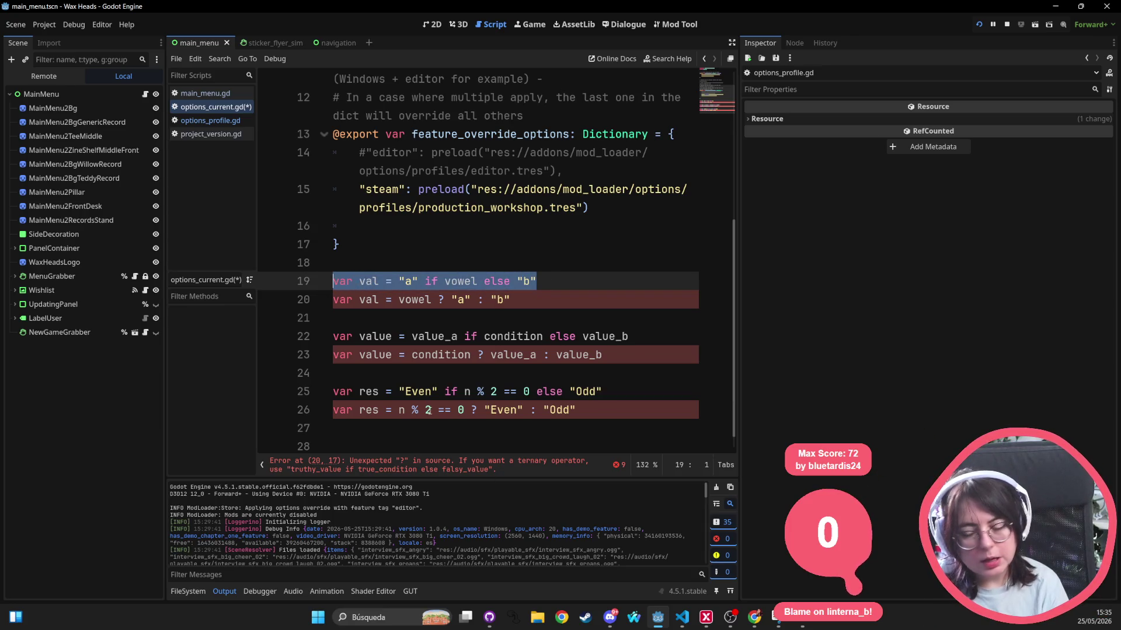
left_click_drag(392, 412, 596, 413)
left_click(613, 408)
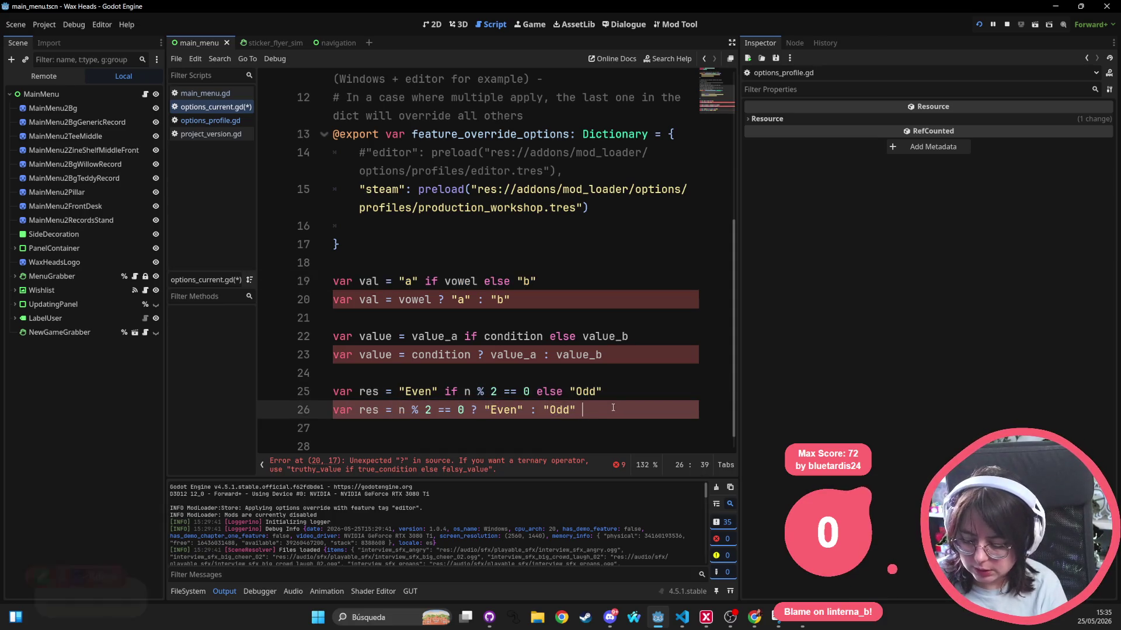
type("?")
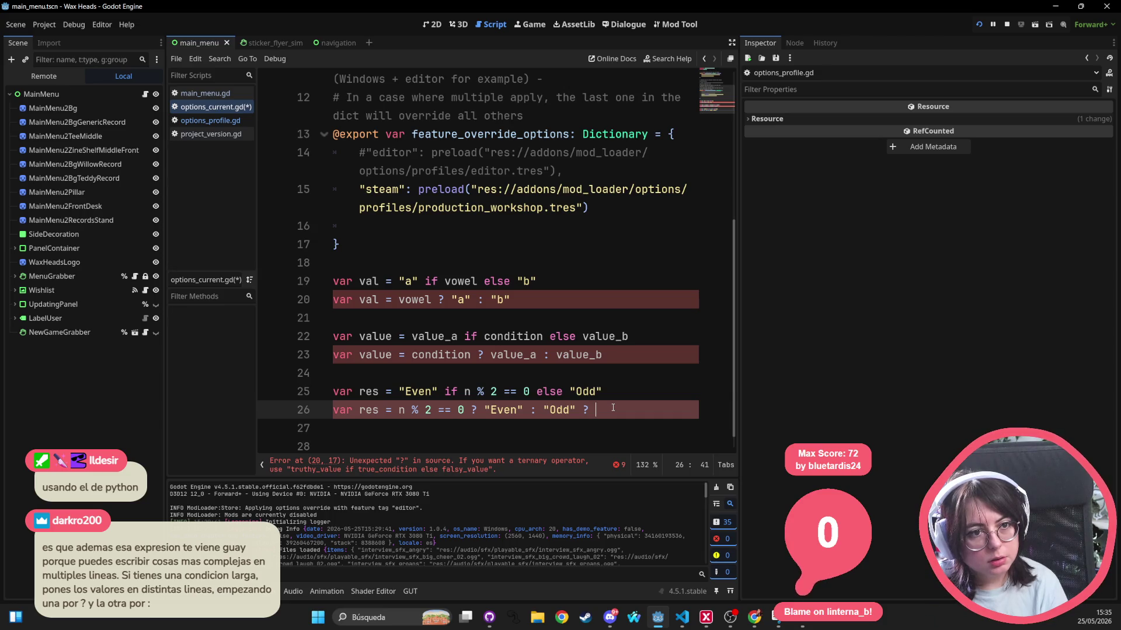
type("\"")
type("Yes\":")
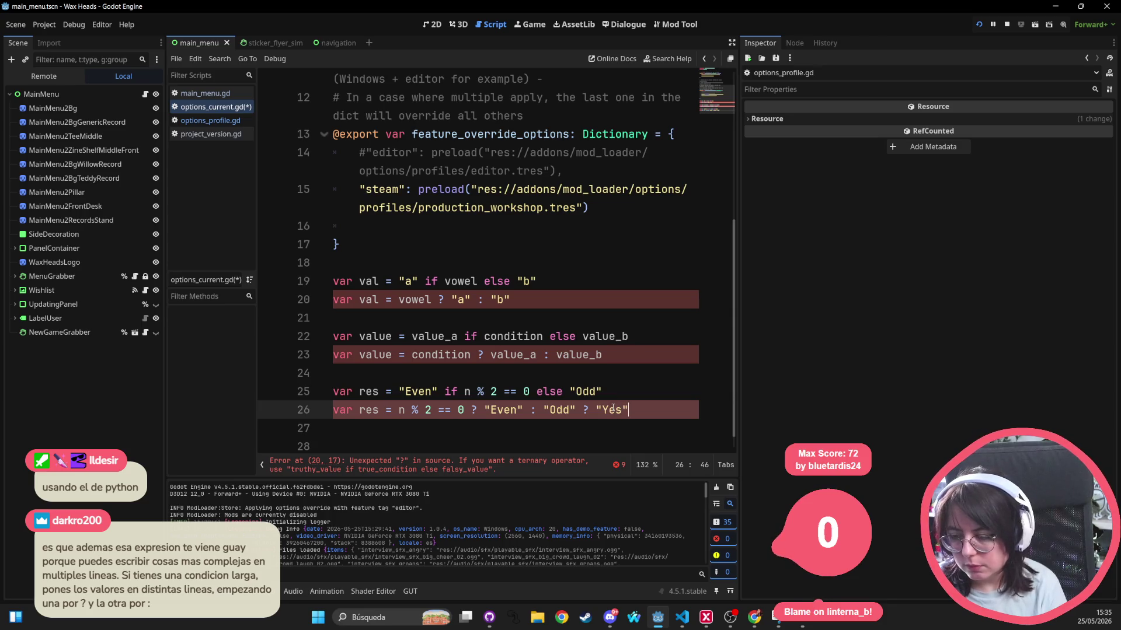
type(" \"No")
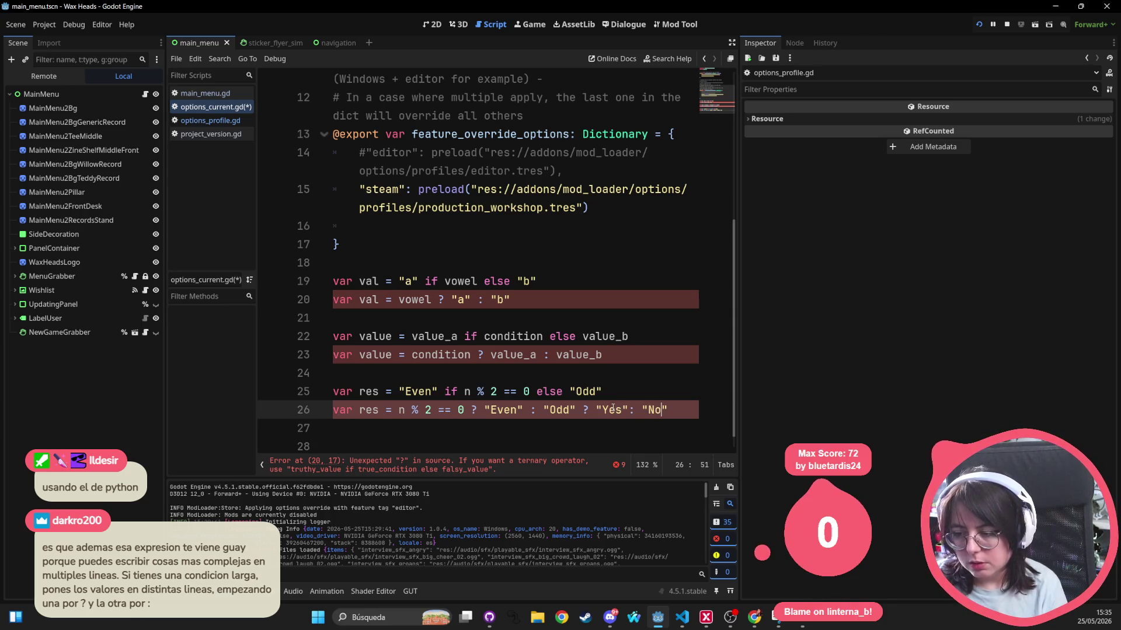
Delete the nested "Yes": "No" part, leaving n % 2 == 0 ? "Even" : "Odd"
left_click_drag(583, 410, 394, 415)
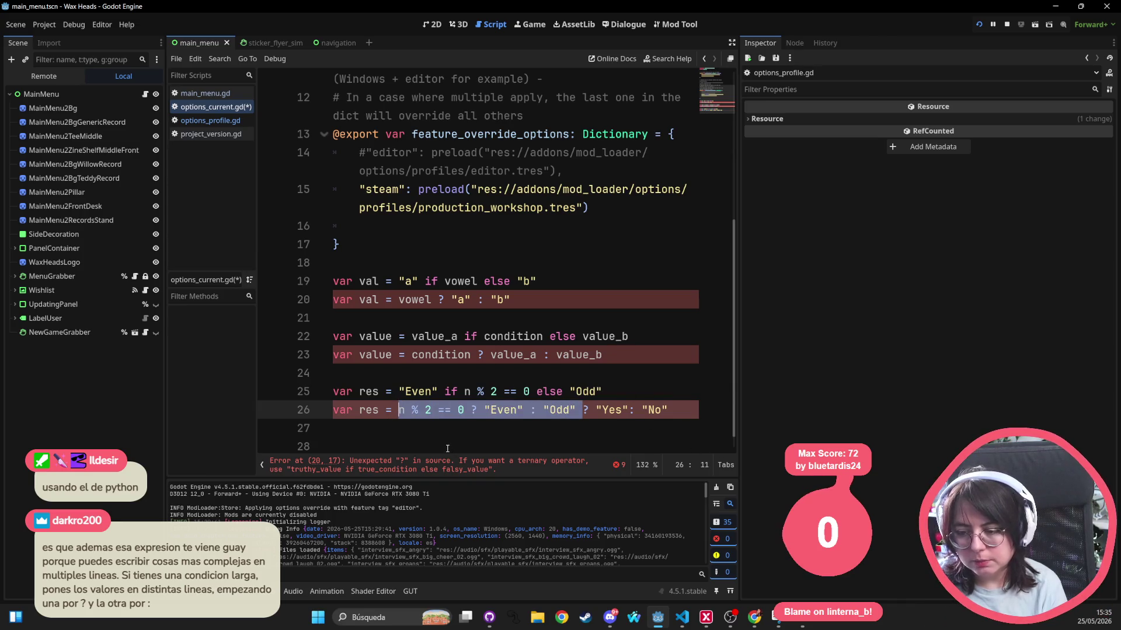
left_click(525, 389)
left_click_drag(672, 410, 595, 410)
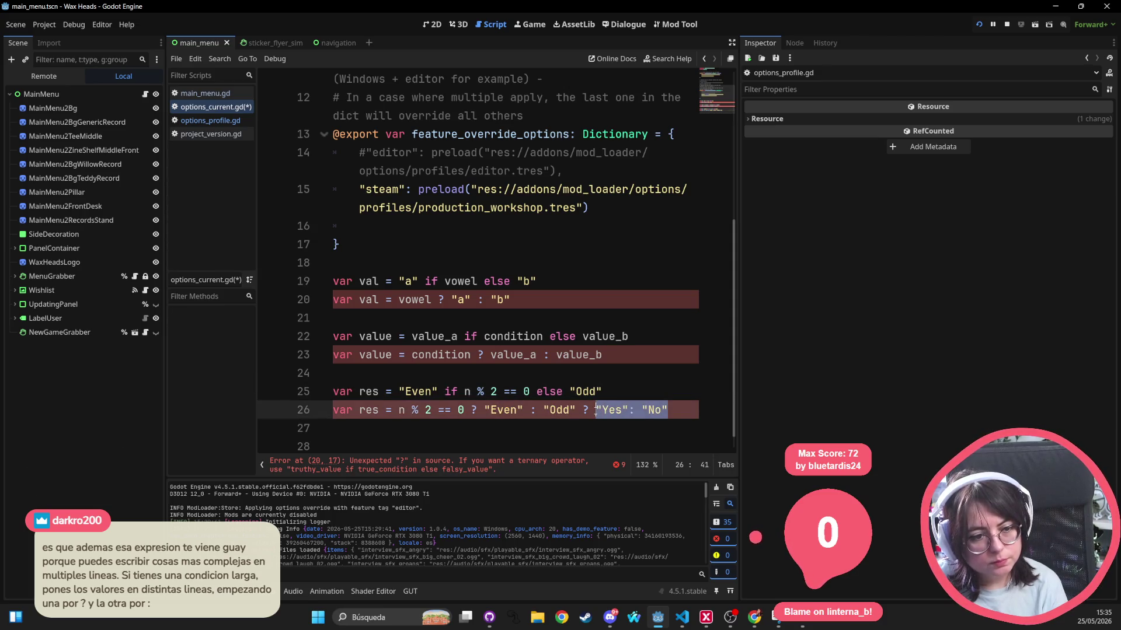
key("BackSpace")
key("BackSpace")
key("BackSpace")
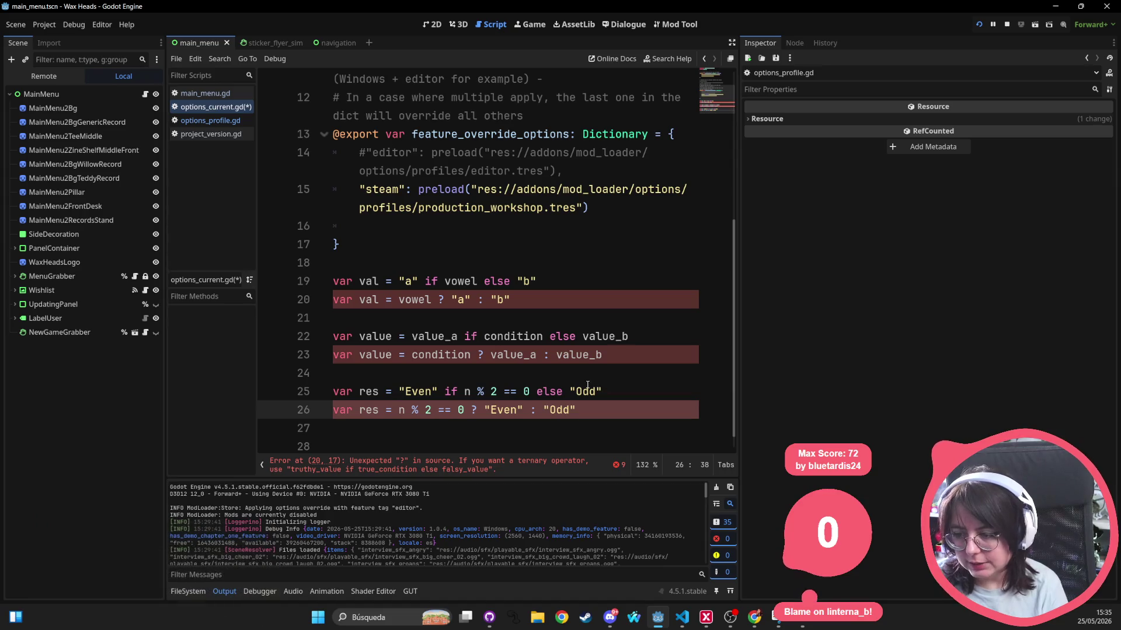
Delete the ternary example lines 18–26 and save options_current.gd with Ctrl+S
left_click_drag(578, 410, 353, 299)
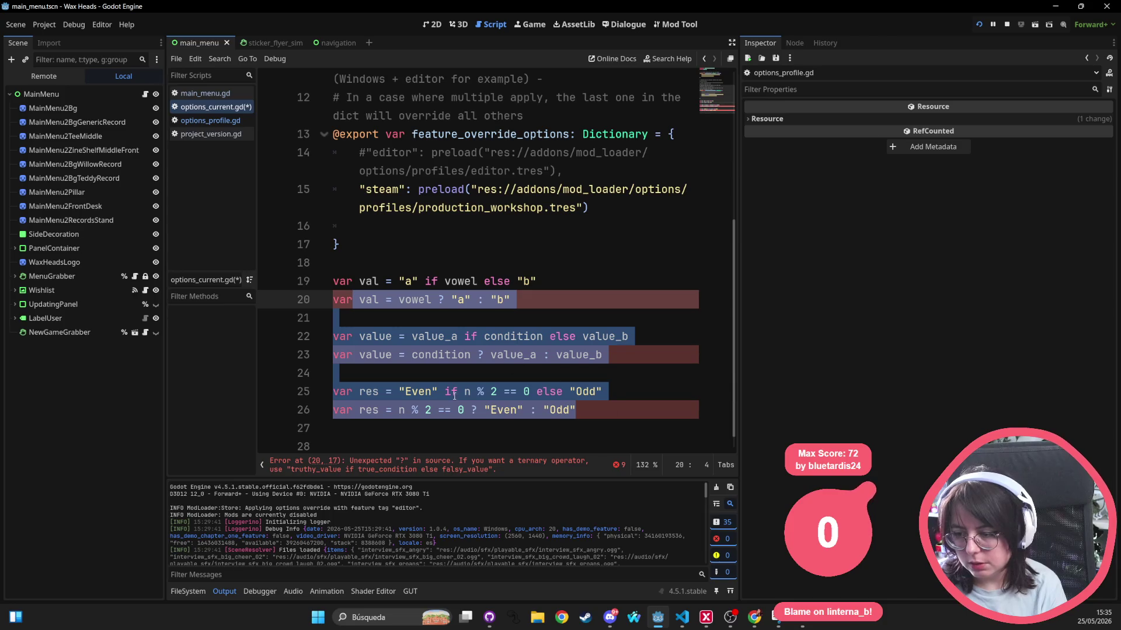
left_click(623, 422)
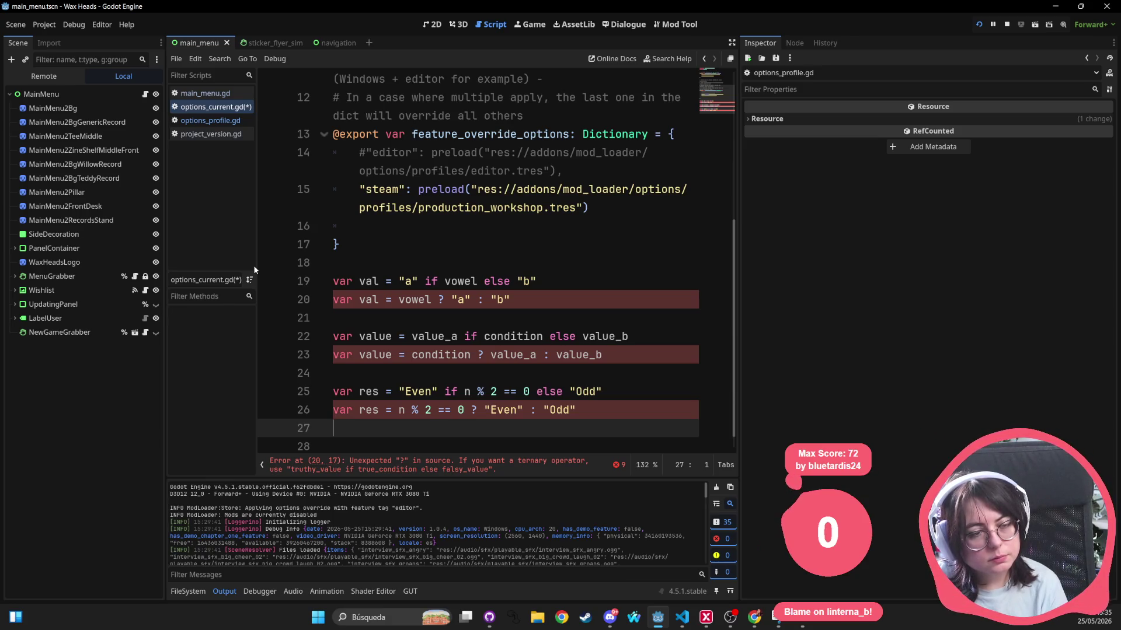
left_click(531, 336)
left_click_drag(612, 403, 232, 260)
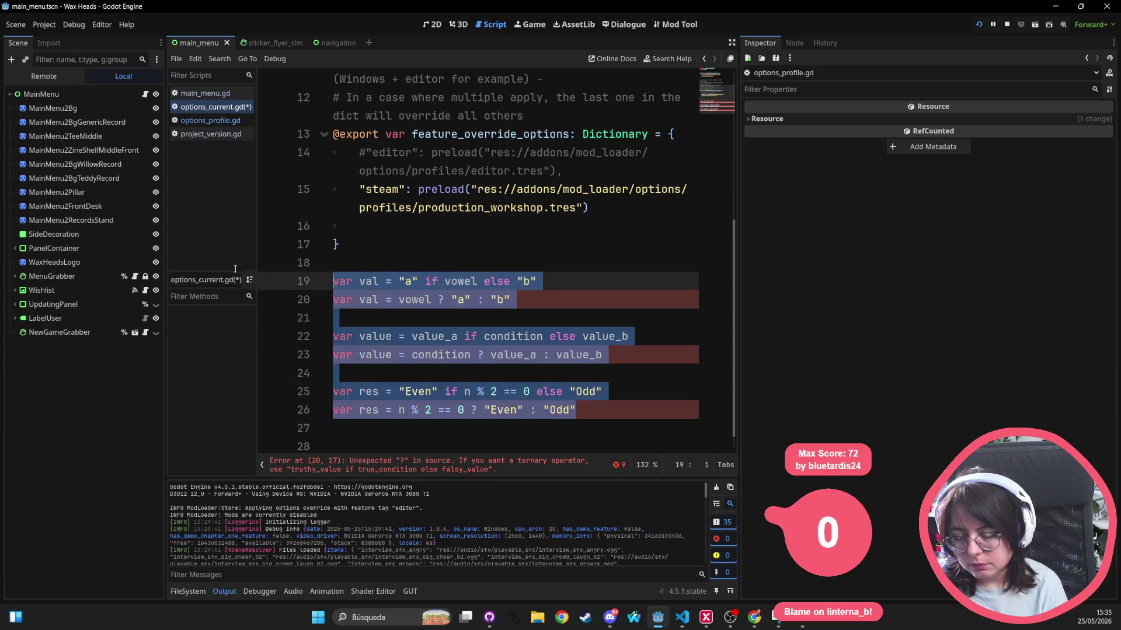
key("BackSpace")
key("BackSpace")
key("ctrl+s")
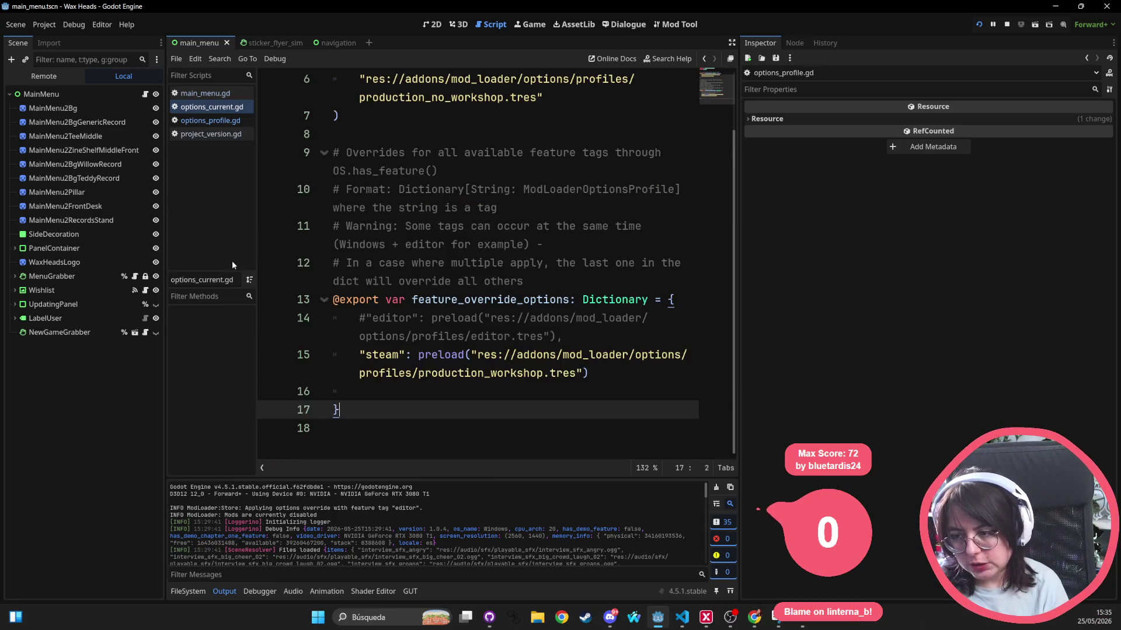
Stop the game, rerun the project with F5, review the output, then stop it again
left_click(443, 244)
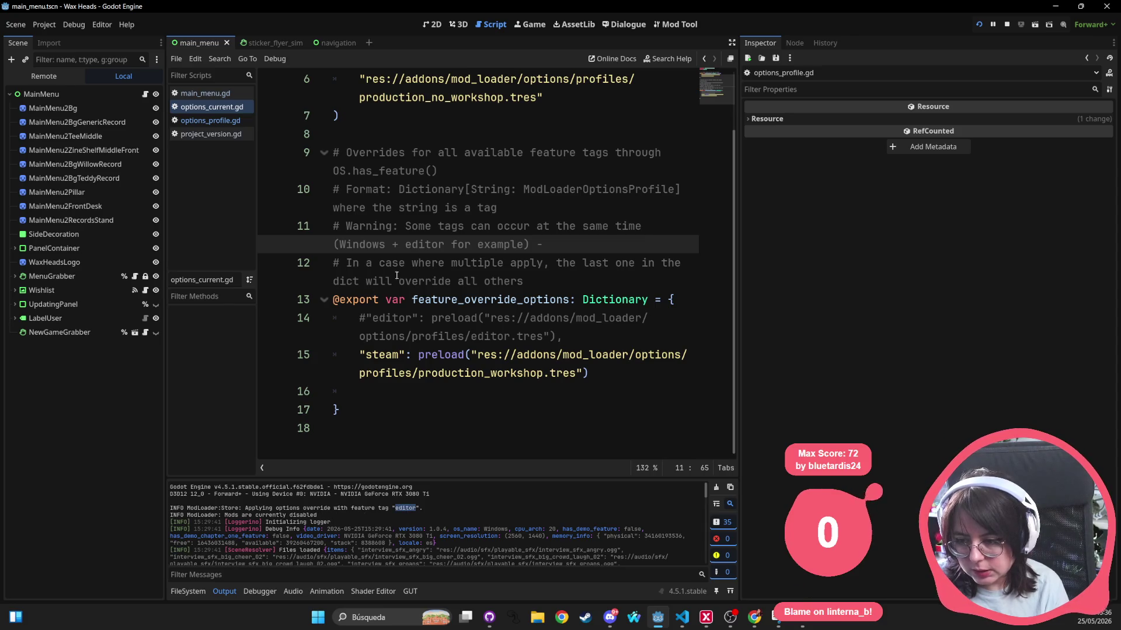
key("Down")
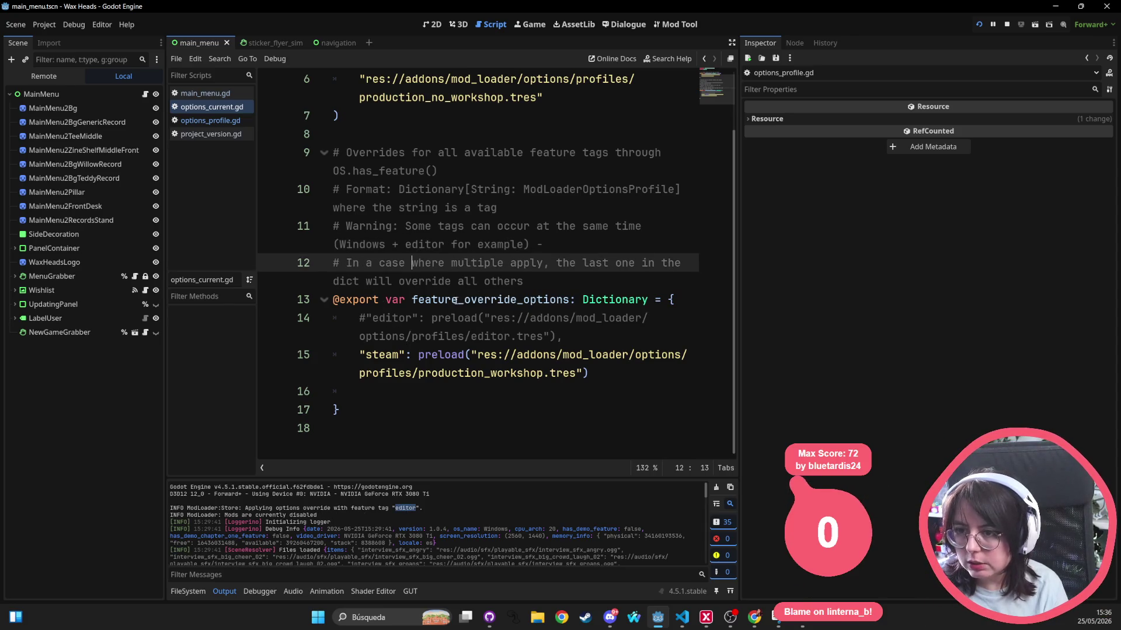
left_click(1006, 28)
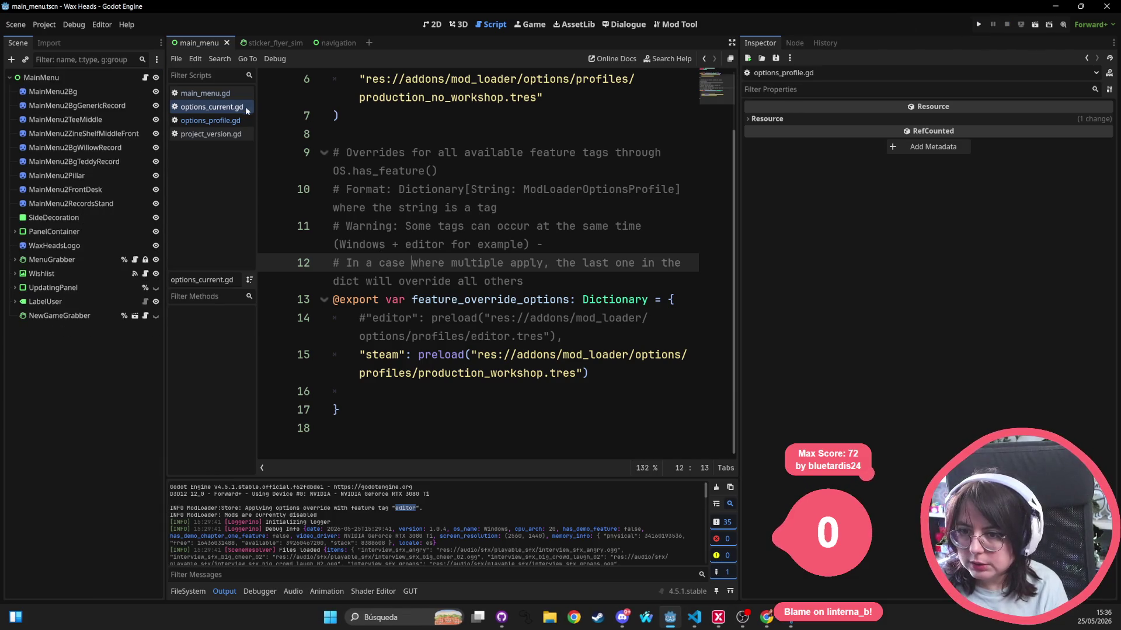
scroll(439, 154, "up", 3)
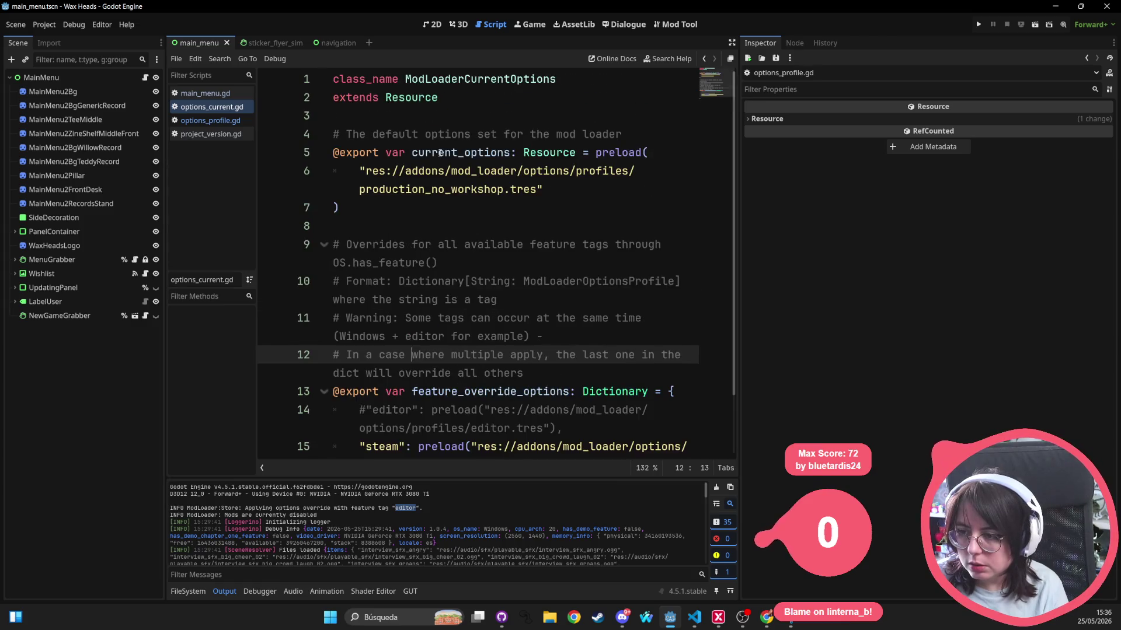
key("F5")
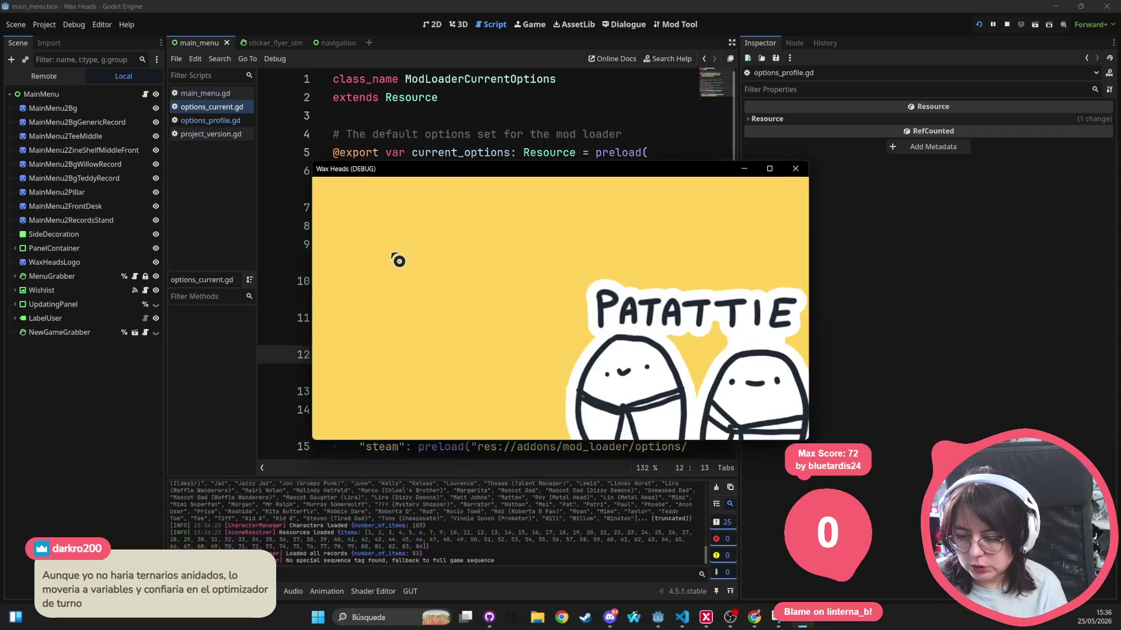
scroll(344, 525, "up", 15)
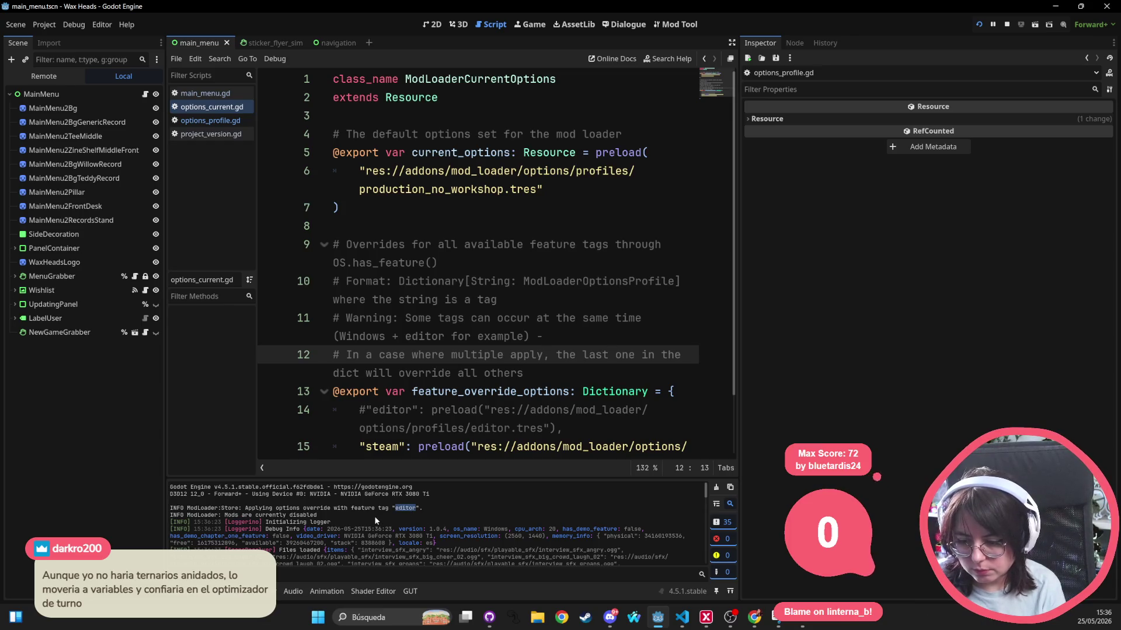
scroll(409, 350, "down", 2)
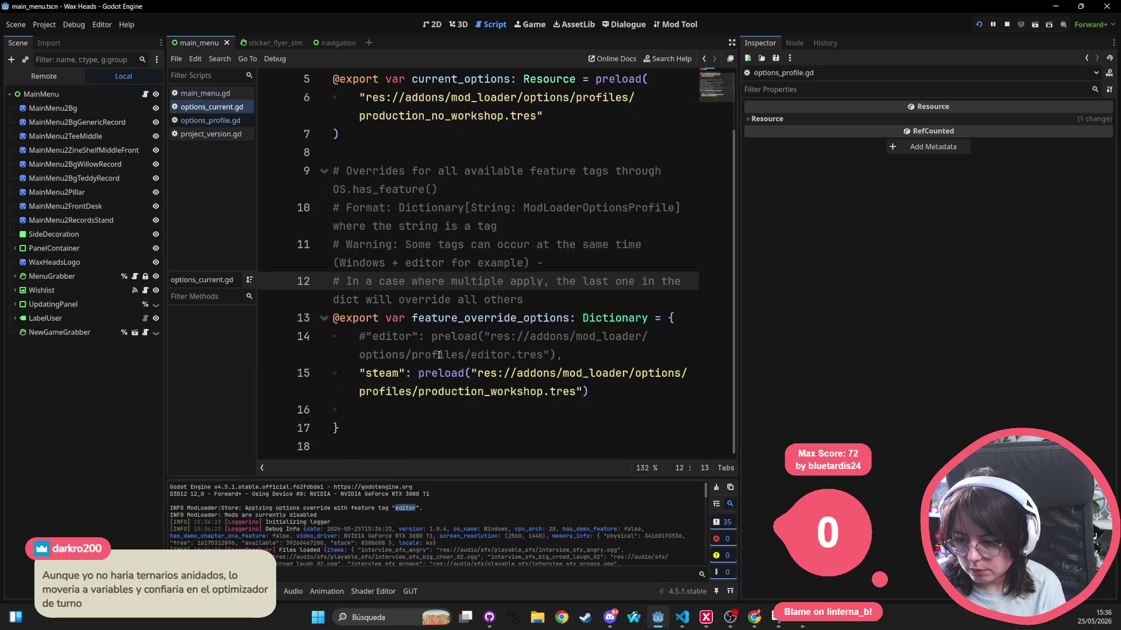
left_click(374, 332)
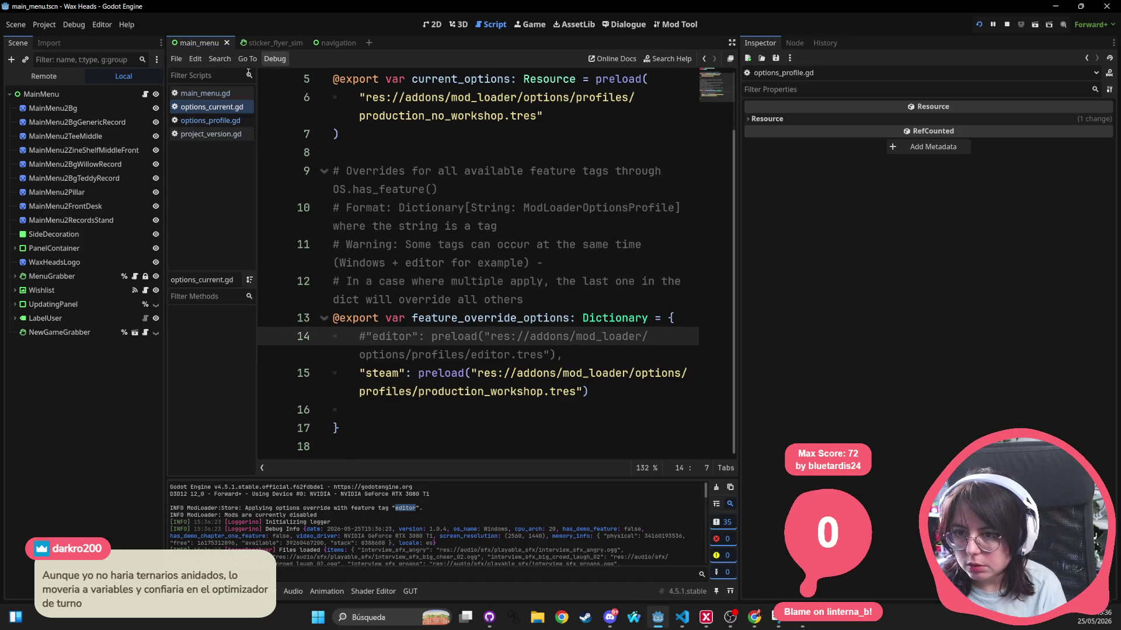
left_click(465, 207)
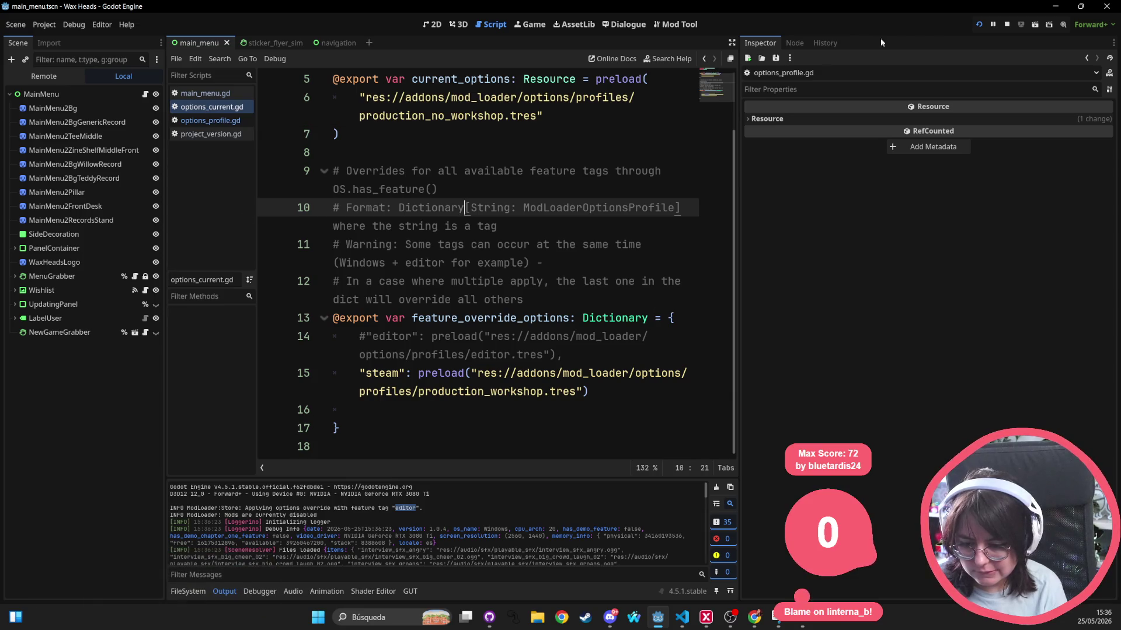
left_click(1006, 24)
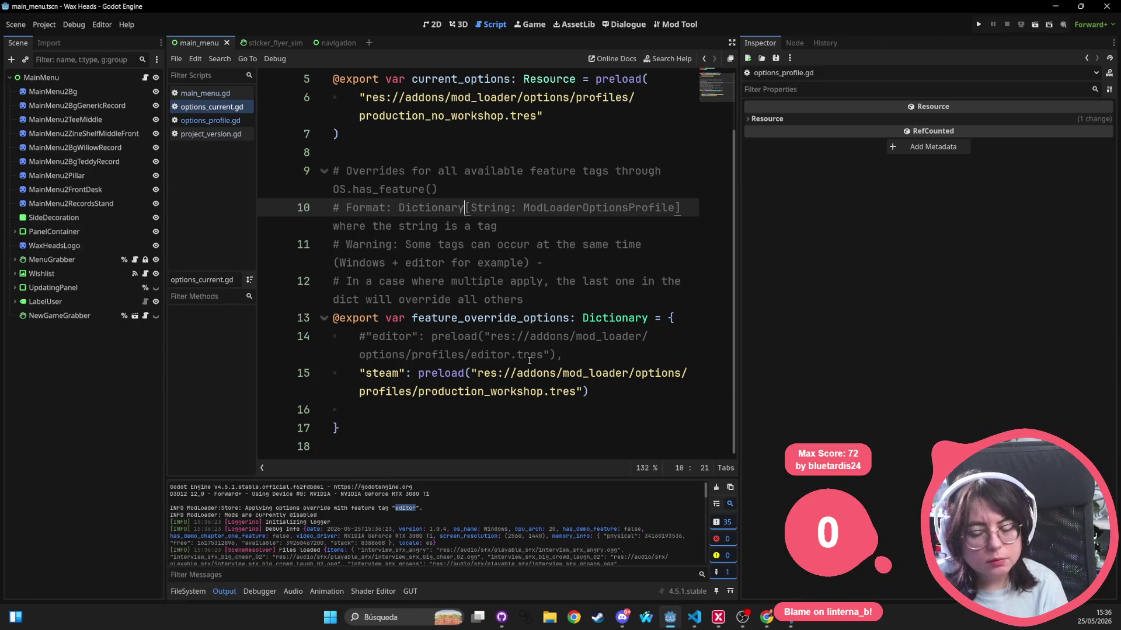
Open mod_loader_store.gd through Quick Open by searching "mod_loader"
left_click(564, 259)
key("shift+alt+o")
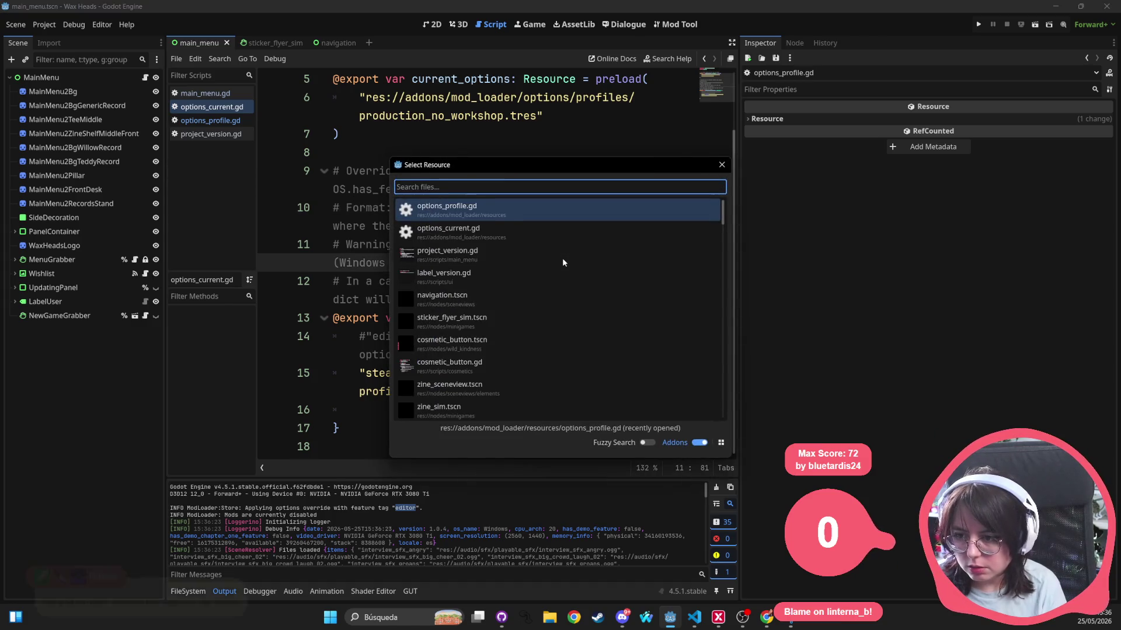
type("mod_loader")
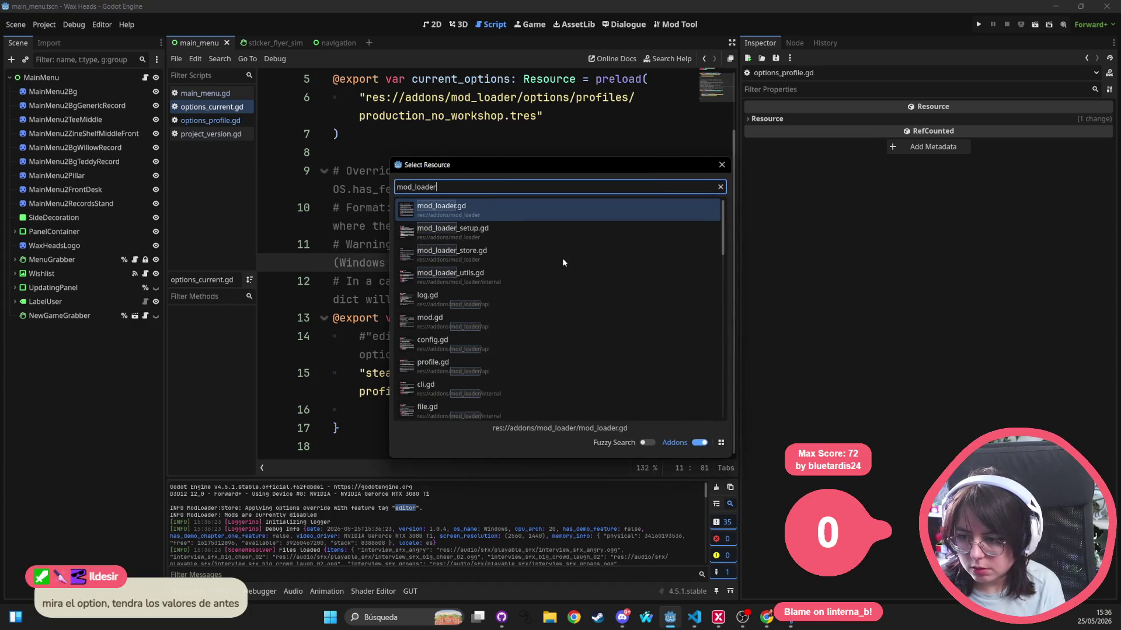
key("Down")
key("Down")
key("Return")
left_click(562, 258)
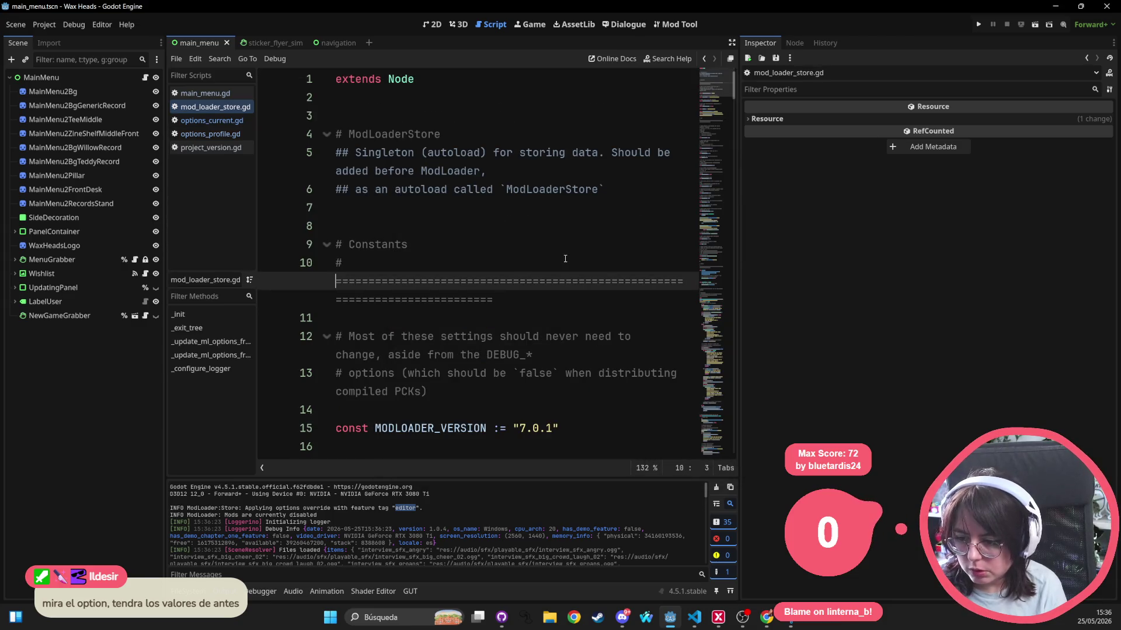
scroll(557, 264, "down", 5)
scroll(557, 264, "down", 1)
scroll(558, 152, "down", 1)
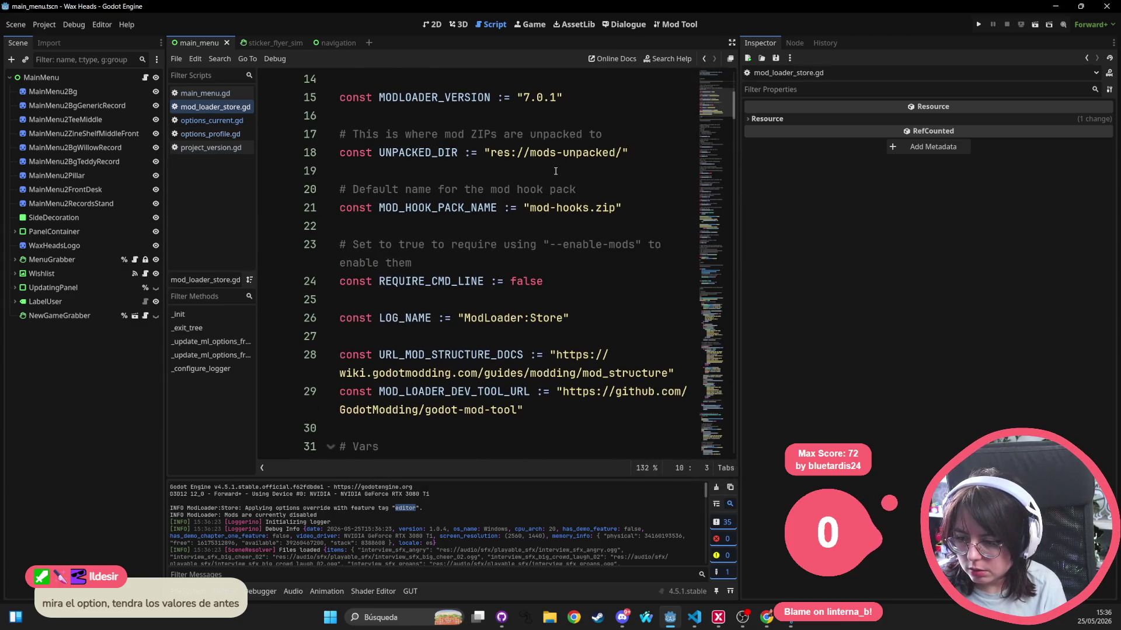
Search the script for "editor" and step through has_feature matches to the line 169 check
left_click(556, 171)
key("ctrl+f")
type("editor")
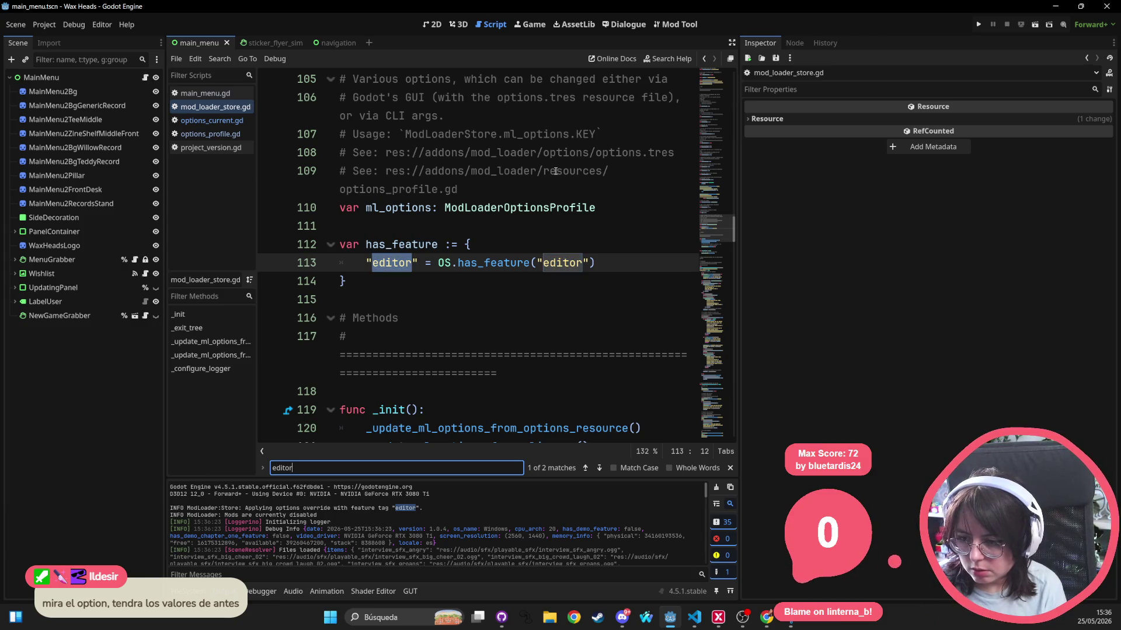
double_click(415, 244)
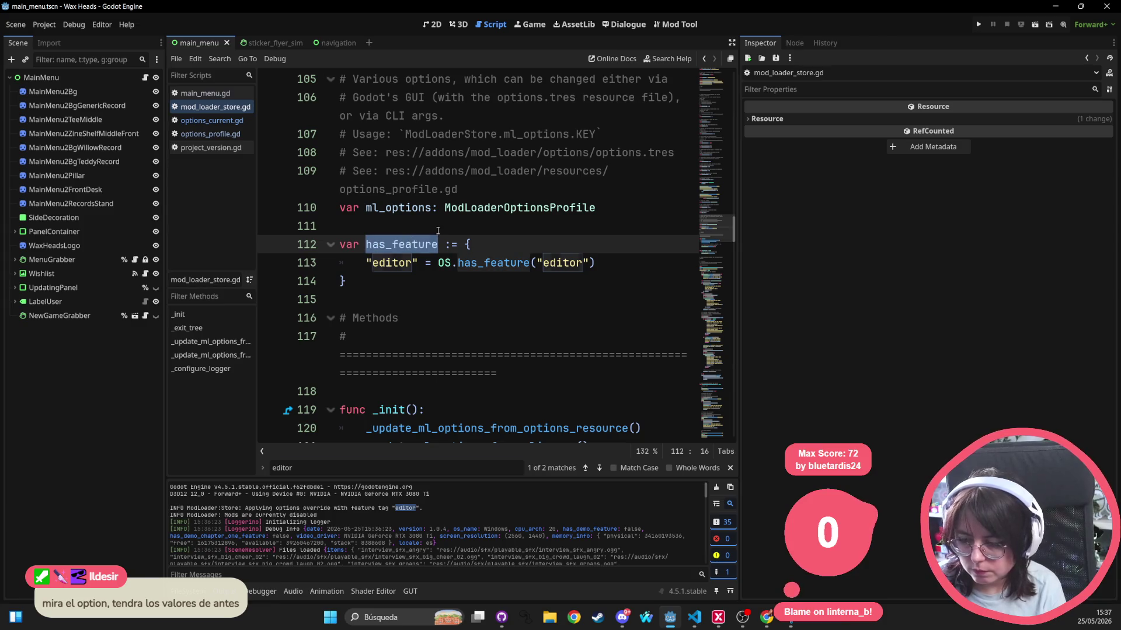
key("Return")
key("Return")
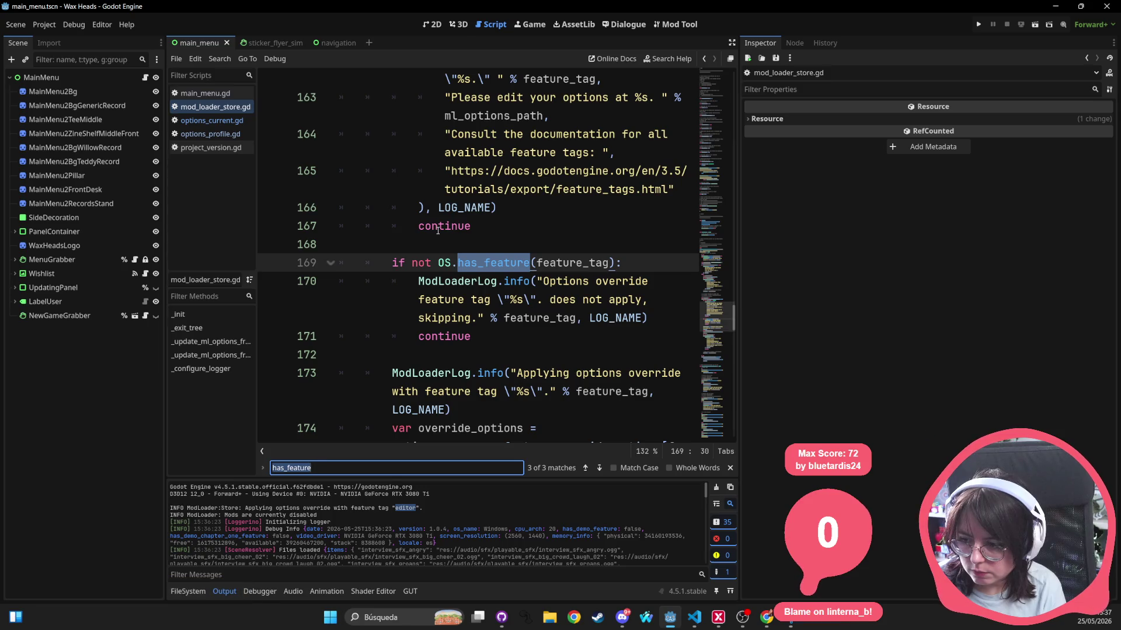
key("Return")
key("Return")
key("Return")
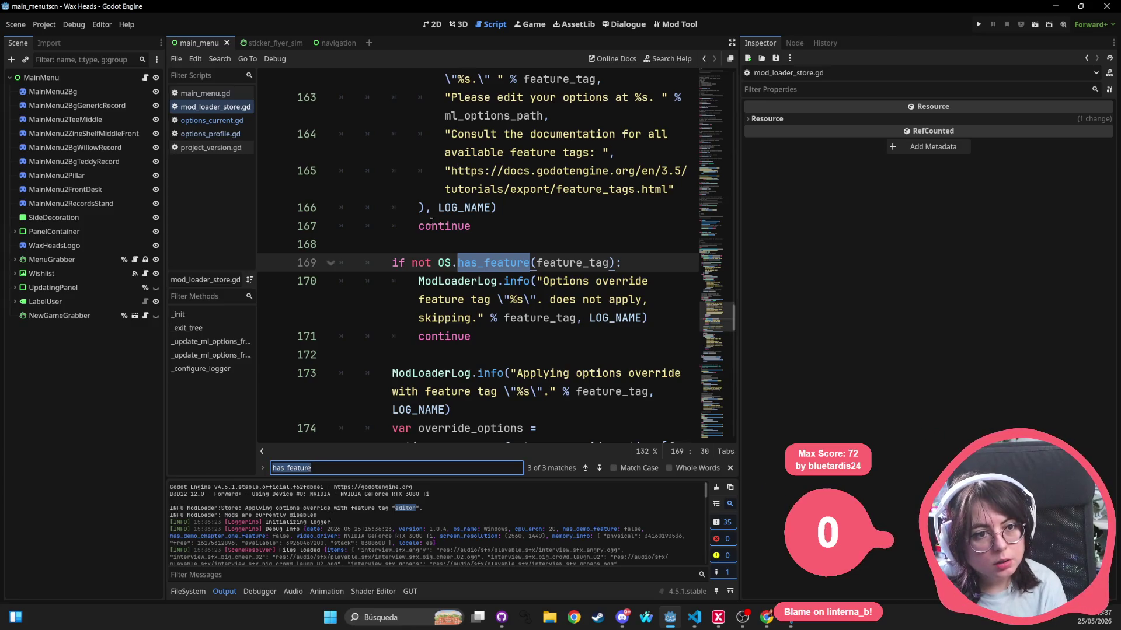
left_click(541, 162)
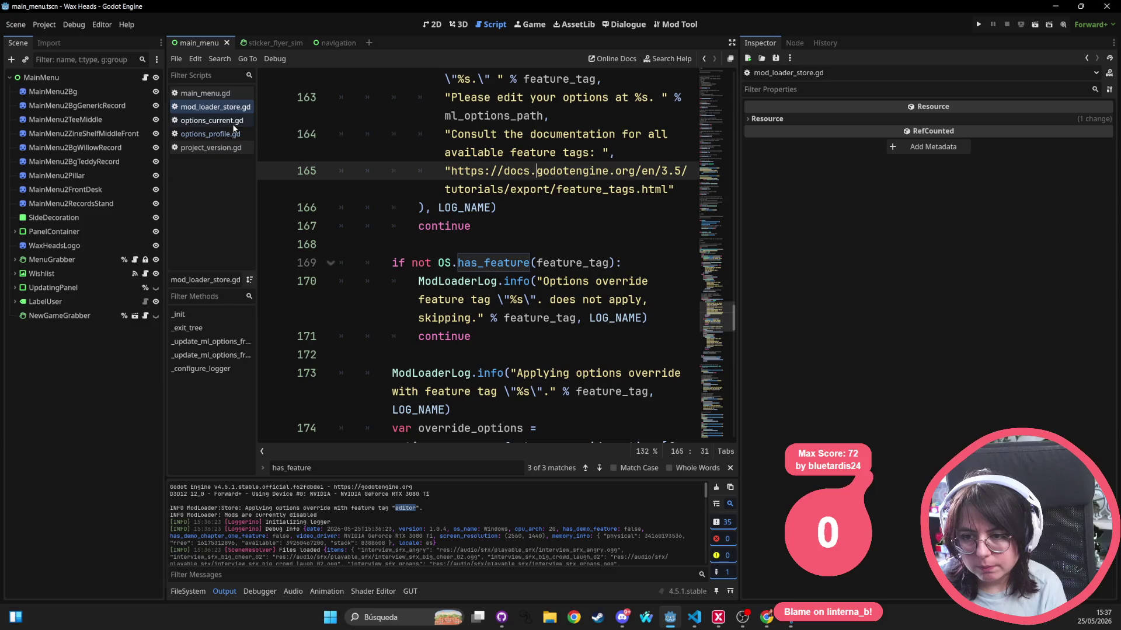
left_click(408, 209)
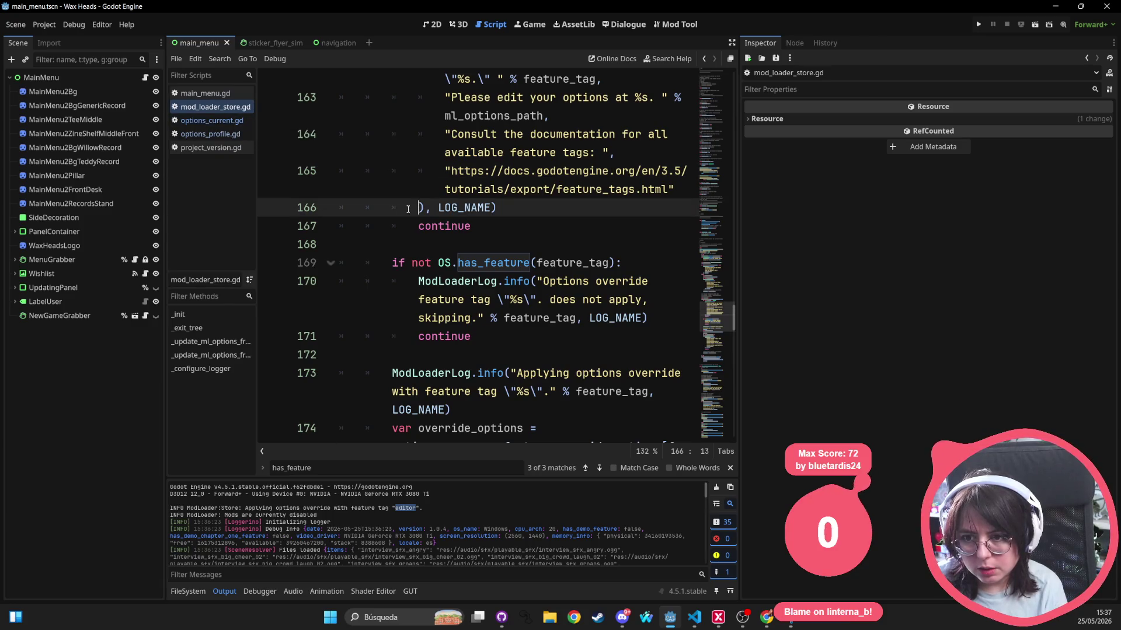
key("shift+alt+o")
type("work")
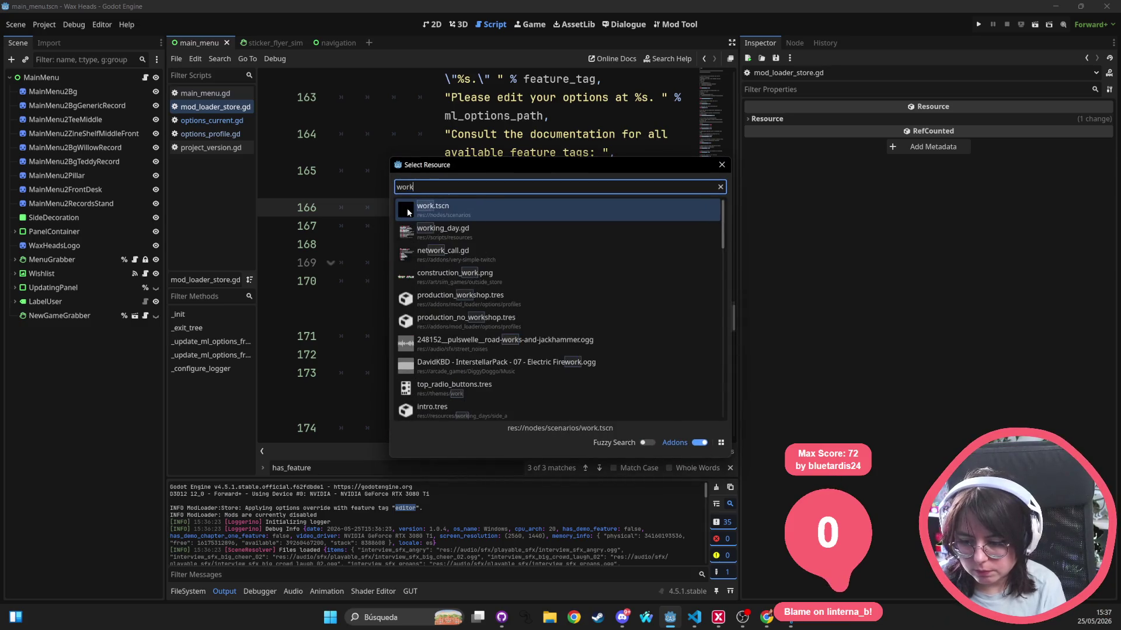
type("shop")
Open production_workshop.tres from the "workshop" Quick Open results
key("Return")
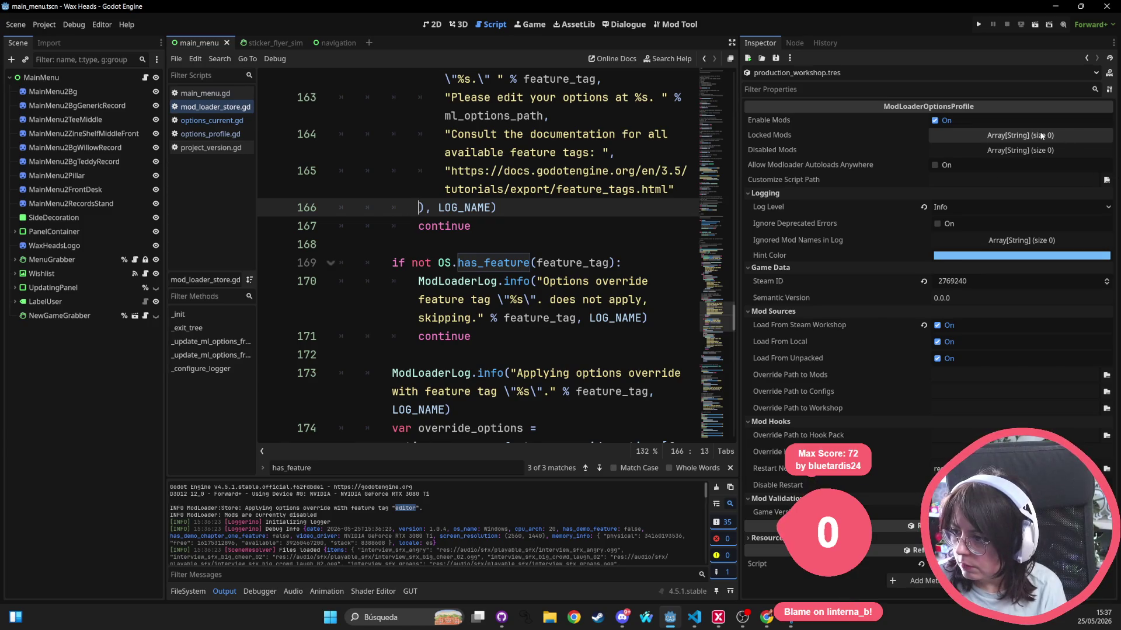